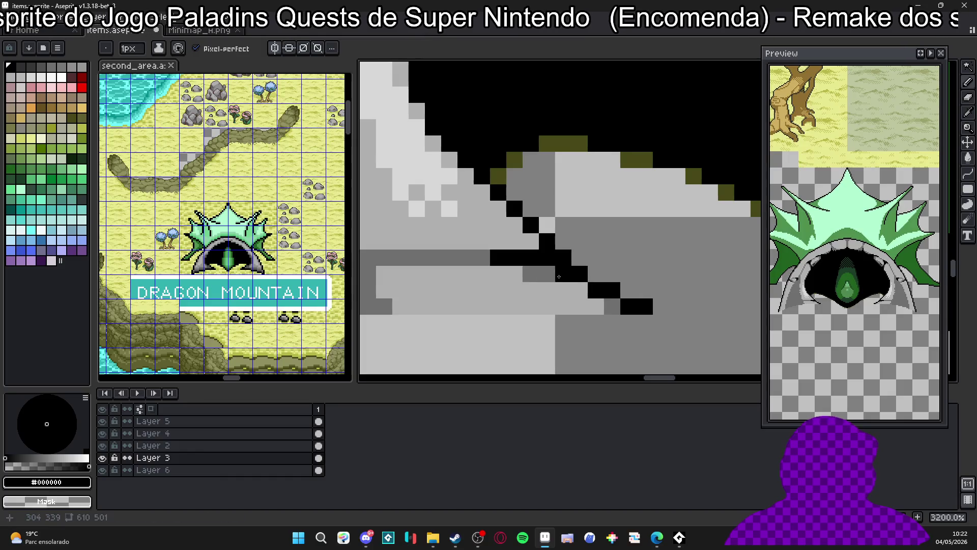
Draw black crack lines across the left rock jaw, extending one crack downward.
{"action": "scroll", "coordinate": [514, 273], "scroll_direction": "left", "scroll_amount": 3}
{"action": "left_click_drag", "start_coordinate": [427, 273], "coordinate": [453, 259]}
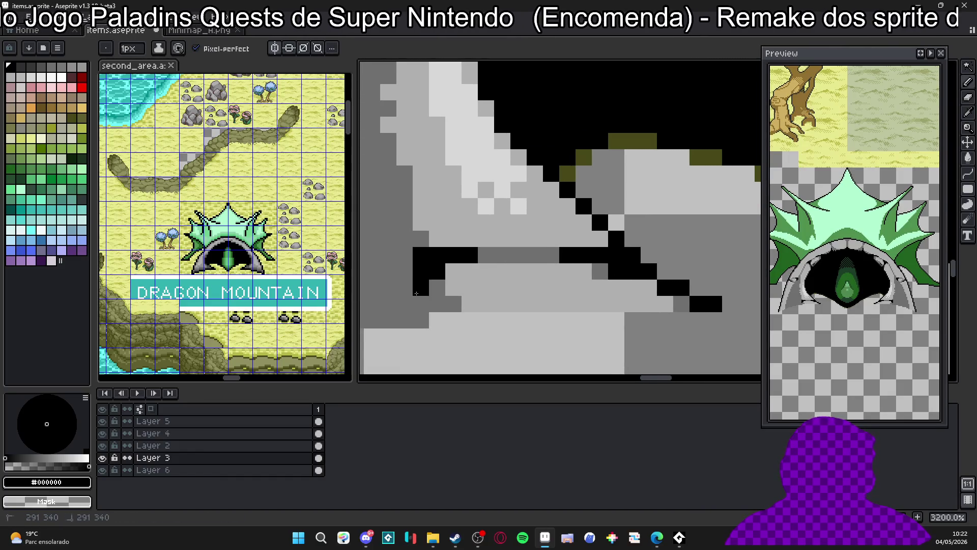
{"action": "scroll", "coordinate": [408, 277], "scroll_direction": "down", "scroll_amount": 4}
{"action": "scroll", "coordinate": [433, 280], "scroll_direction": "left", "scroll_amount": 3}
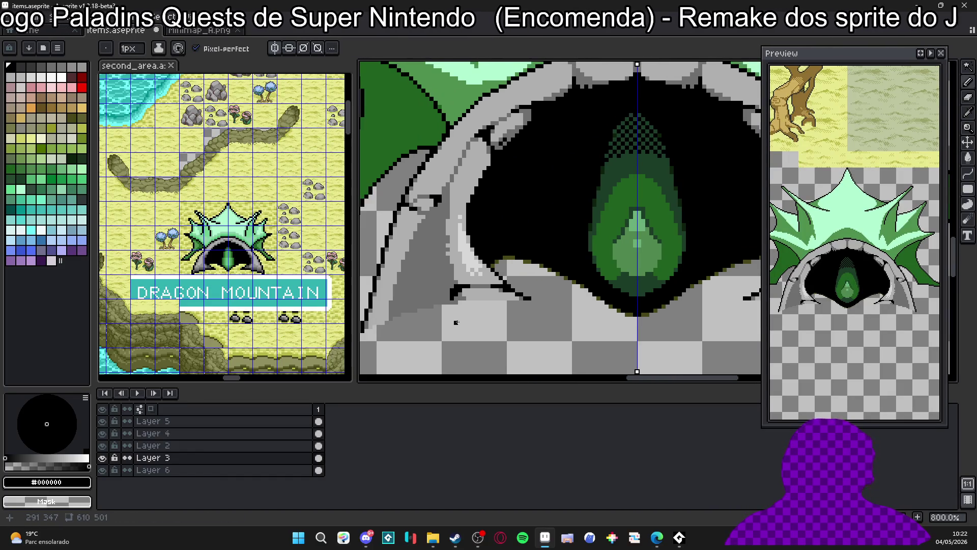
{"action": "scroll", "coordinate": [445, 284], "scroll_direction": "up", "scroll_amount": 1}
{"action": "scroll", "coordinate": [446, 306], "scroll_direction": "left", "scroll_amount": 1}
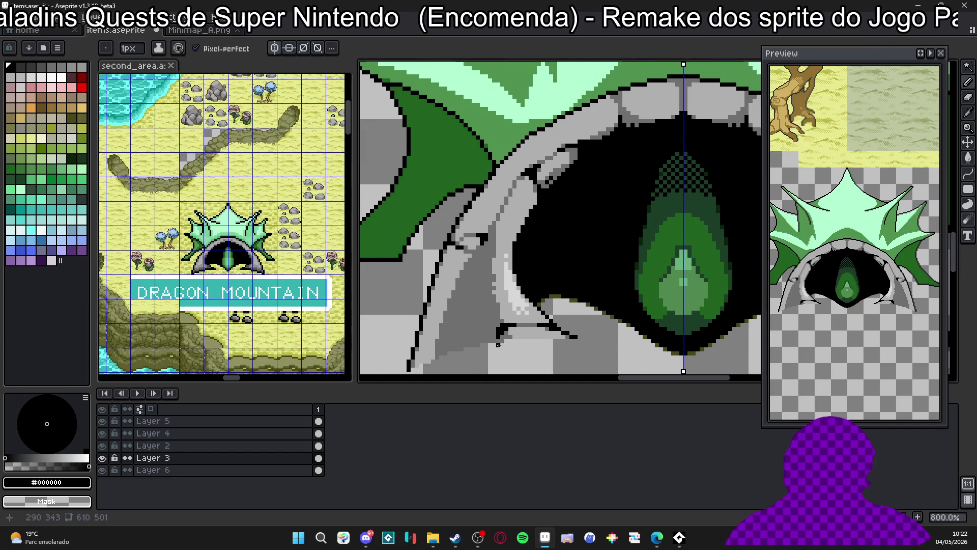
{"action": "scroll", "coordinate": [457, 333], "scroll_direction": "left", "scroll_amount": 1}
{"action": "scroll", "coordinate": [433, 319], "scroll_direction": "up", "scroll_amount": 1}
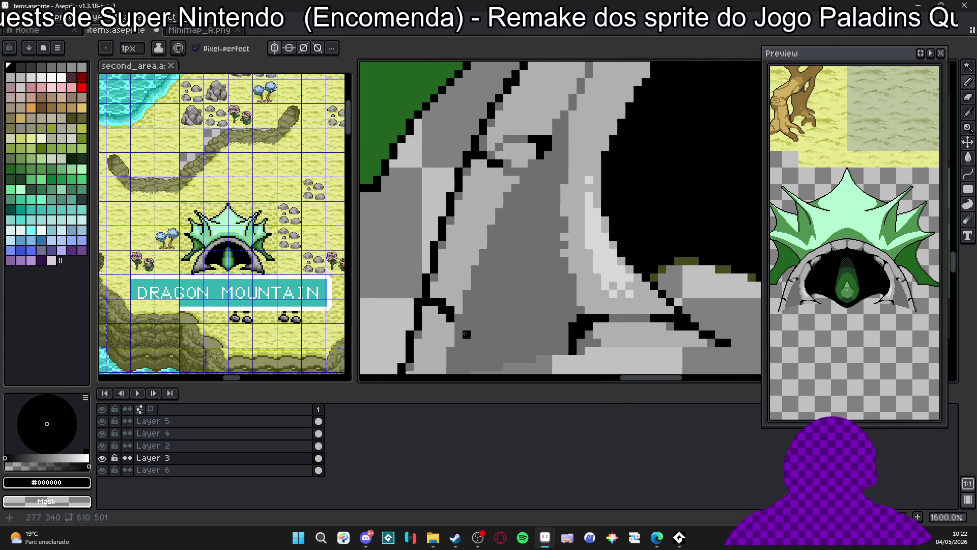
{"action": "left_click_drag", "start_coordinate": [478, 346], "coordinate": [557, 343]}
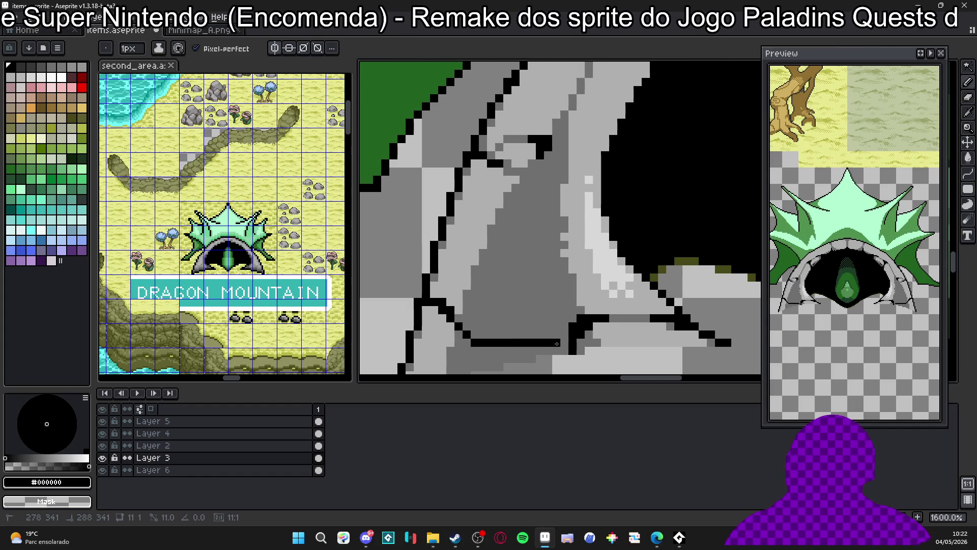
{"action": "scroll", "coordinate": [467, 345], "scroll_direction": "down", "scroll_amount": 2}
{"action": "left_click_drag", "start_coordinate": [461, 288], "coordinate": [461, 319]}
{"action": "scroll", "coordinate": [491, 304], "scroll_direction": "left", "scroll_amount": 1}
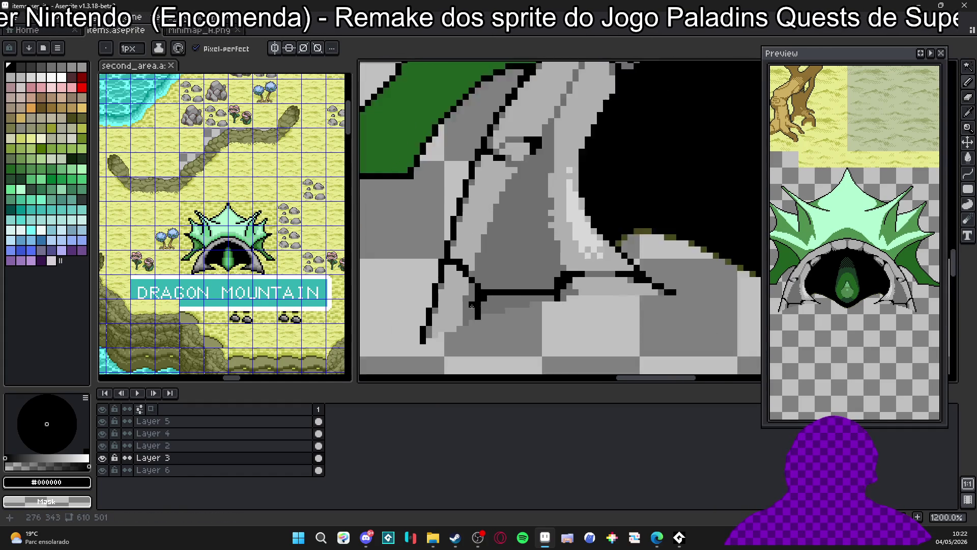
Shade beneath the cracks with a dark grey band and 2-pixel #505050 dabs.
{"action": "left_click", "coordinate": [504, 302], "text": "alt"}
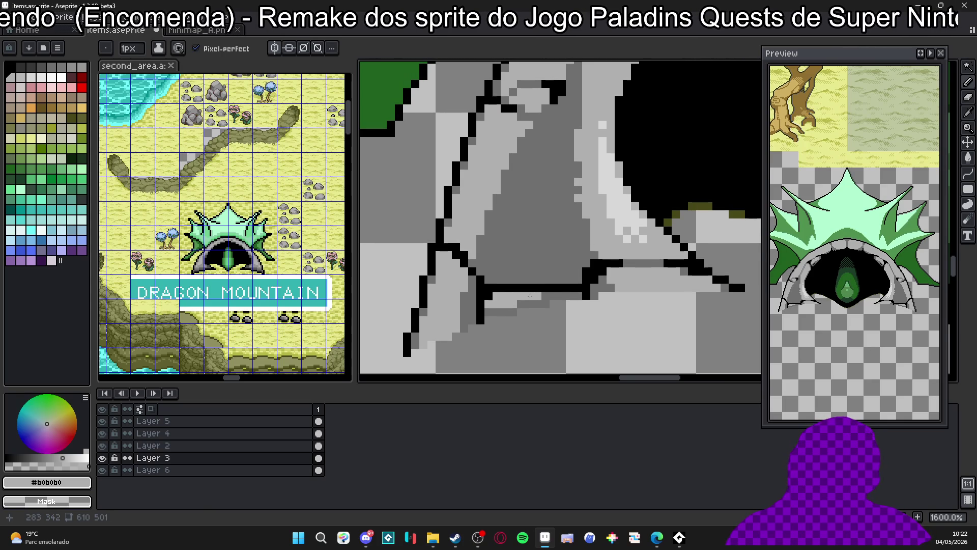
{"action": "left_click_drag", "start_coordinate": [485, 271], "coordinate": [496, 284]}
{"action": "scroll", "coordinate": [497, 283], "scroll_direction": "up", "scroll_amount": 2}
{"action": "left_click", "coordinate": [497, 283], "text": "alt"}
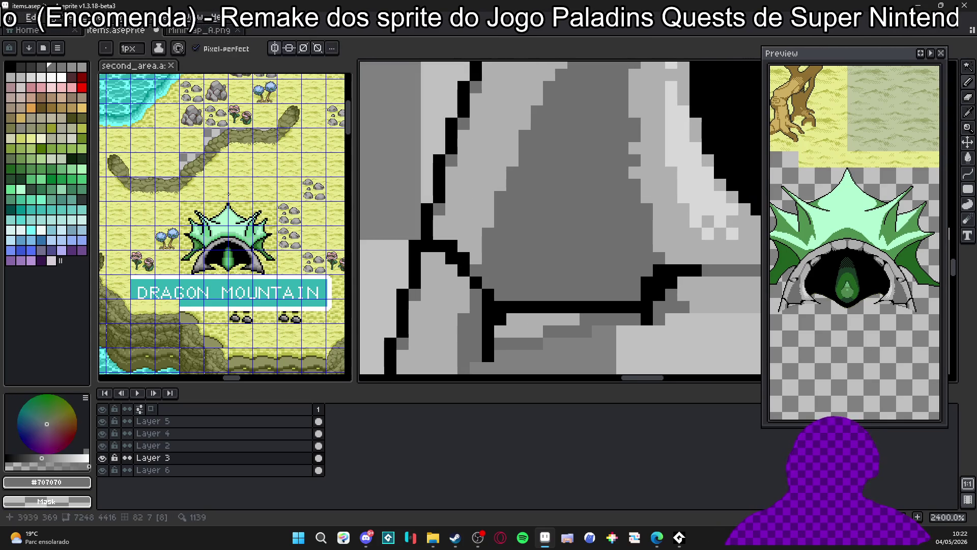
{"action": "left_click", "coordinate": [42, 66]}
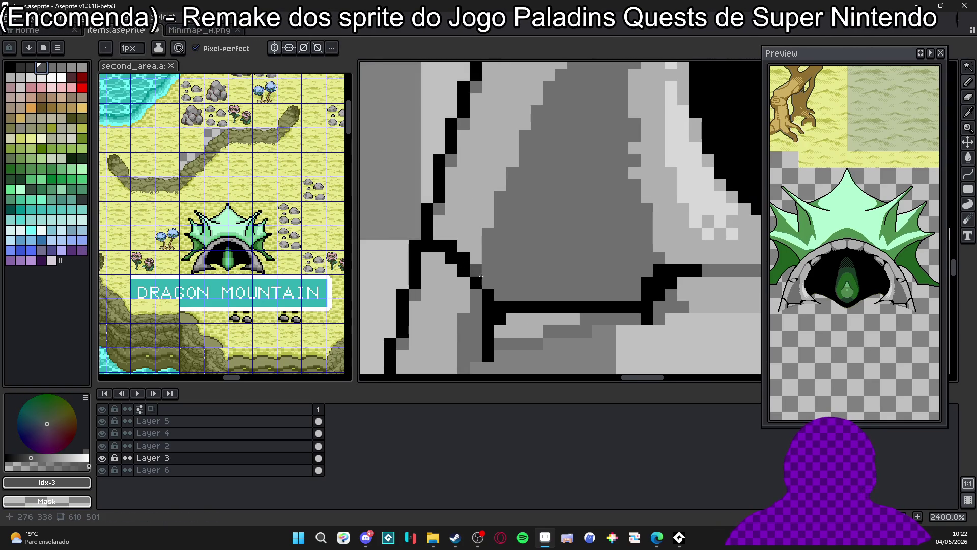
{"action": "left_click_drag", "start_coordinate": [509, 294], "coordinate": [629, 298]}
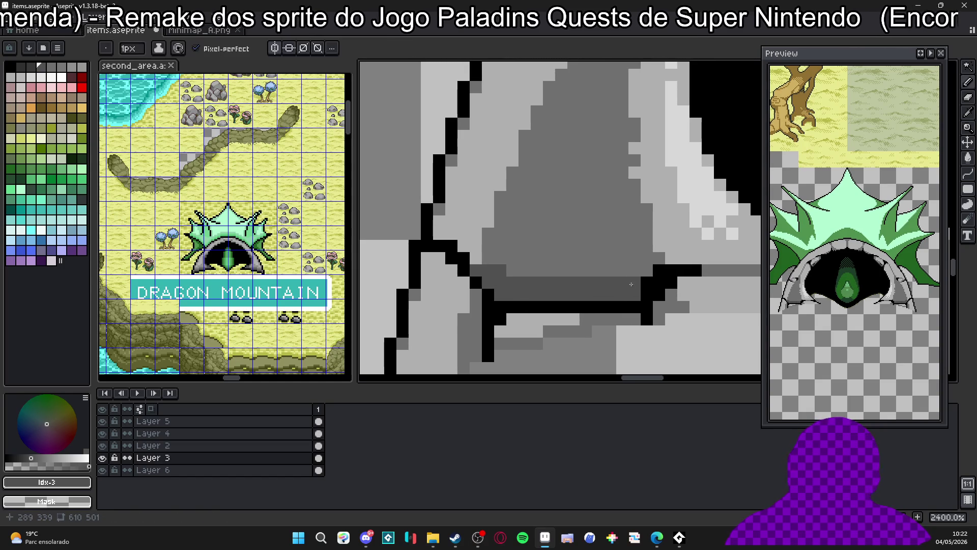
{"action": "left_click", "coordinate": [475, 252], "text": "alt"}
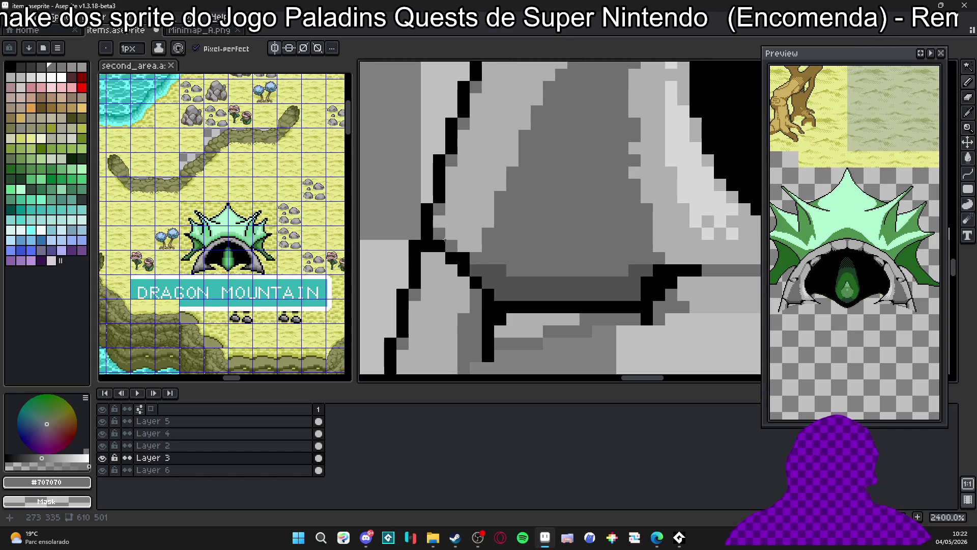
{"action": "key", "text": "plus"}
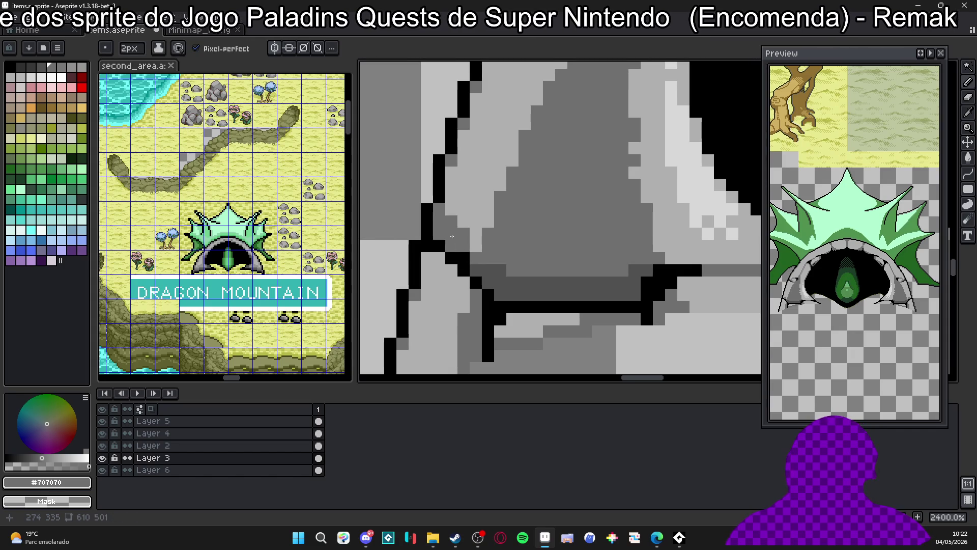
{"action": "left_click", "coordinate": [484, 272], "text": "alt"}
{"action": "left_click", "coordinate": [450, 247]}
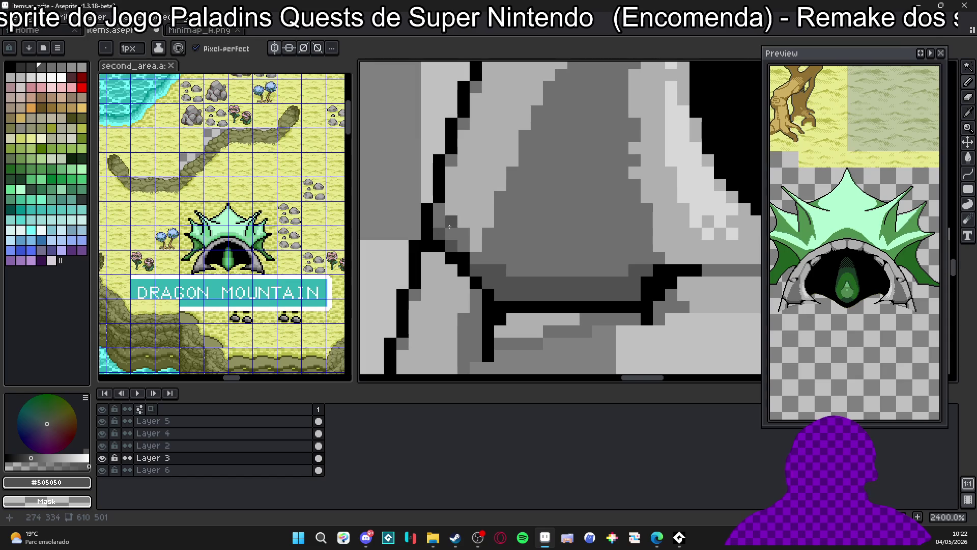
{"action": "left_click", "coordinate": [462, 234], "text": "alt"}
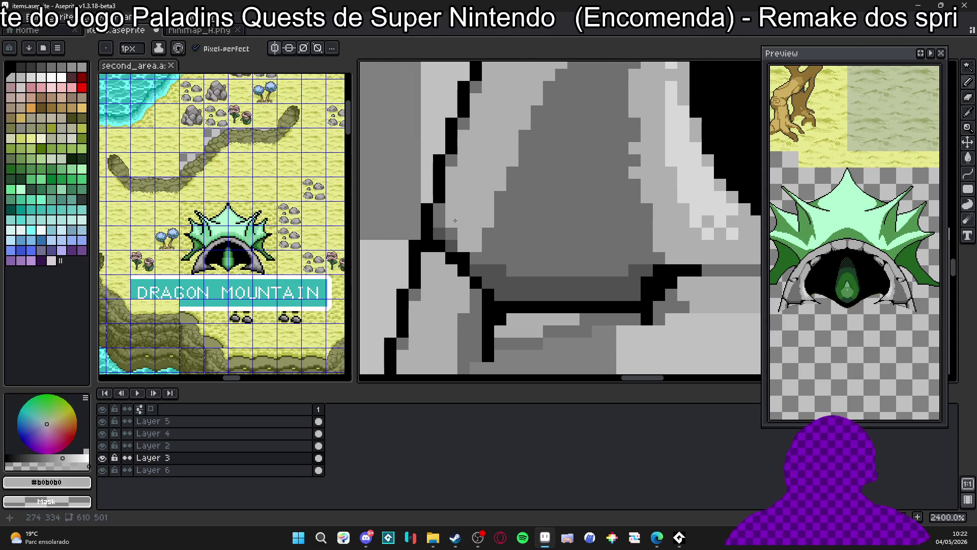
{"action": "scroll", "coordinate": [455, 220], "scroll_direction": "down", "scroll_amount": 6}
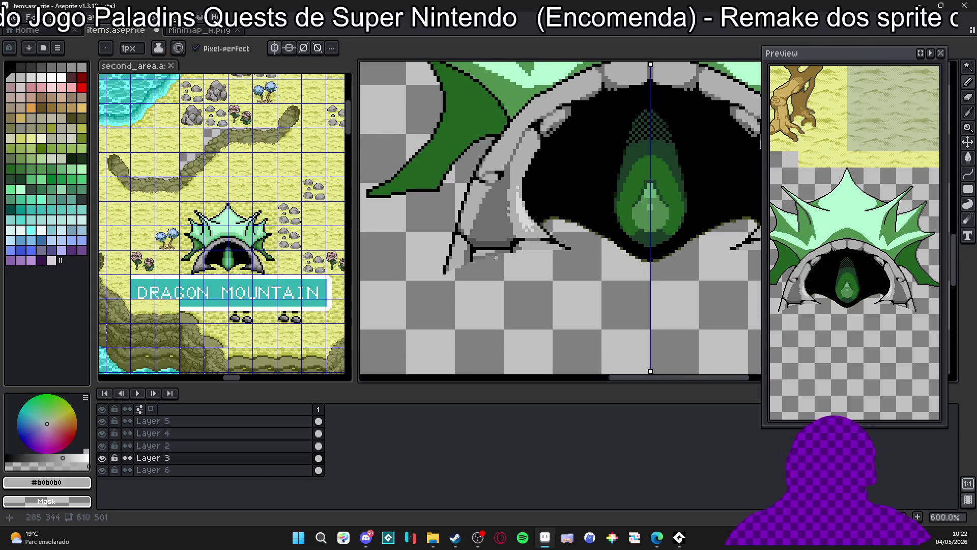
{"action": "scroll", "coordinate": [505, 250], "scroll_direction": "up", "scroll_amount": 3}
Sample dark rock grey #505050 and zoom out to review the whole cave sprite.
{"action": "left_click", "coordinate": [503, 248], "text": "alt"}
{"action": "left_click_drag", "start_coordinate": [503, 168], "coordinate": [495, 167]}
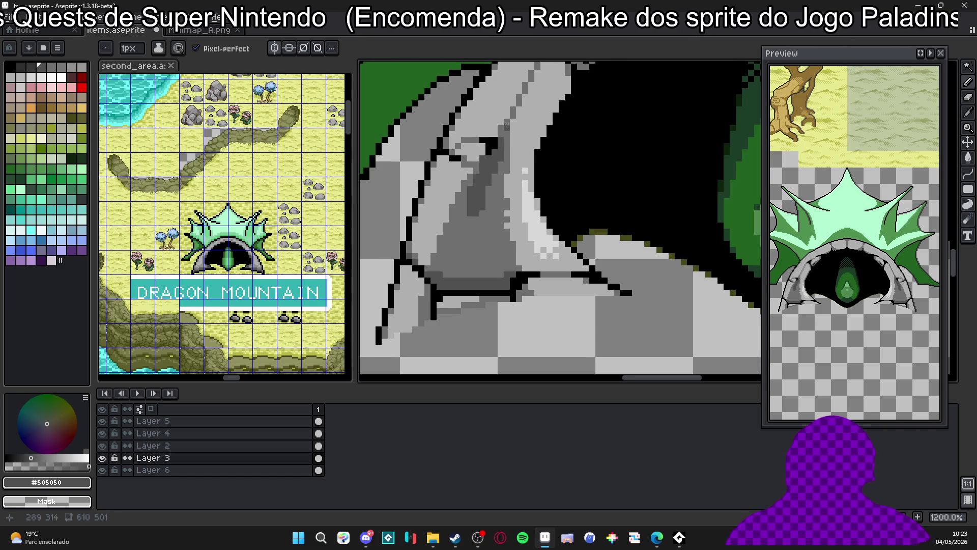
{"action": "scroll", "coordinate": [500, 136], "scroll_direction": "down", "scroll_amount": 4}
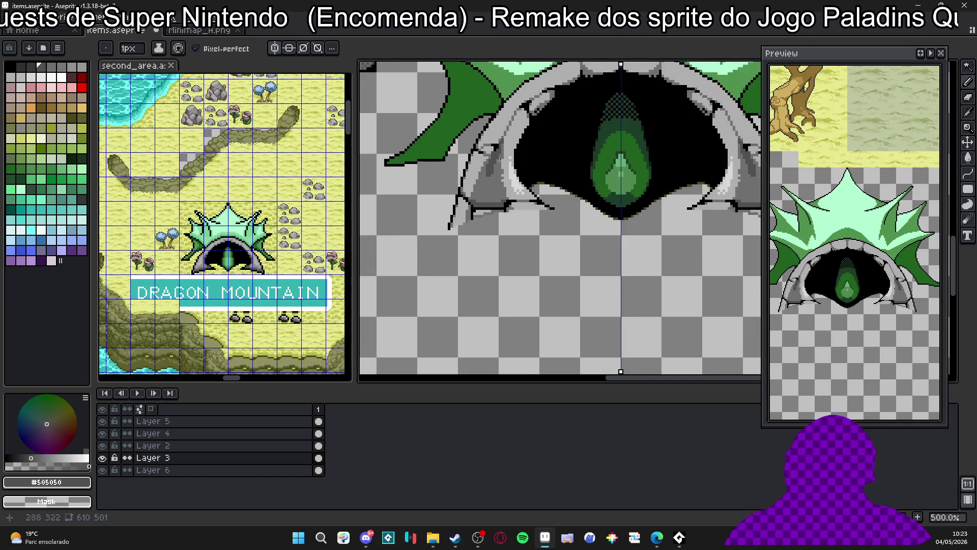
{"action": "scroll", "coordinate": [479, 220], "scroll_direction": "up", "scroll_amount": 2}
{"action": "scroll", "coordinate": [480, 220], "scroll_direction": "up", "scroll_amount": 3}
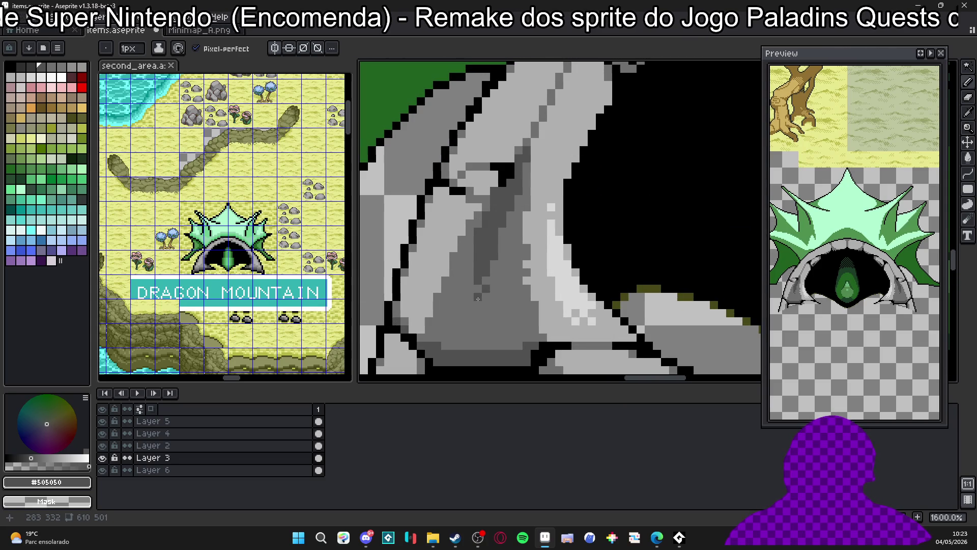
{"action": "scroll", "coordinate": [478, 299], "scroll_direction": "down", "scroll_amount": 2}
{"action": "scroll", "coordinate": [474, 303], "scroll_direction": "up", "scroll_amount": 2}
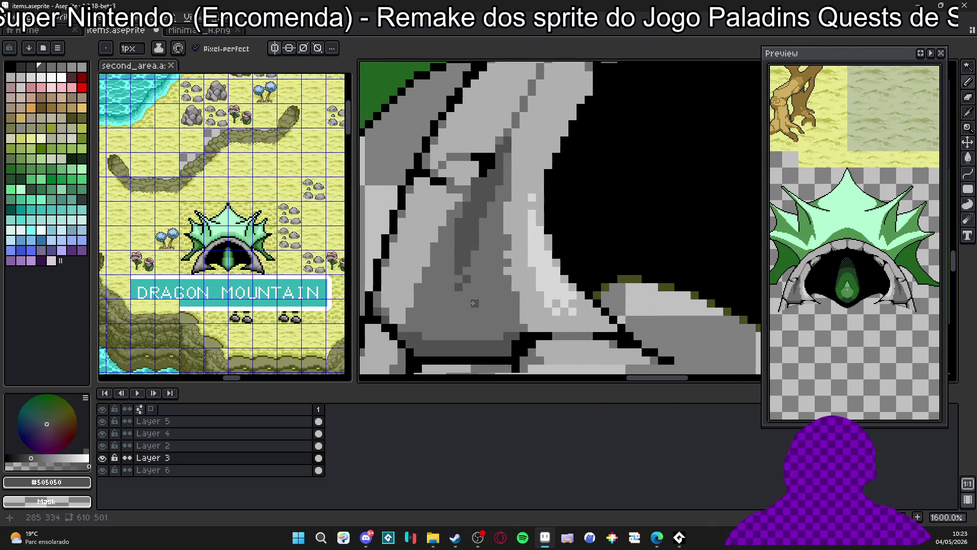
{"action": "scroll", "coordinate": [473, 303], "scroll_direction": "down", "scroll_amount": 6}
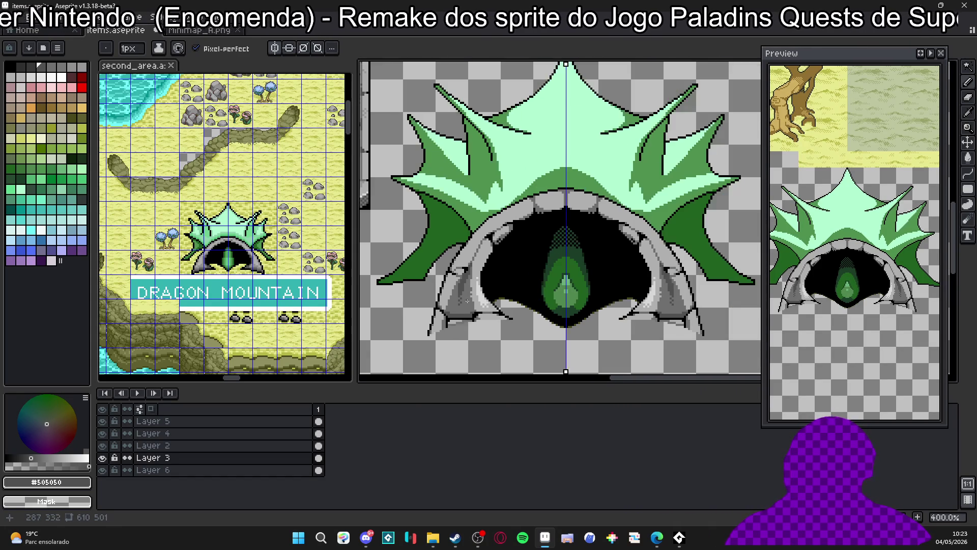
{"action": "scroll", "coordinate": [468, 301], "scroll_direction": "up", "scroll_amount": 6}
{"action": "left_click", "coordinate": [470, 272], "text": "alt"}
Dot 1-pixel mid-grey #707070 shading over the rock and its upper-left edge.
{"action": "left_click", "coordinate": [474, 282], "text": "alt"}
{"action": "left_click", "coordinate": [460, 280]}
{"action": "left_click", "coordinate": [444, 280]}
{"action": "key", "text": "minus"}
{"action": "left_click", "coordinate": [440, 270]}
{"action": "left_click", "coordinate": [426, 262]}
{"action": "left_click", "coordinate": [427, 254]}
{"action": "left_click", "coordinate": [441, 264]}
{"action": "left_click", "coordinate": [458, 264]}
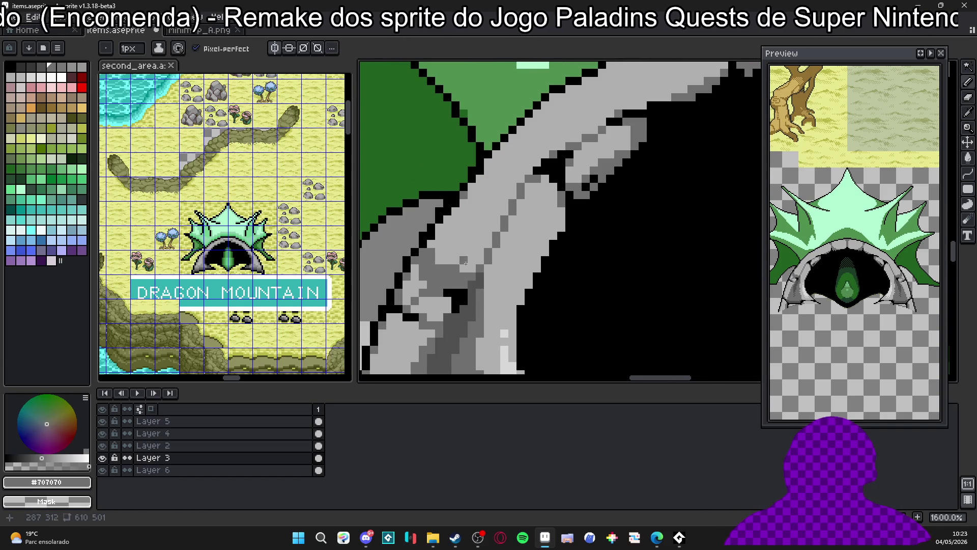
{"action": "scroll", "coordinate": [433, 265], "scroll_direction": "up", "scroll_amount": 2}
{"action": "left_click", "coordinate": [423, 278]}
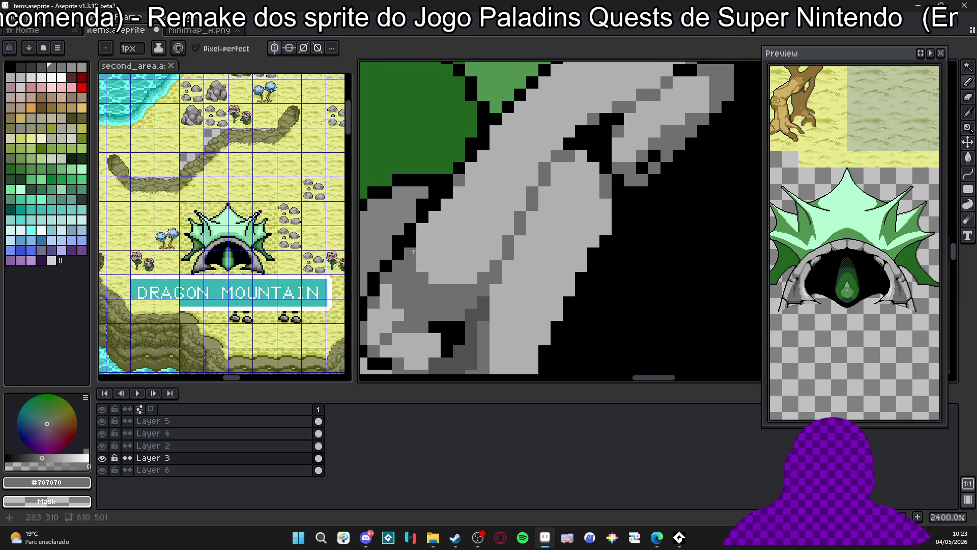
{"action": "left_click", "coordinate": [422, 229]}
{"action": "left_click", "coordinate": [434, 217]}
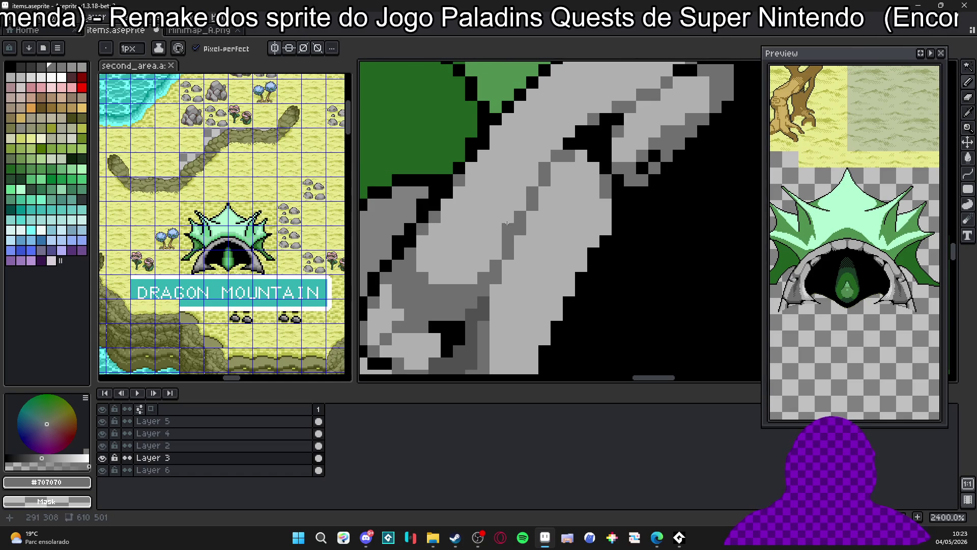
{"action": "scroll", "coordinate": [507, 223], "scroll_direction": "up", "scroll_amount": 2}
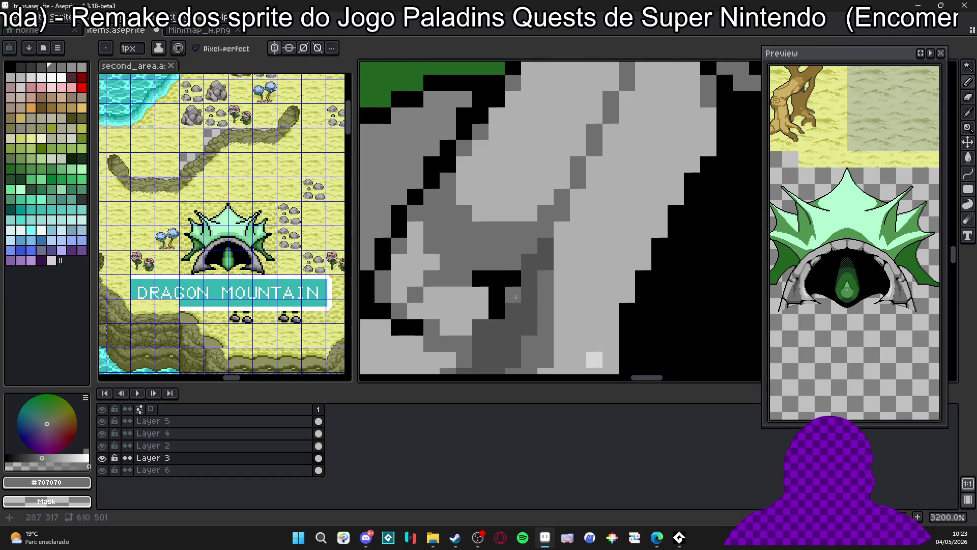
Darken single pixels and a 2x2 block on the rock arch with darker greys.
{"action": "left_click", "coordinate": [515, 296], "text": "alt"}
{"action": "key", "text": "plus"}
{"action": "left_click", "coordinate": [448, 212]}
{"action": "scroll", "coordinate": [417, 212], "scroll_direction": "down", "scroll_amount": 1}
{"action": "key", "text": "ctrl+z"}
{"action": "key", "text": "minus"}
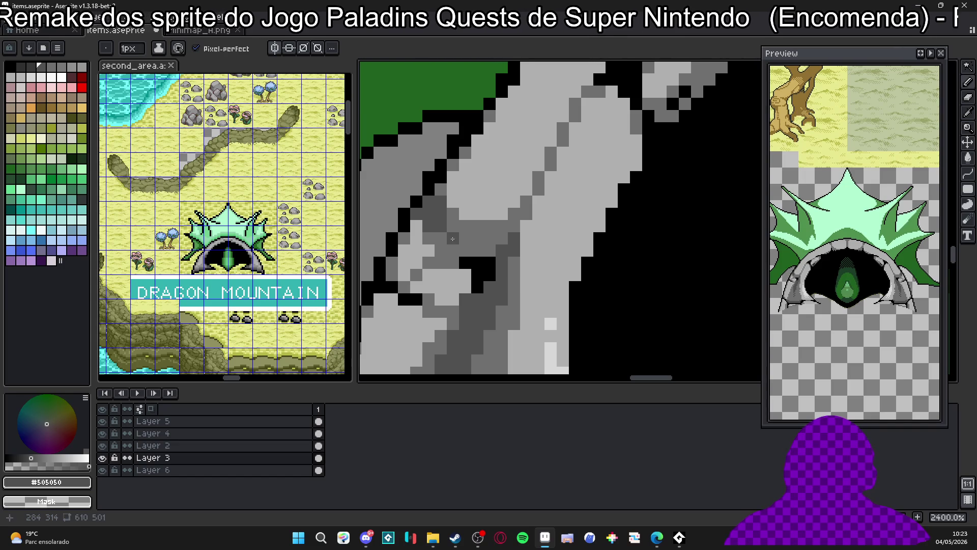
{"action": "left_click", "coordinate": [450, 218]}
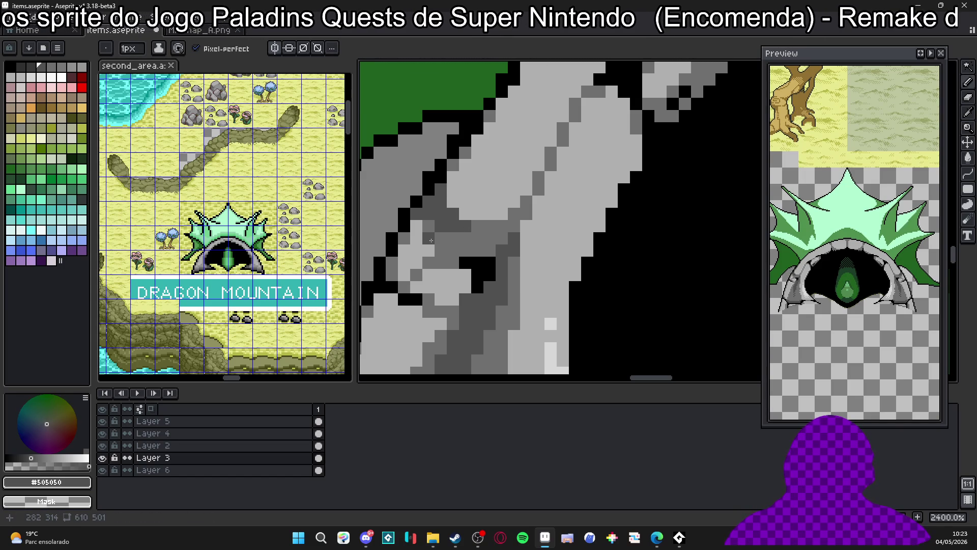
{"action": "scroll", "coordinate": [431, 240], "scroll_direction": "down", "scroll_amount": 3}
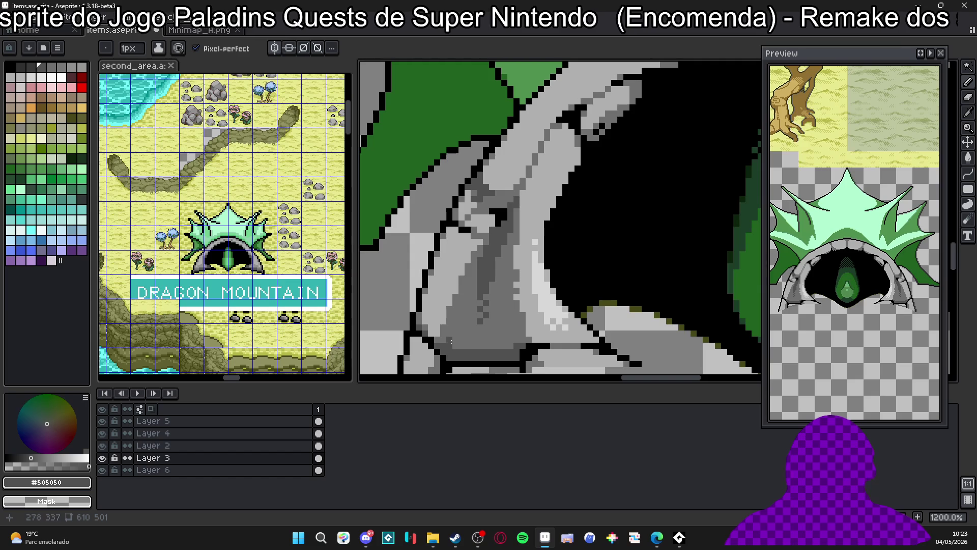
{"action": "scroll", "coordinate": [457, 305], "scroll_direction": "down", "scroll_amount": 2}
{"action": "scroll", "coordinate": [464, 249], "scroll_direction": "up", "scroll_amount": 2}
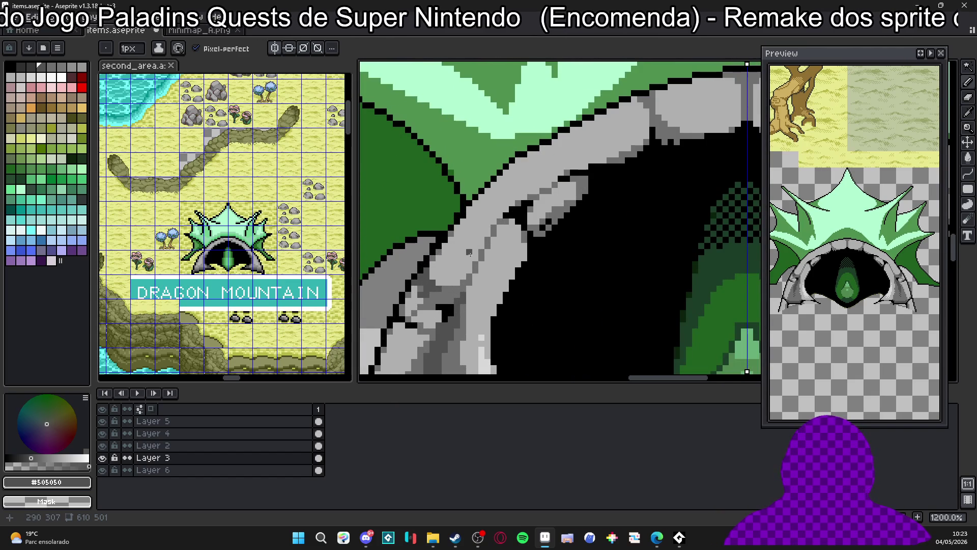
{"action": "scroll", "coordinate": [469, 253], "scroll_direction": "down", "scroll_amount": 3}
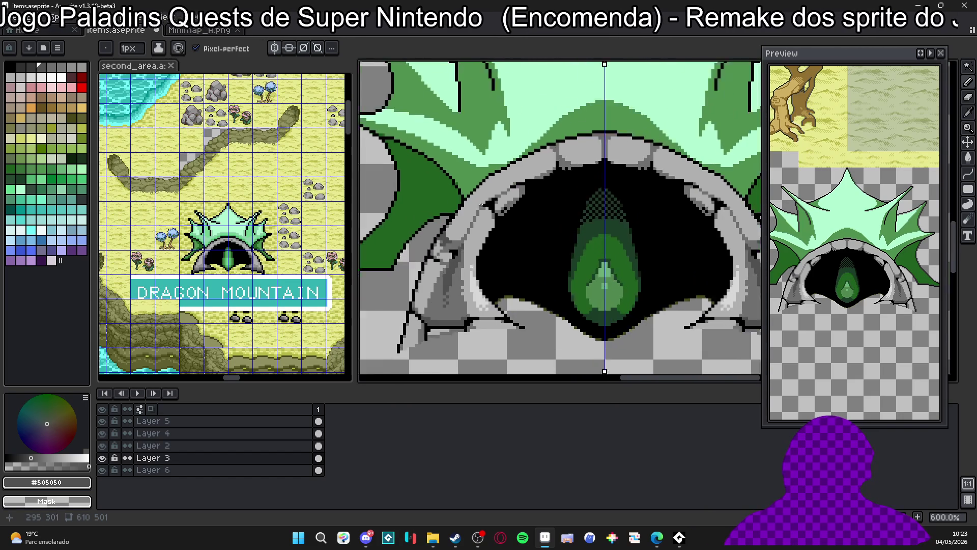
{"action": "scroll", "coordinate": [481, 205], "scroll_direction": "up", "scroll_amount": 4}
{"action": "left_click", "coordinate": [479, 215], "text": "alt"}
{"action": "left_click", "coordinate": [478, 215]}
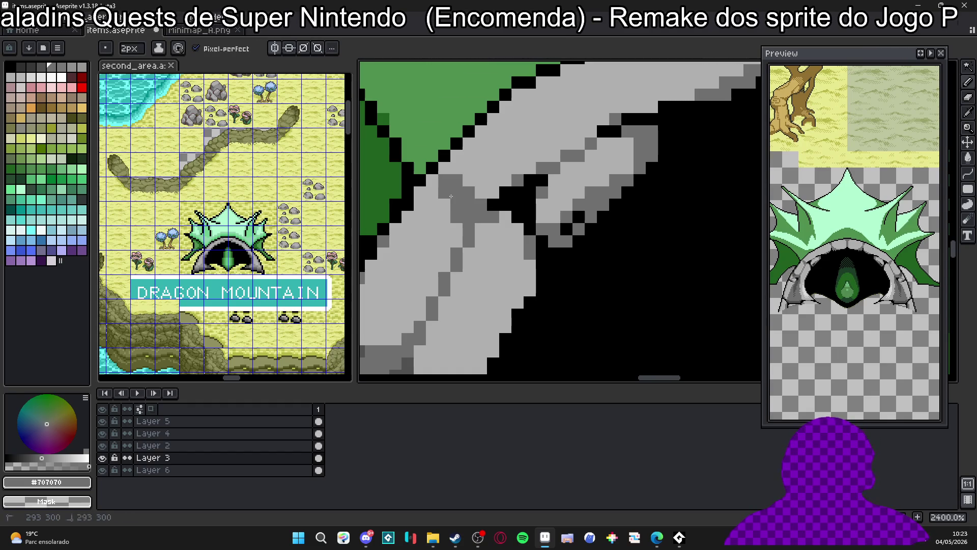
{"action": "left_click_drag", "start_coordinate": [452, 186], "coordinate": [457, 178]}
{"action": "left_click", "coordinate": [457, 178]}
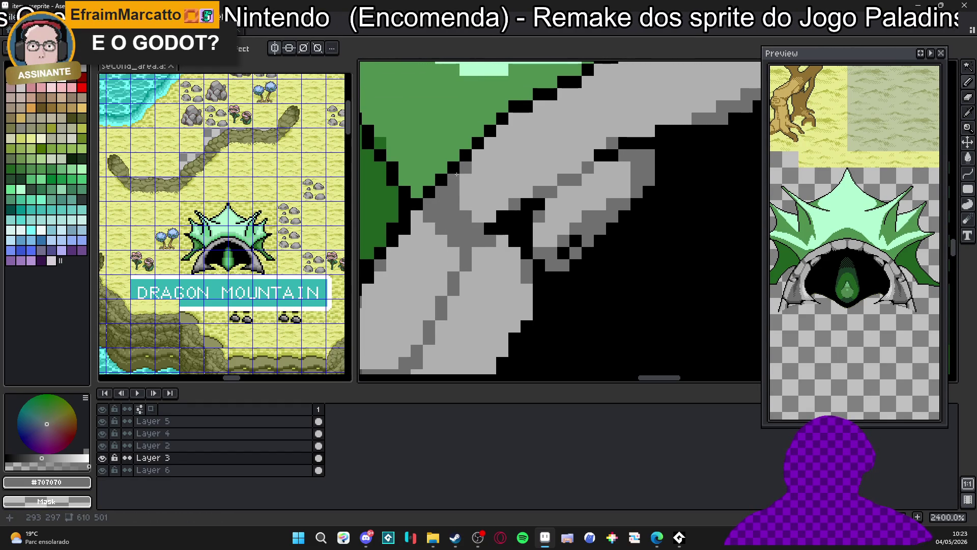
{"action": "scroll", "coordinate": [464, 206], "scroll_direction": "up", "scroll_amount": 1}
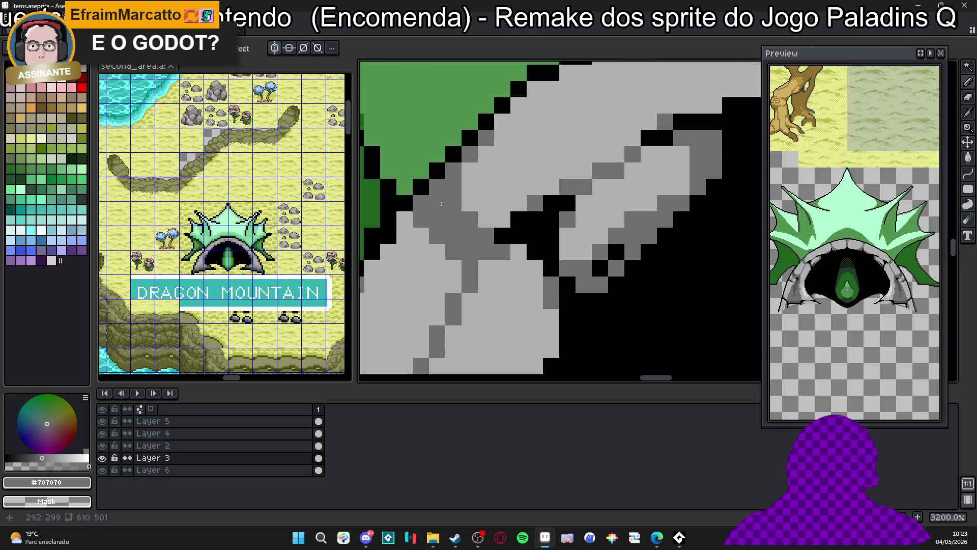
Tighten the left tooth edge with black pixels, a short grey line and a black diagonal.
{"action": "left_click", "coordinate": [439, 207], "text": "alt"}
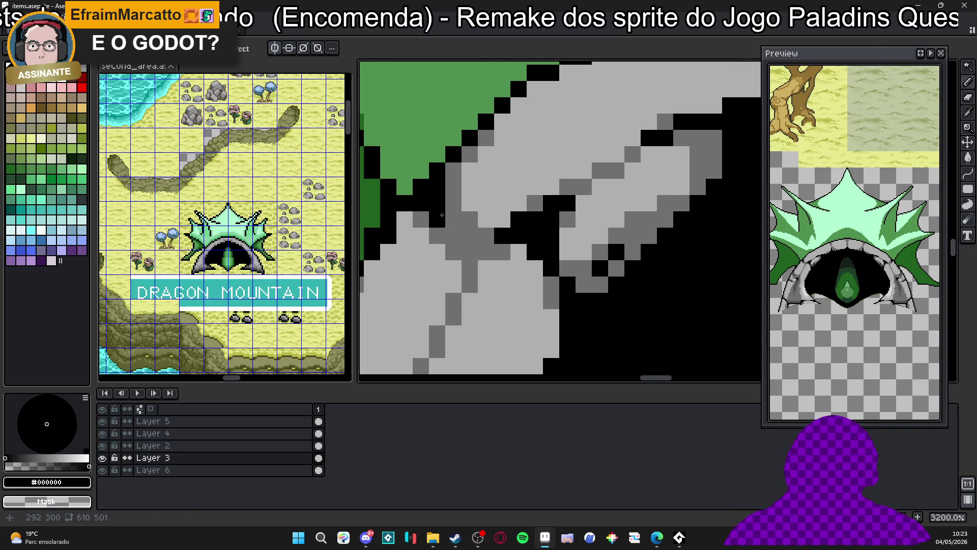
{"action": "left_click", "coordinate": [452, 210]}
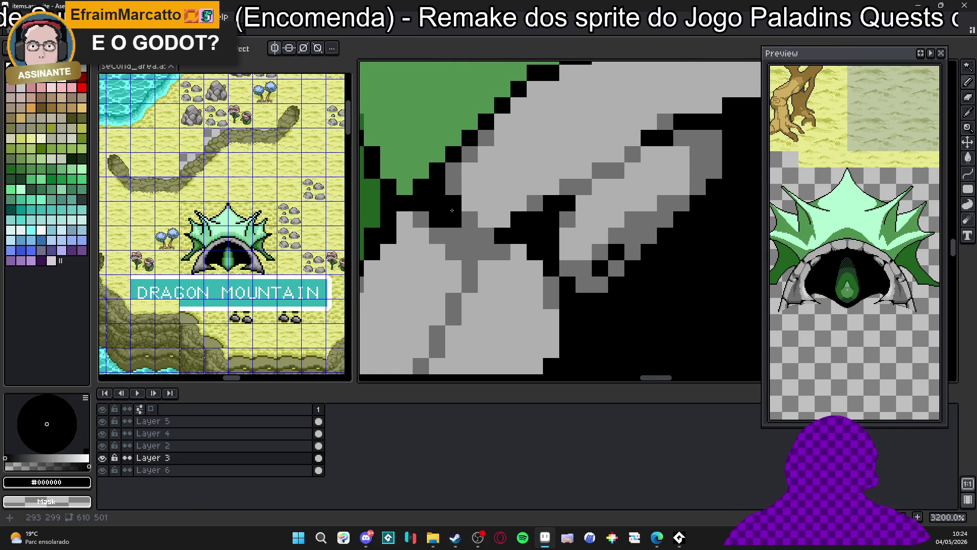
{"action": "scroll", "coordinate": [452, 210], "scroll_direction": "down", "scroll_amount": 5}
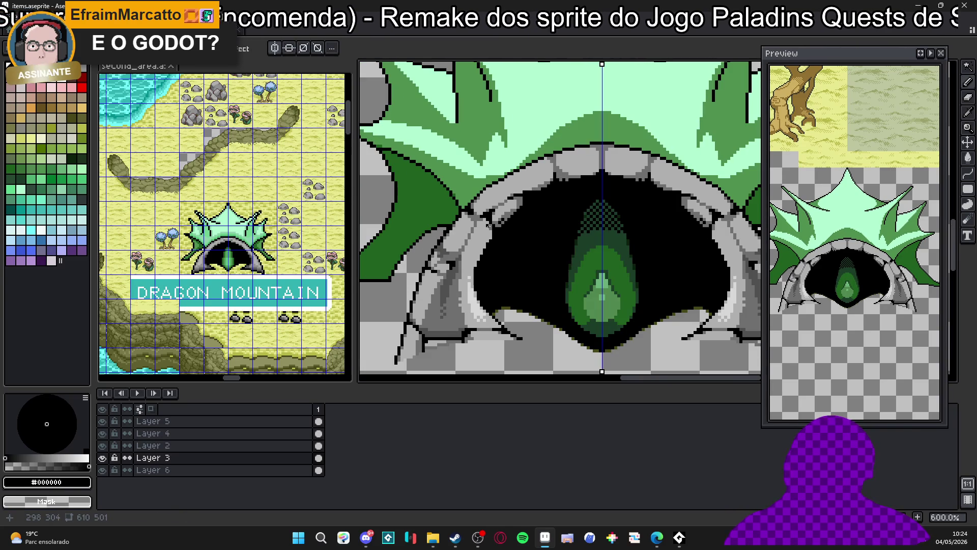
{"action": "scroll", "coordinate": [466, 231], "scroll_direction": "up", "scroll_amount": 4}
{"action": "left_click", "coordinate": [489, 197], "text": "alt"}
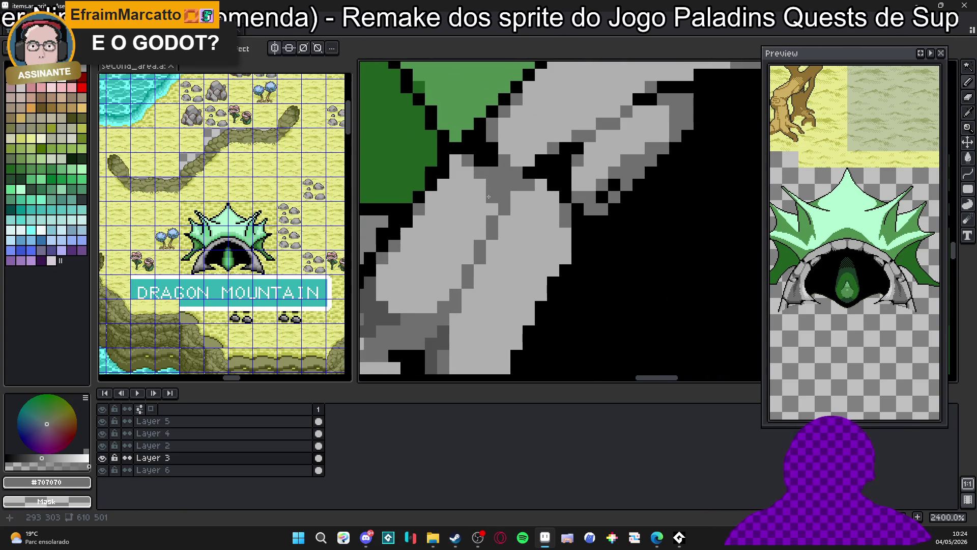
{"action": "left_click_drag", "start_coordinate": [496, 205], "coordinate": [437, 213]}
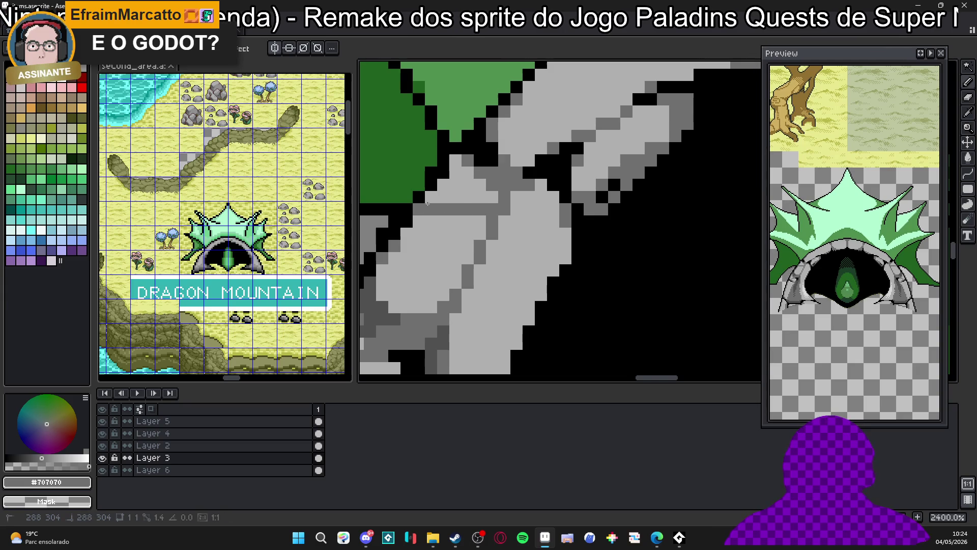
{"action": "left_click", "coordinate": [421, 204], "text": "alt"}
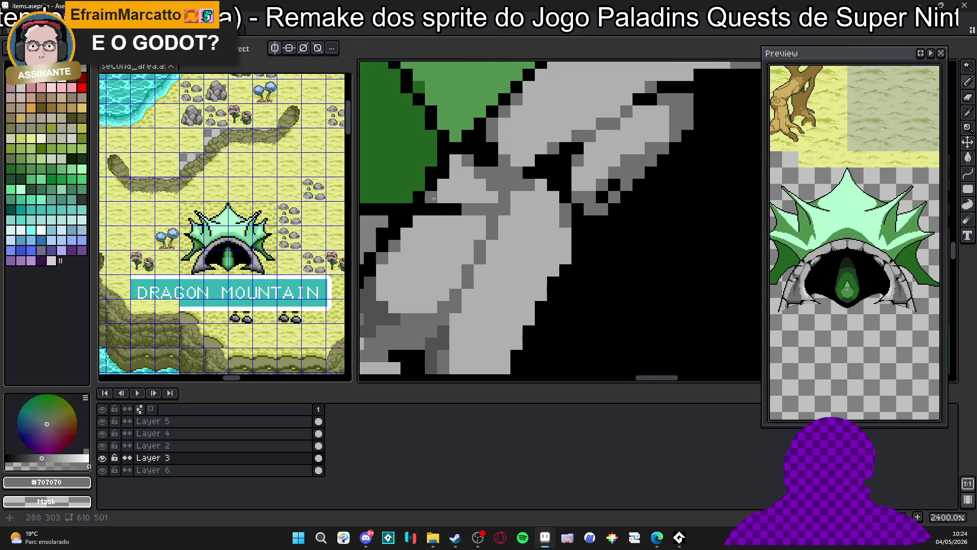
{"action": "key", "text": "alt"}
{"action": "left_click", "coordinate": [514, 199]}
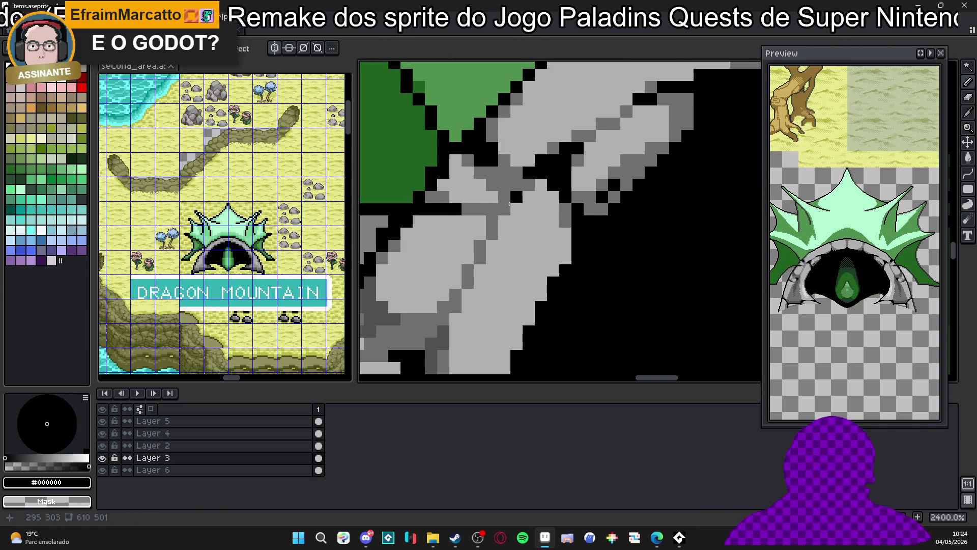
{"action": "left_click_drag", "start_coordinate": [504, 198], "coordinate": [486, 207]}
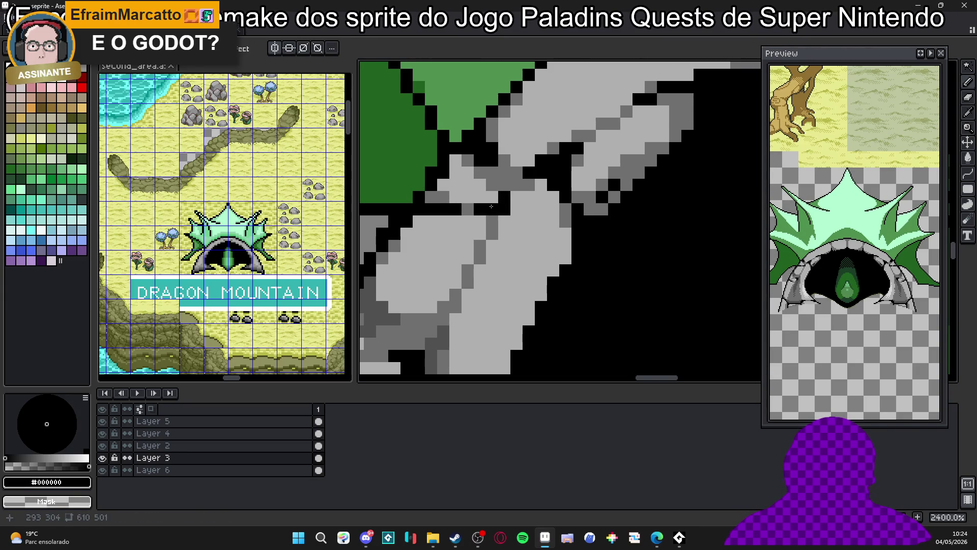
{"action": "scroll", "coordinate": [494, 205], "scroll_direction": "down", "scroll_amount": 7}
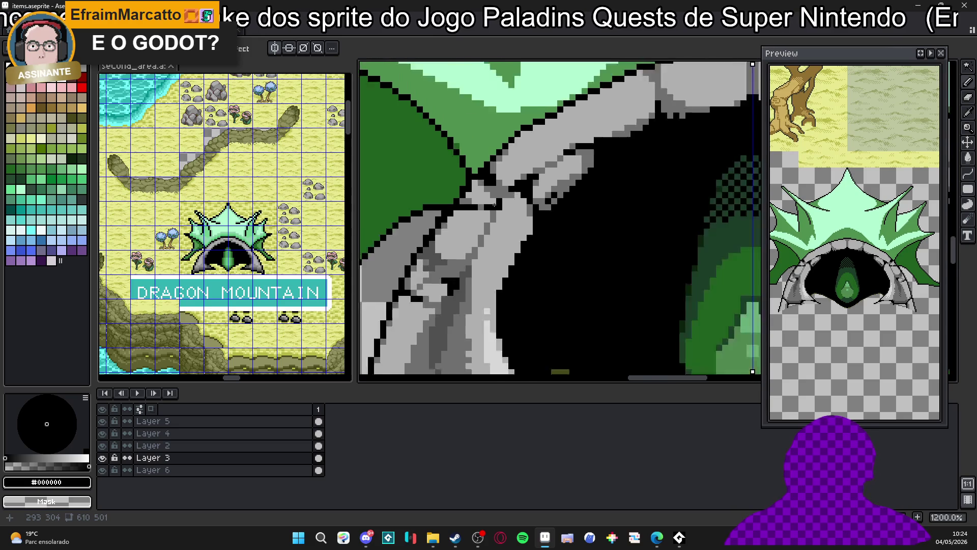
{"action": "scroll", "coordinate": [483, 230], "scroll_direction": "down", "scroll_amount": 1}
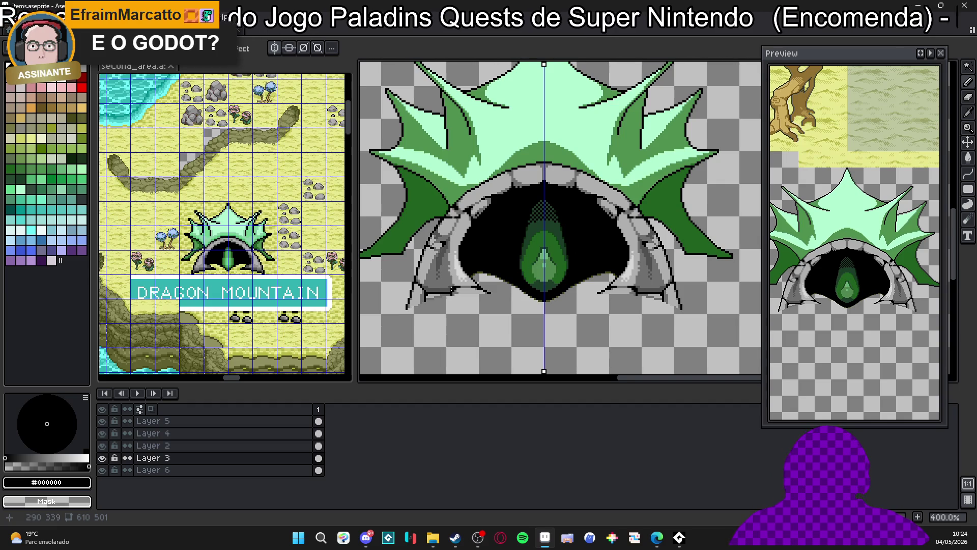
Sample the rock greys #707070, #b0b0b0 and #505050 from the canvas.
{"action": "scroll", "coordinate": [452, 289], "scroll_direction": "up", "scroll_amount": 3}
{"action": "scroll", "coordinate": [448, 274], "scroll_direction": "up", "scroll_amount": 2}
{"action": "left_click", "coordinate": [447, 273], "text": "alt"}
{"action": "key", "text": "m"}
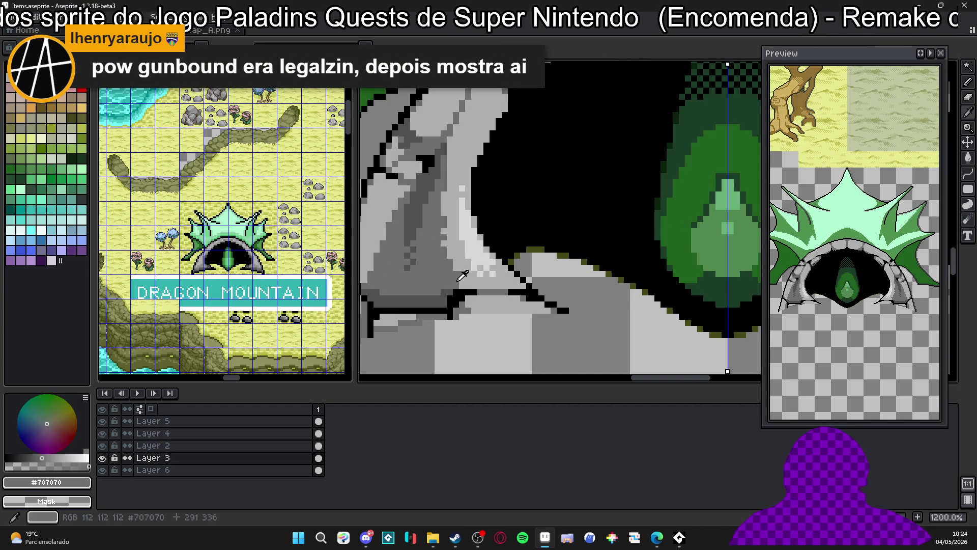
{"action": "left_click", "coordinate": [456, 284], "text": "alt"}
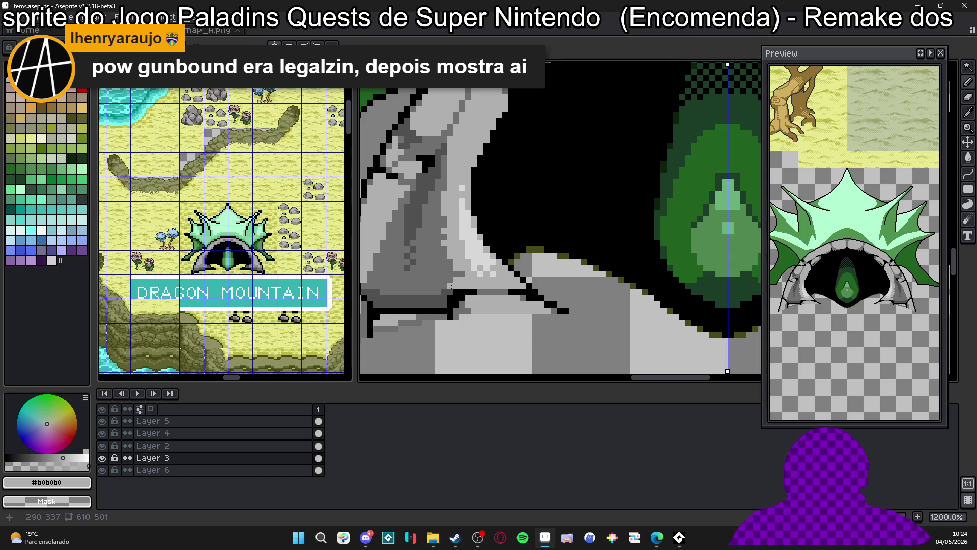
{"action": "left_click", "coordinate": [441, 288], "text": "alt"}
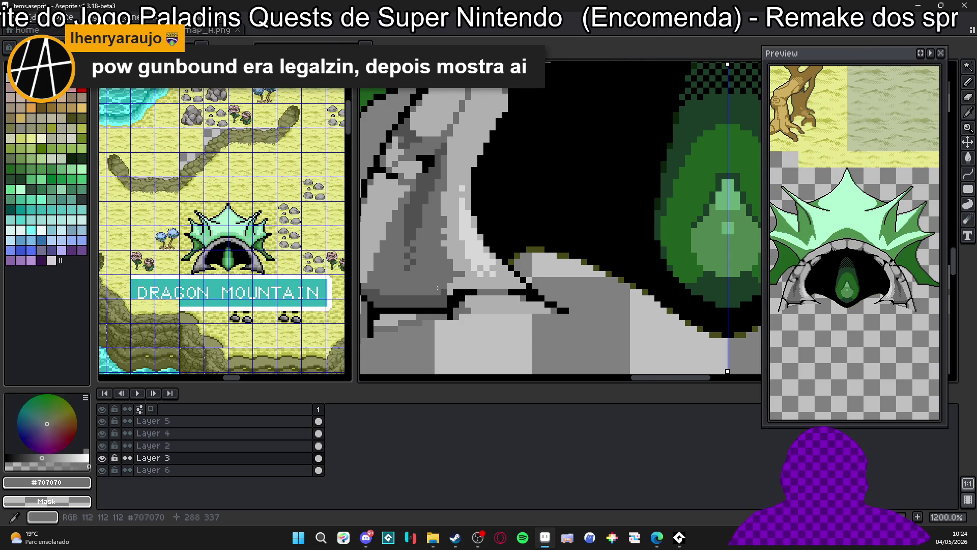
{"action": "scroll", "coordinate": [443, 284], "scroll_direction": "up", "scroll_amount": 1}
{"action": "left_click", "coordinate": [407, 213], "text": "alt"}
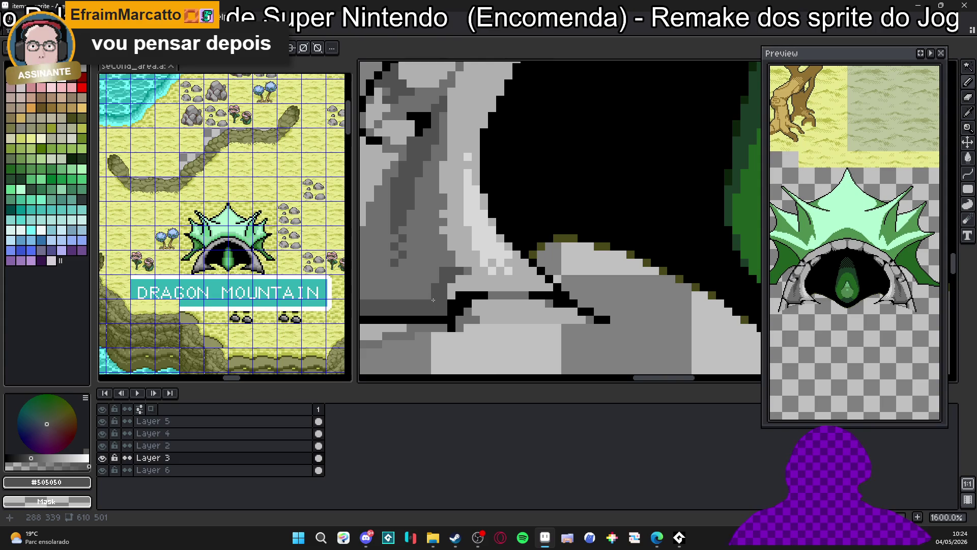
{"action": "scroll", "coordinate": [434, 295], "scroll_direction": "down", "scroll_amount": 4}
{"action": "scroll", "coordinate": [434, 290], "scroll_direction": "up", "scroll_amount": 6}
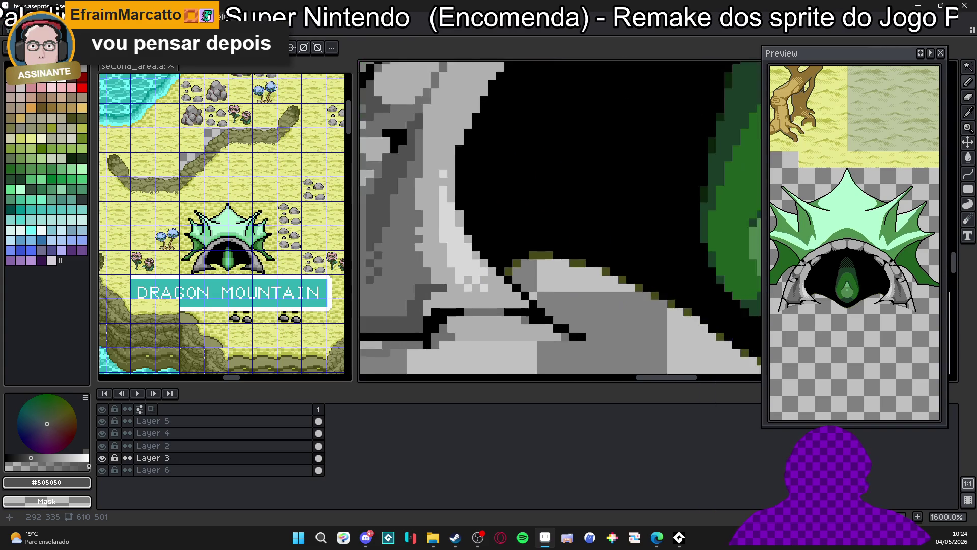
{"action": "left_click", "coordinate": [451, 291], "text": "alt"}
{"action": "scroll", "coordinate": [451, 291], "scroll_direction": "down", "scroll_amount": 3}
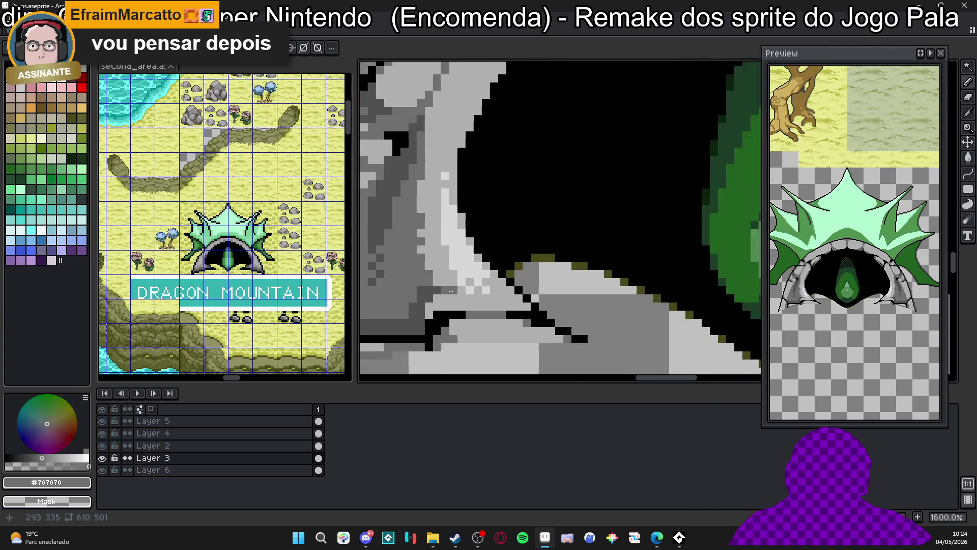
Save items.aseprite with the retouched cave mouth.
{"action": "key", "text": "ctrl+s"}
{"action": "scroll", "coordinate": [493, 289], "scroll_direction": "down", "scroll_amount": 4}
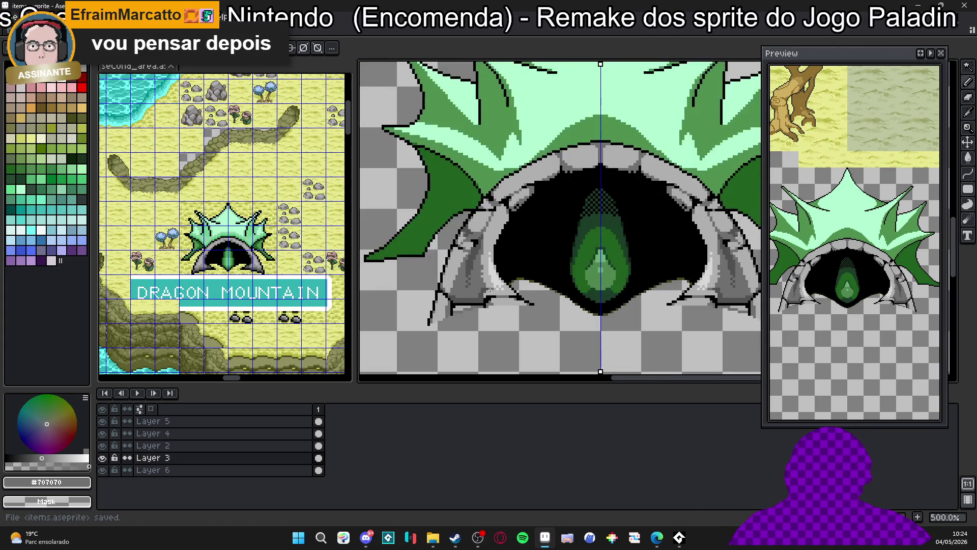
{"action": "scroll", "coordinate": [487, 288], "scroll_direction": "down", "scroll_amount": 1}
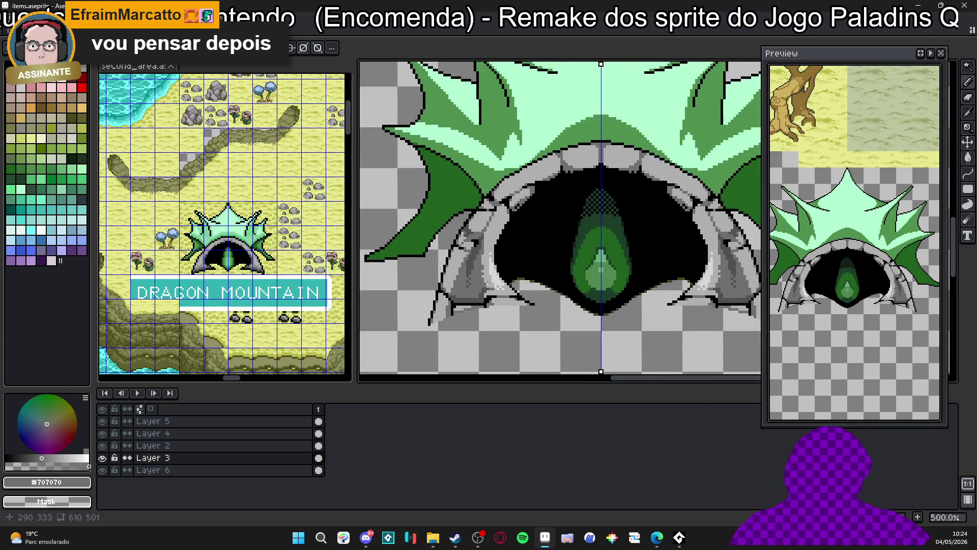
{"action": "scroll", "coordinate": [453, 286], "scroll_direction": "down", "scroll_amount": 1}
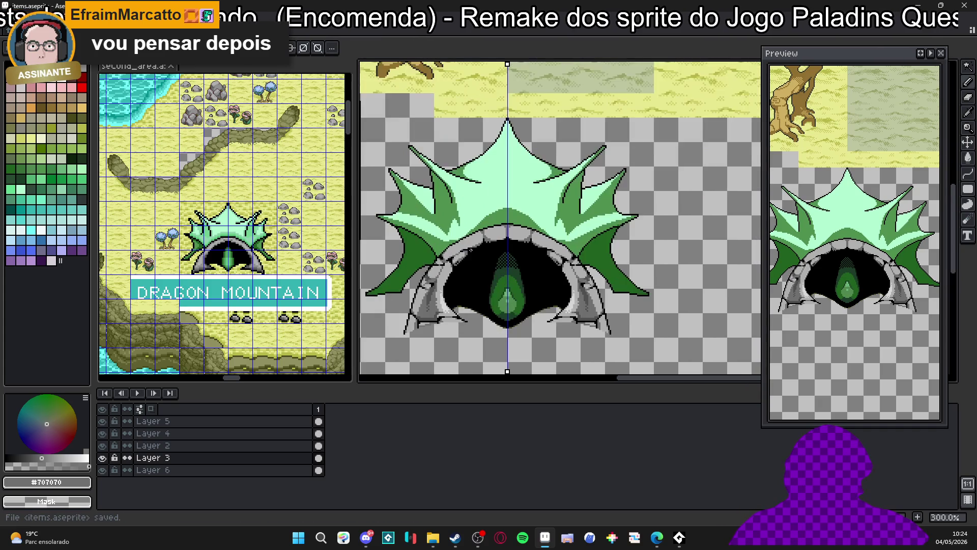
{"action": "scroll", "coordinate": [470, 250], "scroll_direction": "up", "scroll_amount": 6}
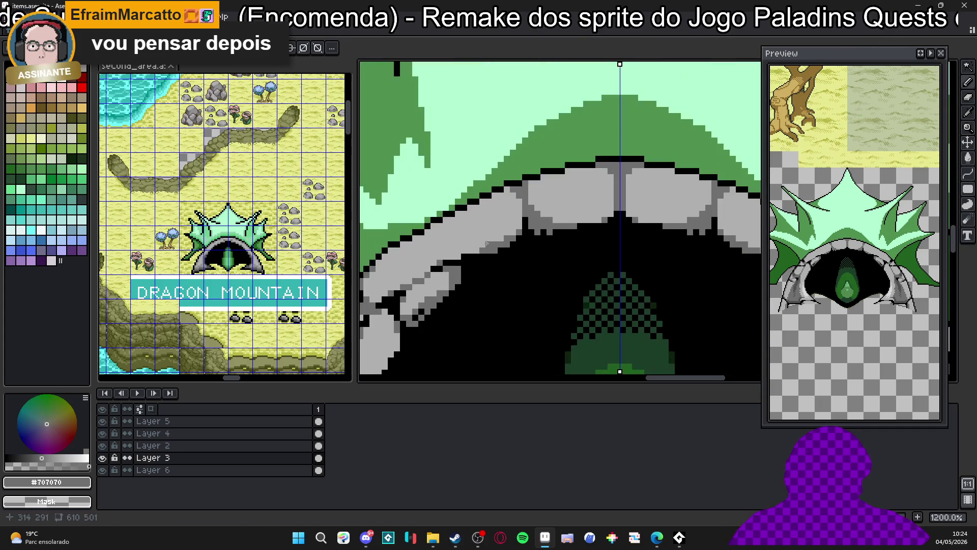
{"action": "scroll", "coordinate": [497, 240], "scroll_direction": "down", "scroll_amount": 3}
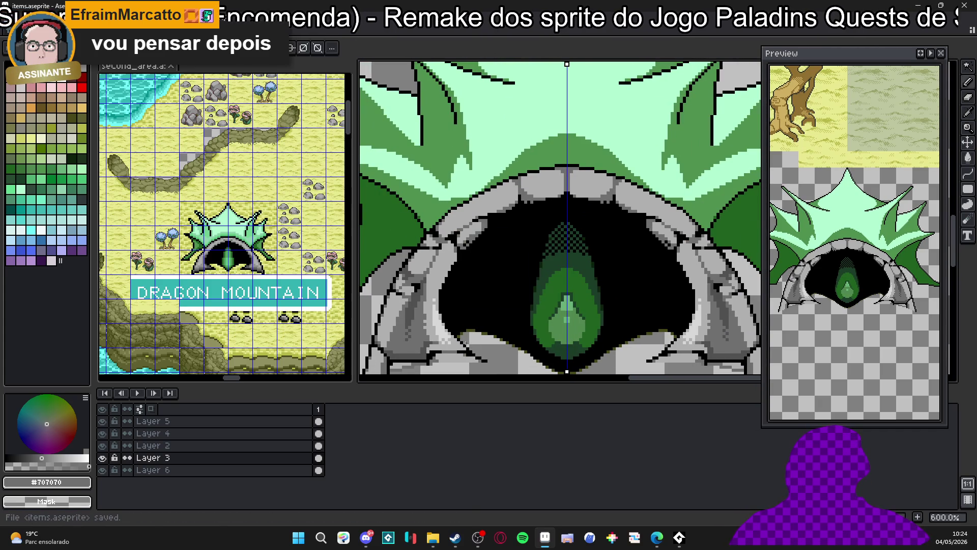
Launch GameMaker from the Steam library and return to Aseprite.
{"action": "mouse_move", "coordinate": [460, 538]}
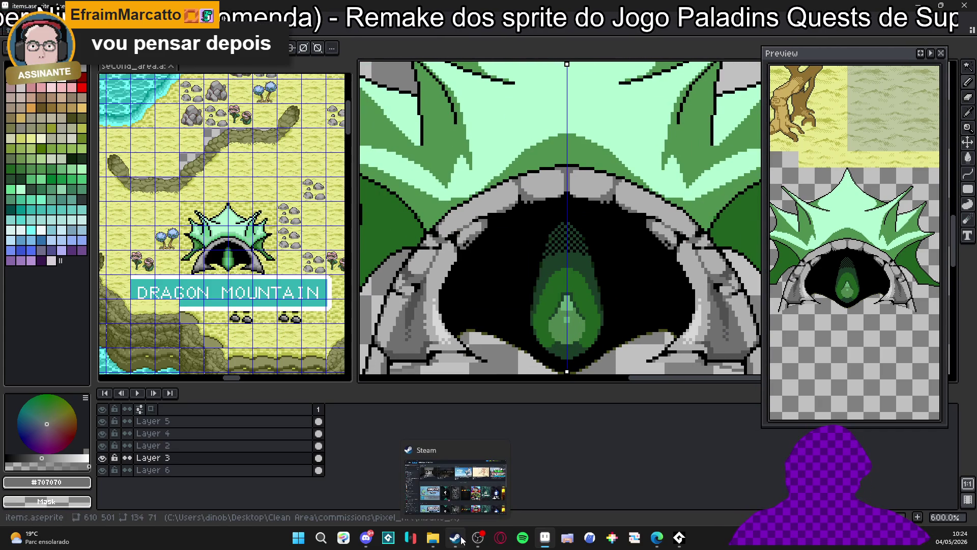
{"action": "left_click", "coordinate": [455, 484]}
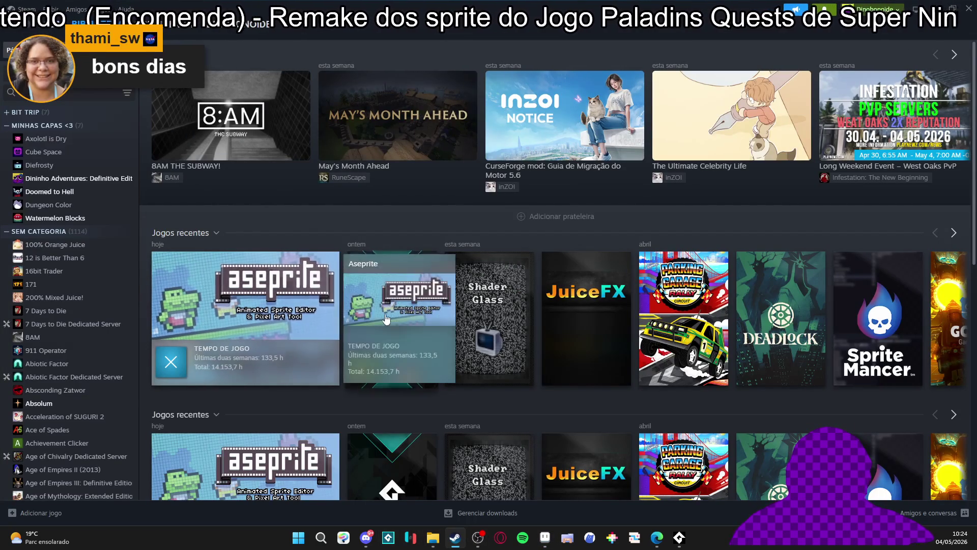
{"action": "left_click", "coordinate": [392, 313]}
{"action": "left_click", "coordinate": [168, 230]}
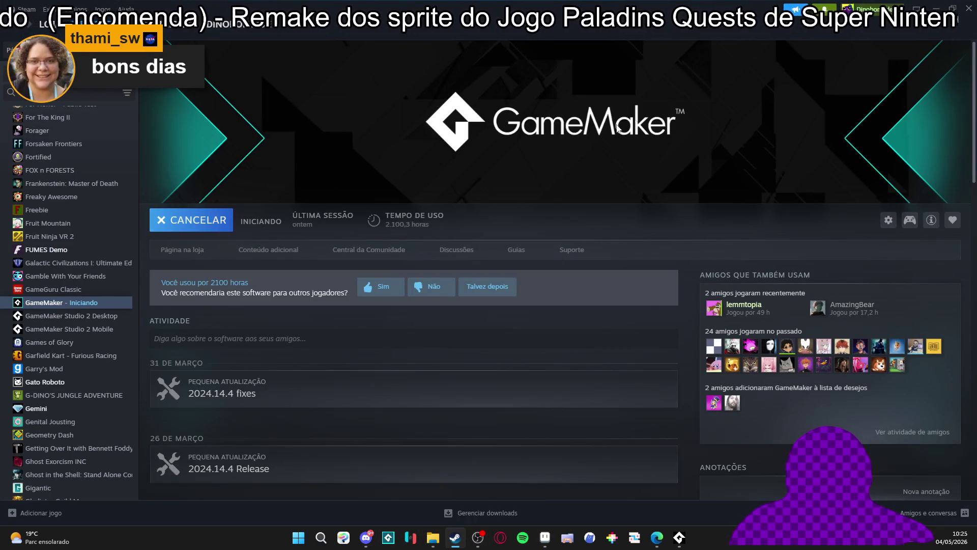
{"action": "key", "text": "alt+Tab"}
{"action": "scroll", "coordinate": [562, 253], "scroll_direction": "down", "scroll_amount": 3}
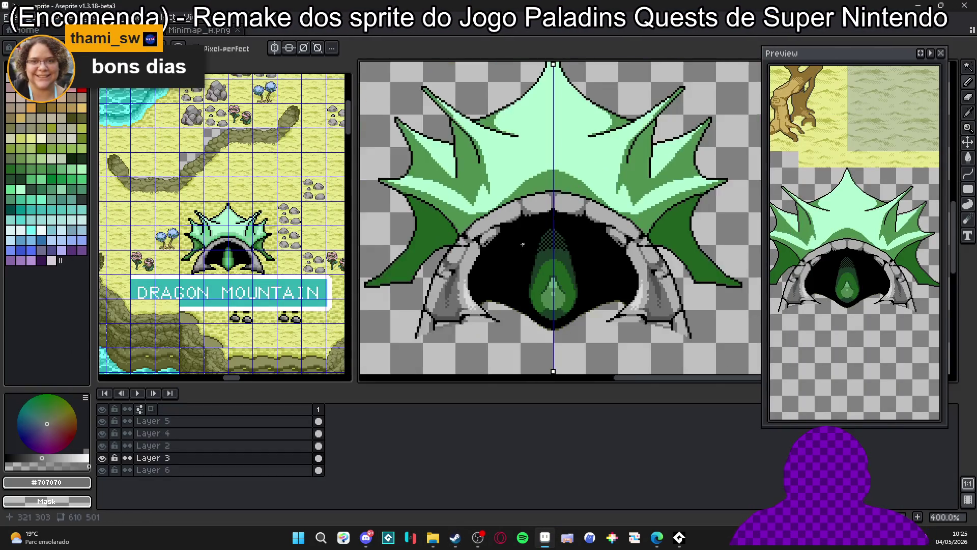
Shrink the minimap to widen the main canvas and pan back to the cave sprite.
{"action": "scroll", "coordinate": [562, 253], "scroll_direction": "down", "scroll_amount": 1}
{"action": "mouse_move", "coordinate": [463, 196]}
{"action": "left_mouse_down"}
{"action": "mouse_move", "coordinate": [486, 207]}
{"action": "mouse_move", "coordinate": [602, 189]}
{"action": "left_mouse_up"}
{"action": "left_click_drag", "start_coordinate": [358, 250], "coordinate": [168, 250]}
{"action": "left_click_drag", "start_coordinate": [495, 231], "coordinate": [353, 245]}
Switch to GameMaker and open the Minecraft_5_plus_2023 project.
{"action": "scroll", "coordinate": [523, 267], "scroll_direction": "up", "scroll_amount": 2}
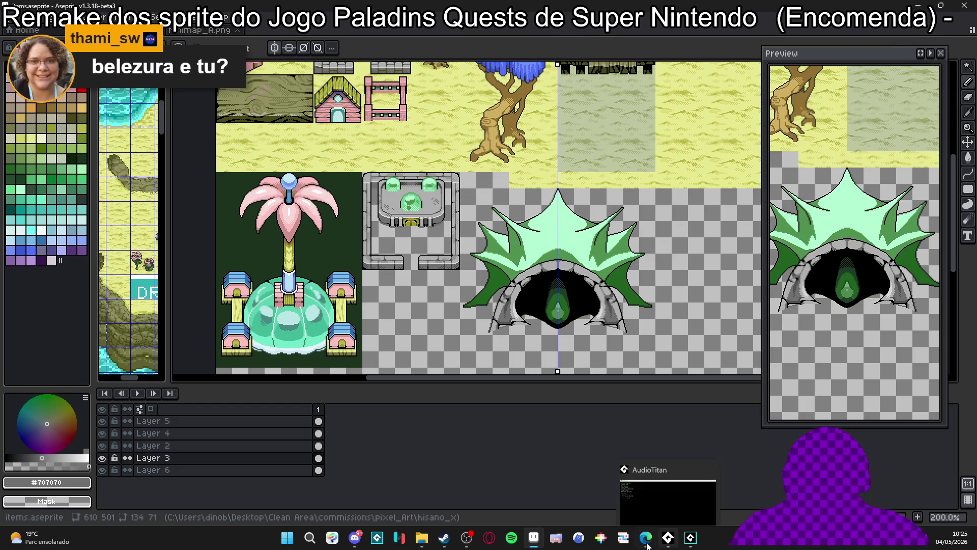
{"action": "left_click", "coordinate": [448, 540]}
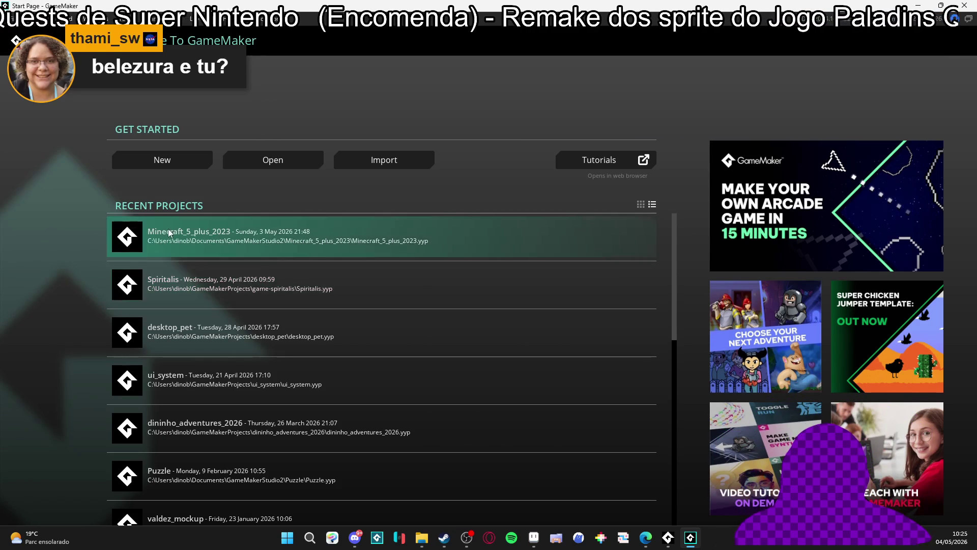
{"action": "left_click", "coordinate": [169, 245]}
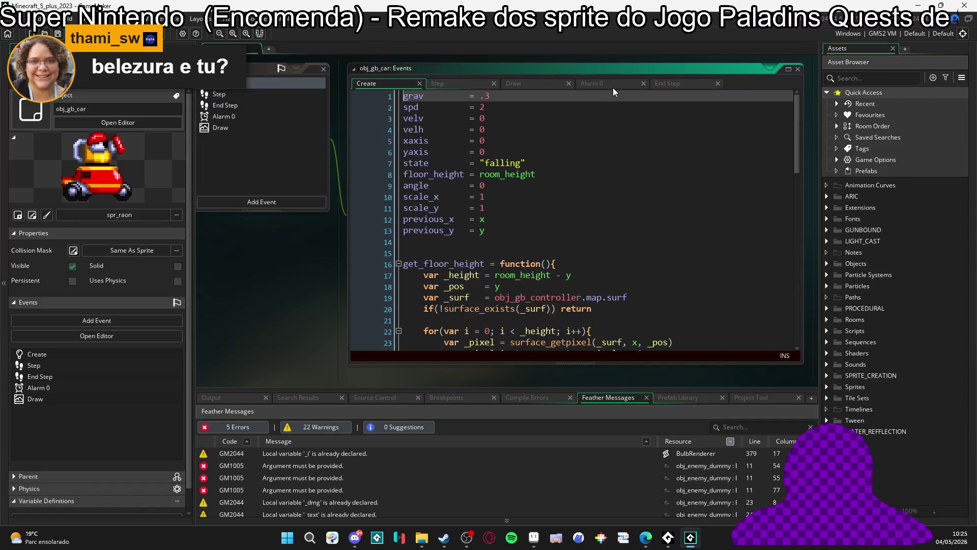
Run the Minecraft_5_plus_2023 game with F5 from obj_gb_car's code.
{"action": "left_click", "coordinate": [527, 197]}
{"action": "key", "text": "F5"}
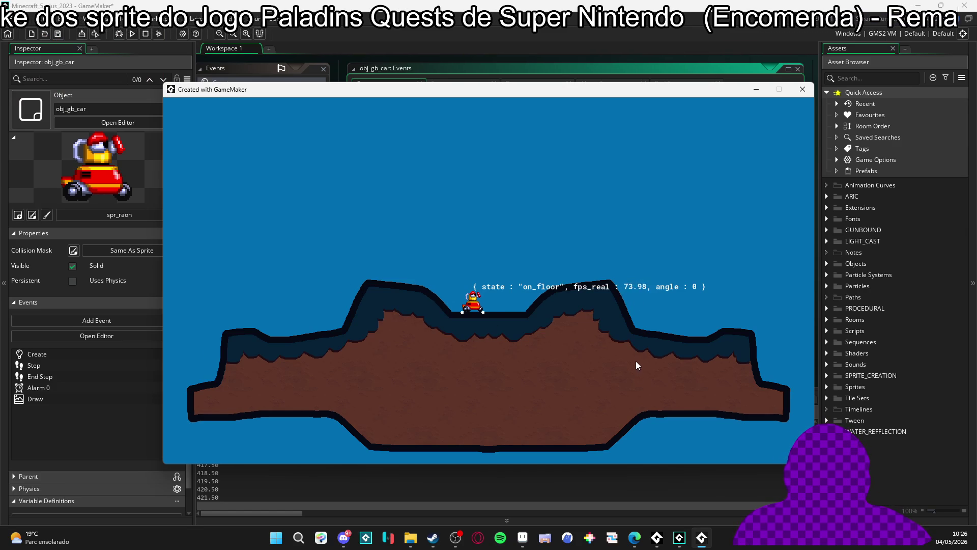
Drive the car left and right across the hills and central dip.
{"action": "key", "text": "Left"}
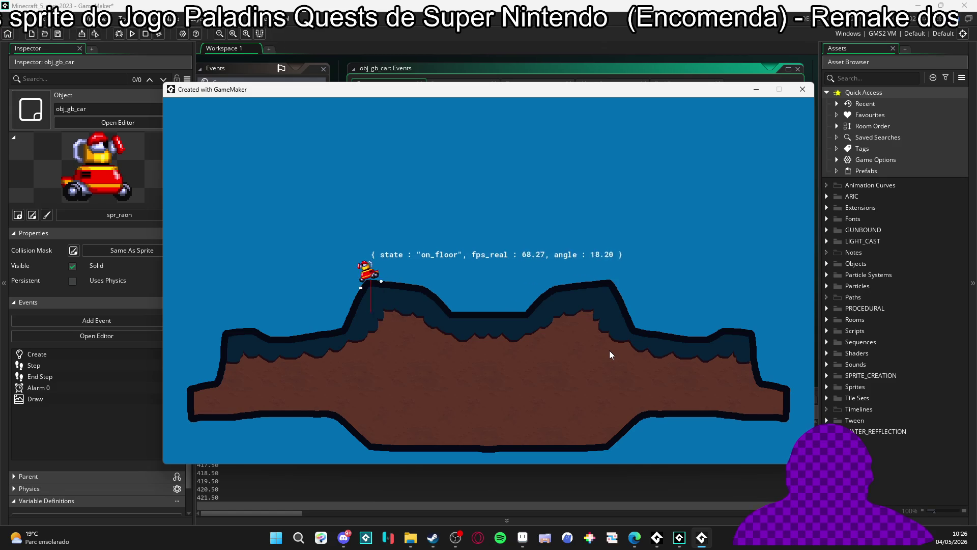
{"action": "key", "text": "Right"}
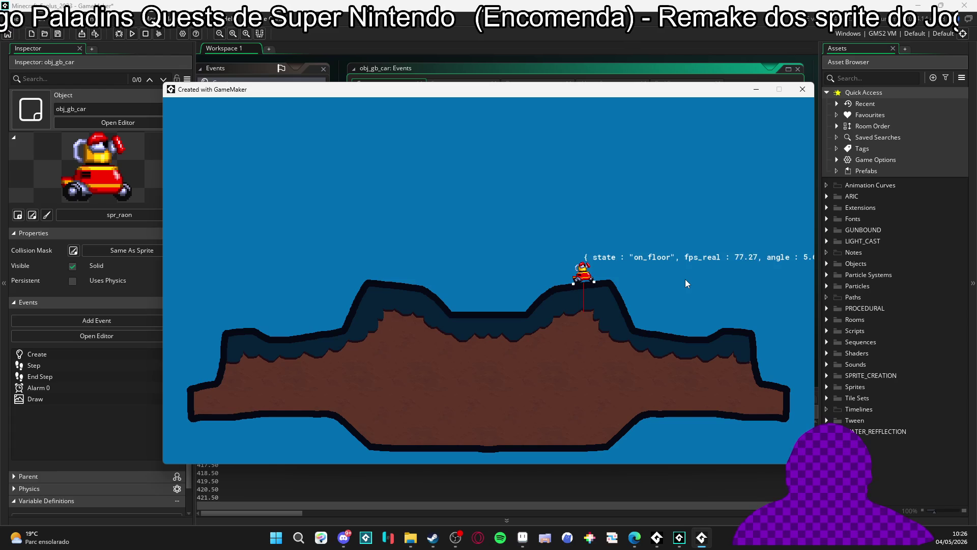
{"action": "key", "text": "Left"}
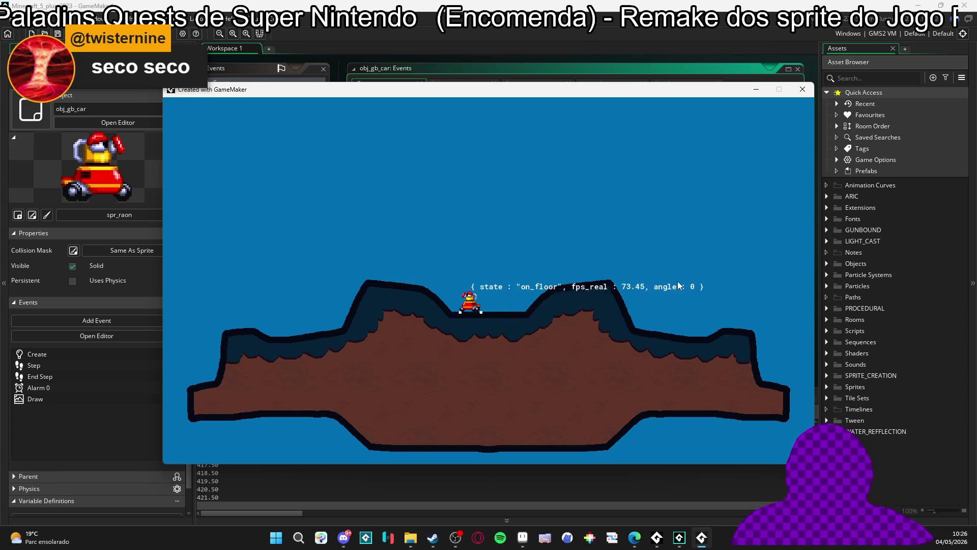
{"action": "key", "text": "Right"}
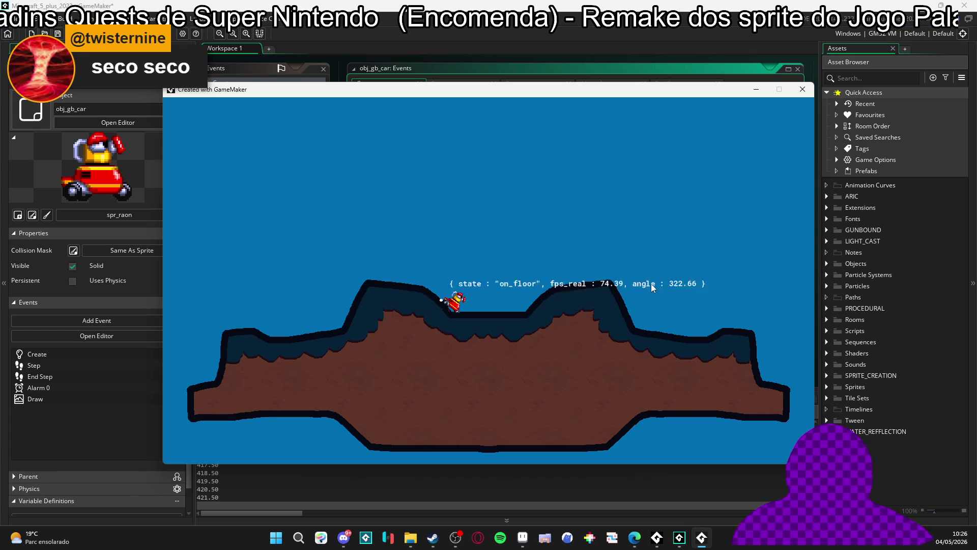
Carve round craters into both hills, blasting the tipped car free.
{"action": "left_click", "coordinate": [534, 291]}
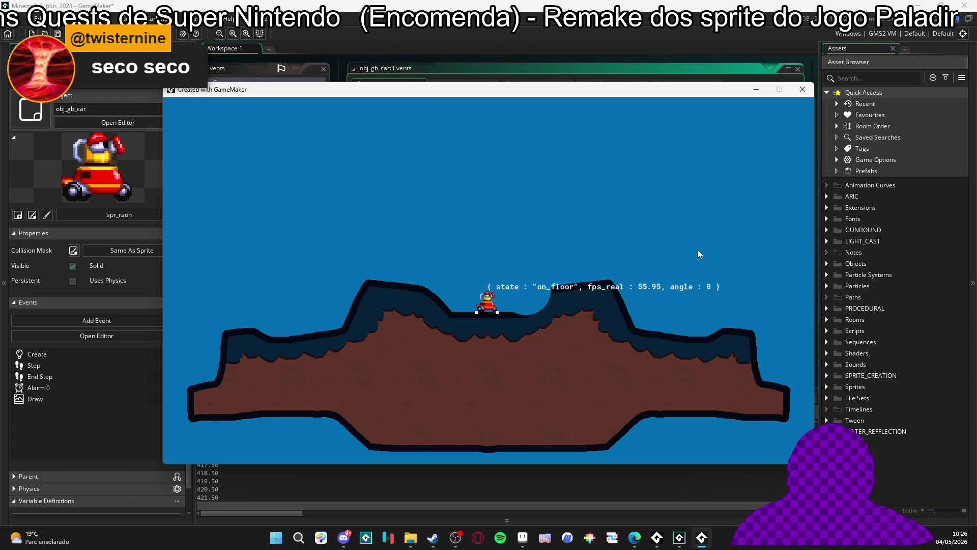
{"action": "left_click", "coordinate": [547, 285]}
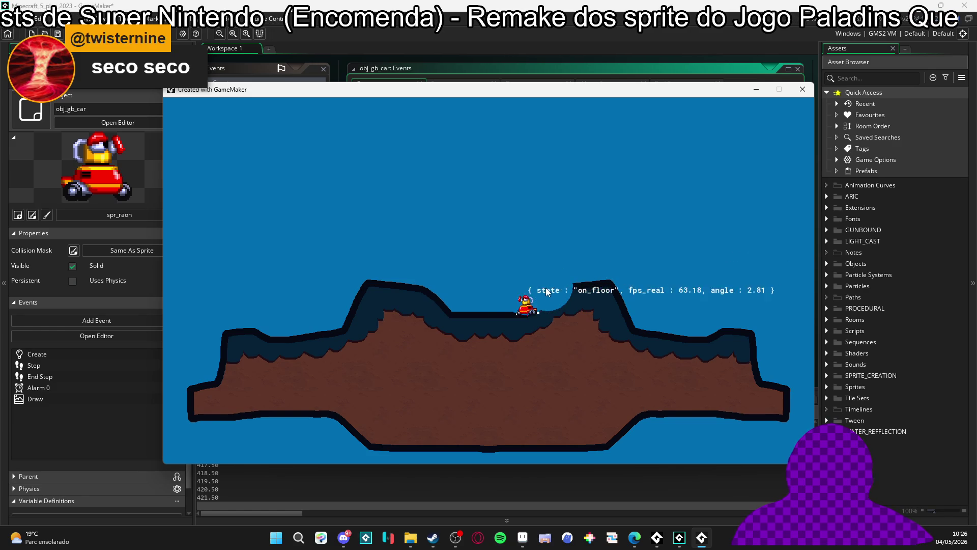
{"action": "left_click", "coordinate": [411, 288]}
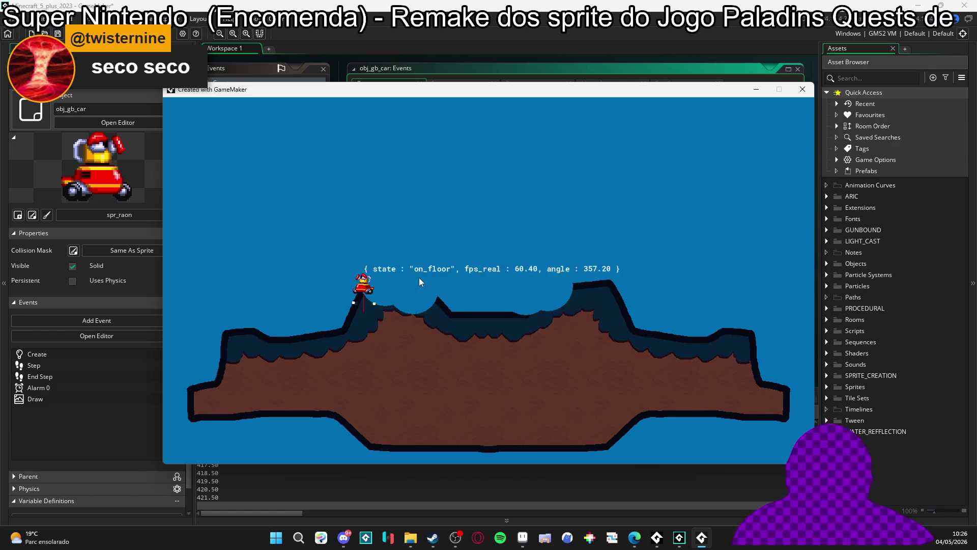
{"action": "left_click", "coordinate": [420, 277]}
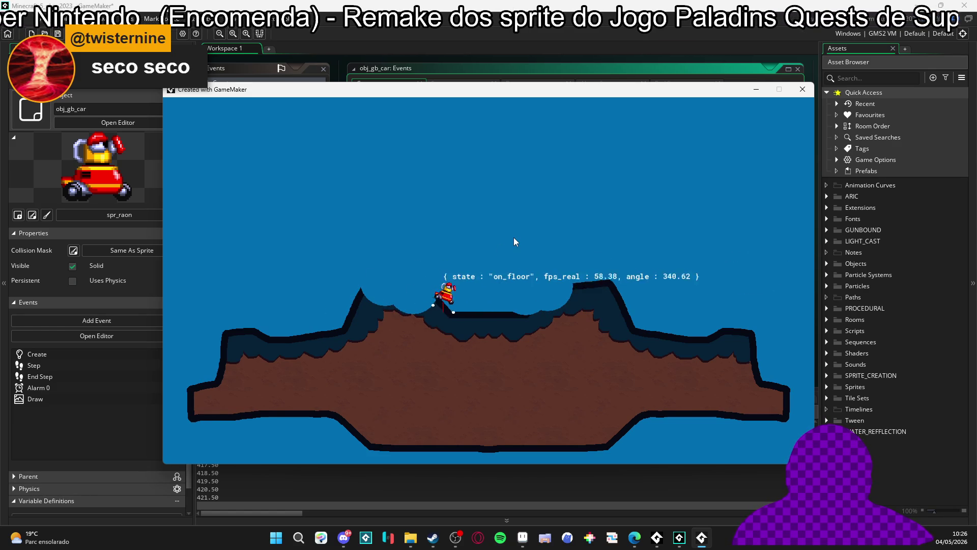
{"action": "left_click", "coordinate": [420, 322]}
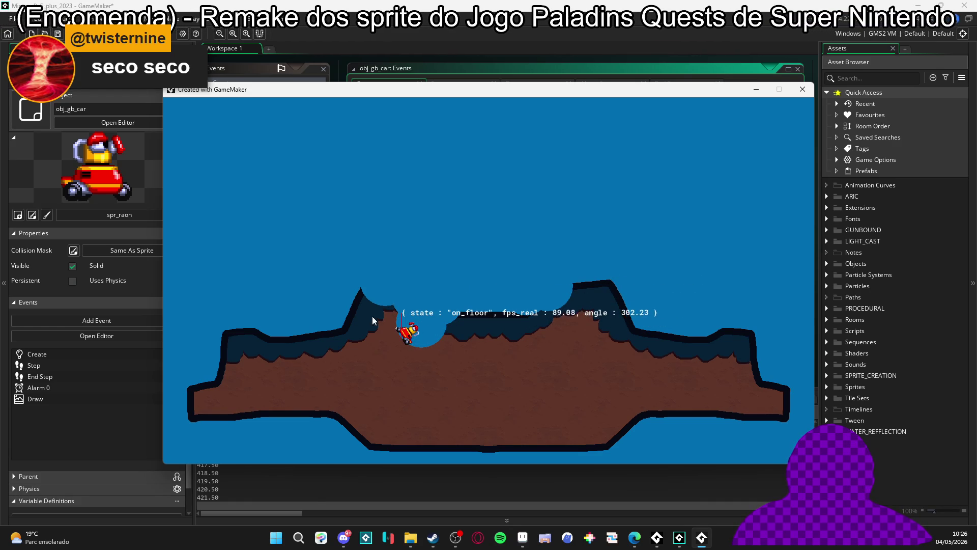
{"action": "left_click", "coordinate": [420, 330]}
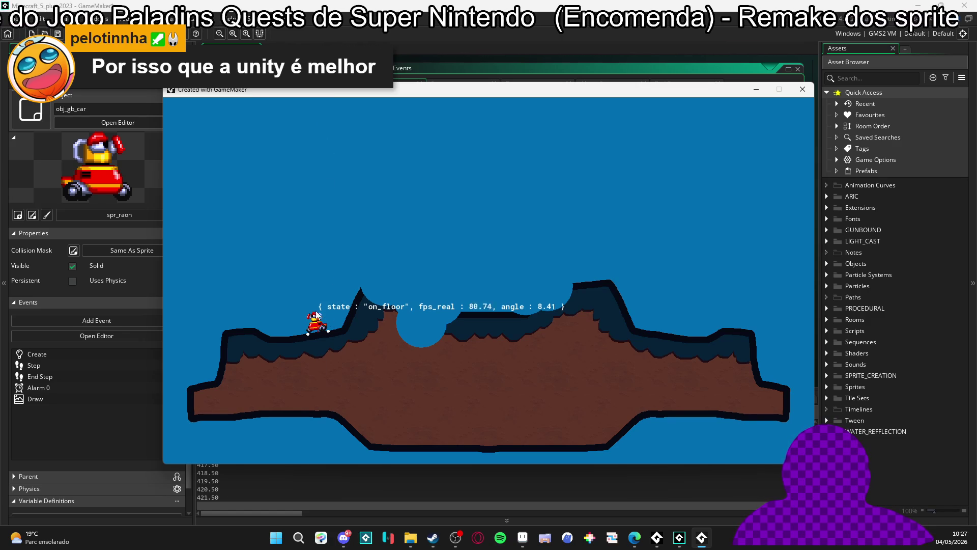
Carve a row of bites into the right hill, drive over it, then close the game.
{"action": "key", "text": "Right"}
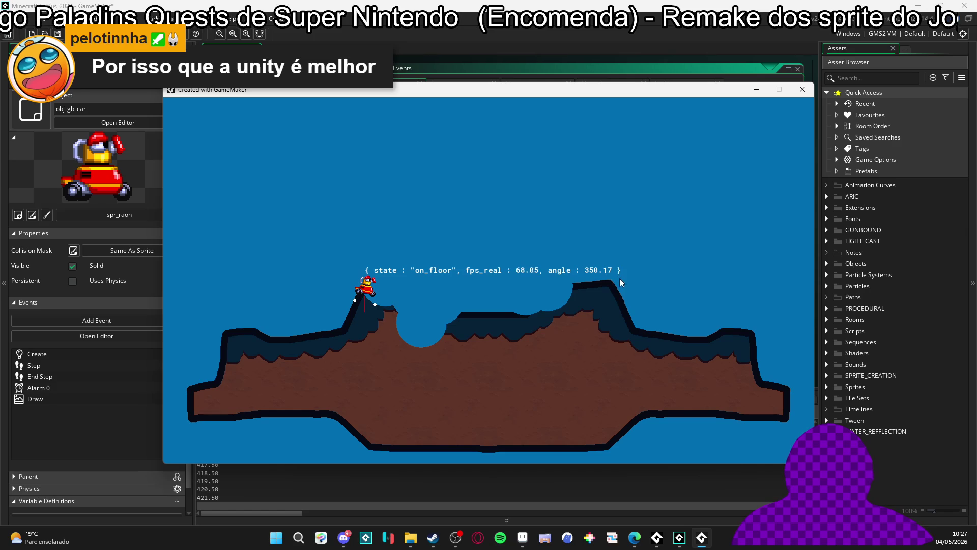
{"action": "key", "text": "Right"}
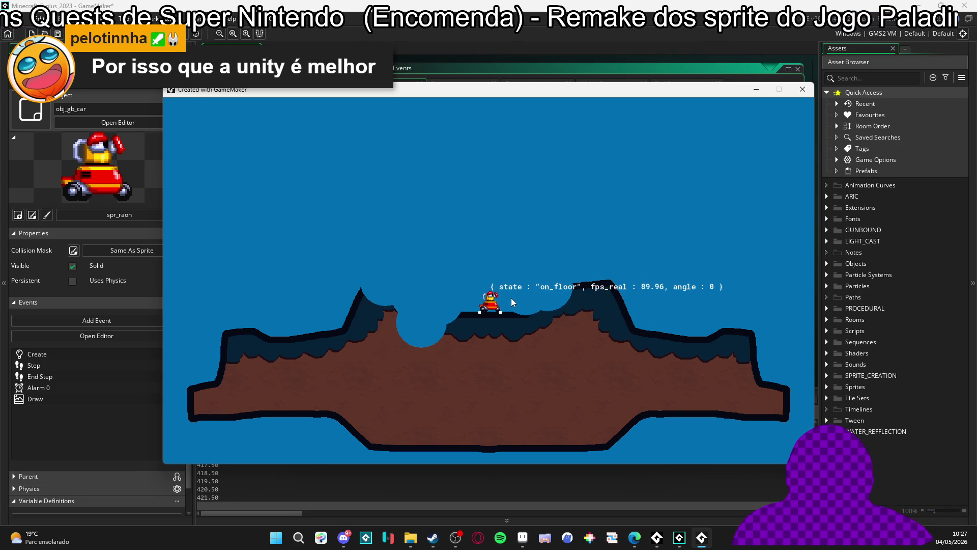
{"action": "left_click_drag", "start_coordinate": [561, 288], "coordinate": [610, 285]}
{"action": "key", "text": "Right"}
{"action": "key", "text": "Left"}
{"action": "key", "text": "Right"}
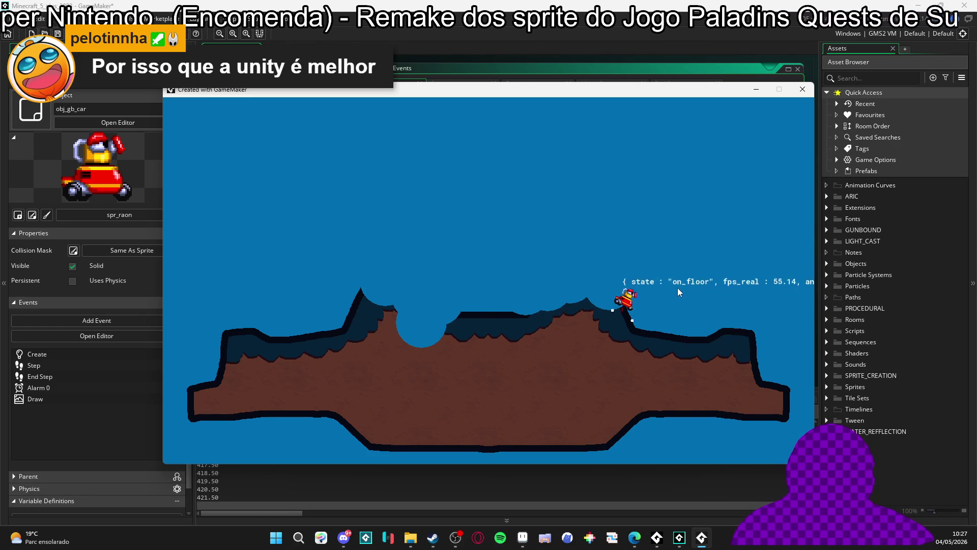
{"action": "key", "text": "Left"}
{"action": "key", "text": "Left"}
{"action": "key", "text": "Left"}
{"action": "key", "text": "Right"}
{"action": "left_click", "coordinate": [802, 89]}
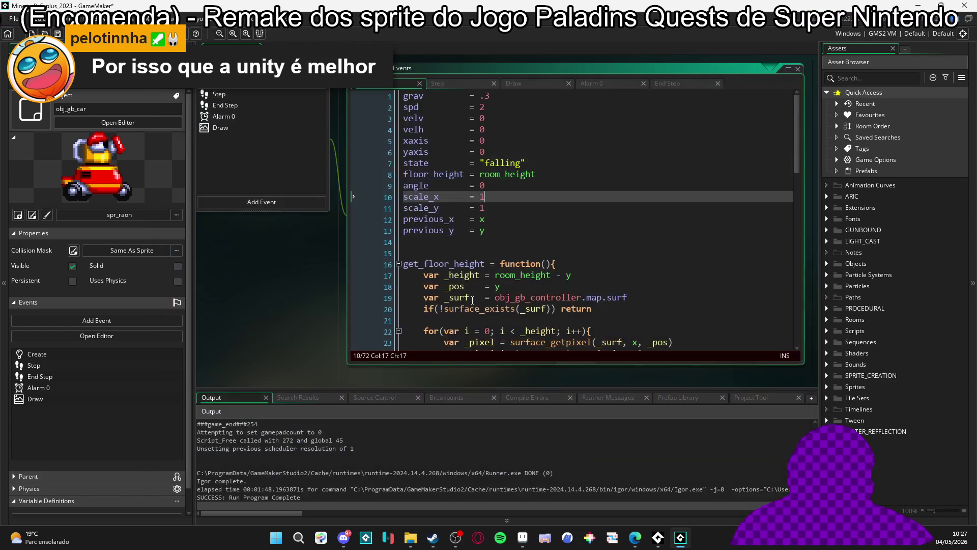
Jump to get_floor_height, then minimize GameMaker and Steam to return to Aseprite.
{"action": "left_click", "coordinate": [583, 267]}
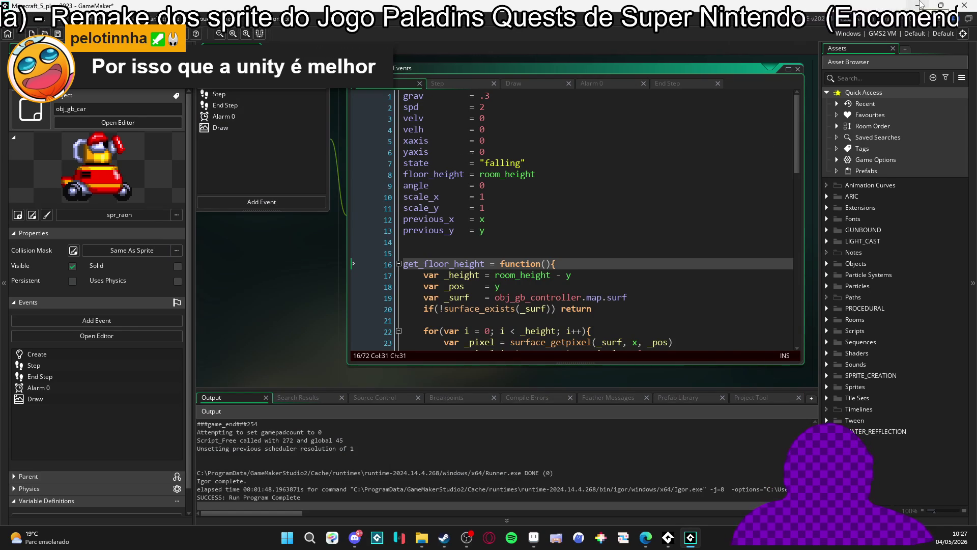
{"action": "left_click", "coordinate": [919, 5]}
{"action": "left_click", "coordinate": [939, 5]}
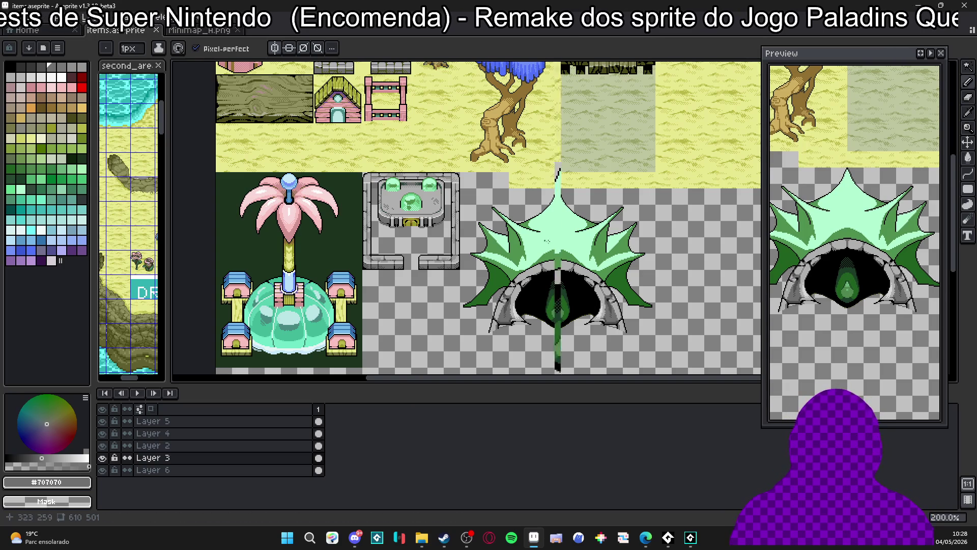
Zoom to the mouth and paint 2-pixel grey pixels along the mouth's lower edge.
{"action": "scroll", "coordinate": [570, 262], "scroll_direction": "up", "scroll_amount": 3}
{"action": "left_click_drag", "start_coordinate": [529, 265], "coordinate": [476, 154]}
{"action": "scroll", "coordinate": [464, 172], "scroll_direction": "up", "scroll_amount": 2}
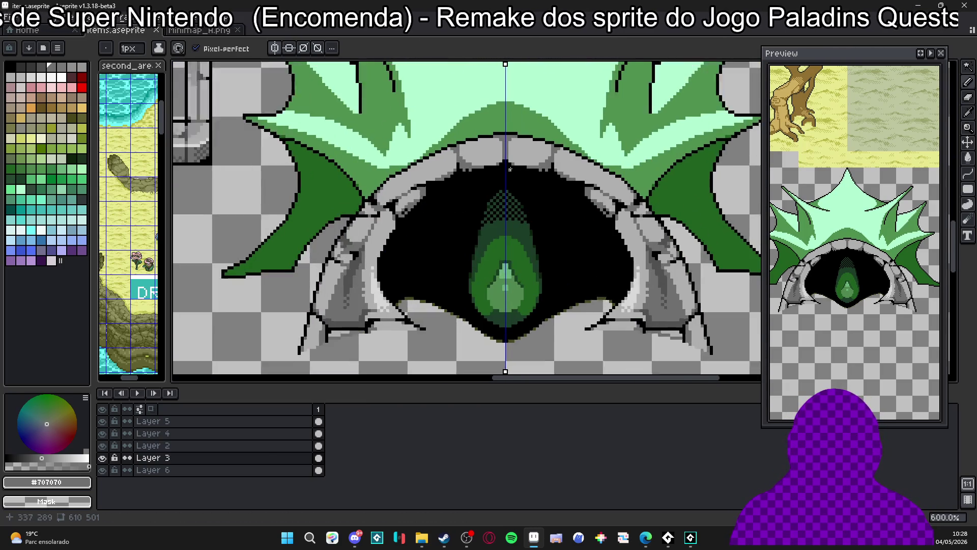
{"action": "scroll", "coordinate": [460, 179], "scroll_direction": "up", "scroll_amount": 1}
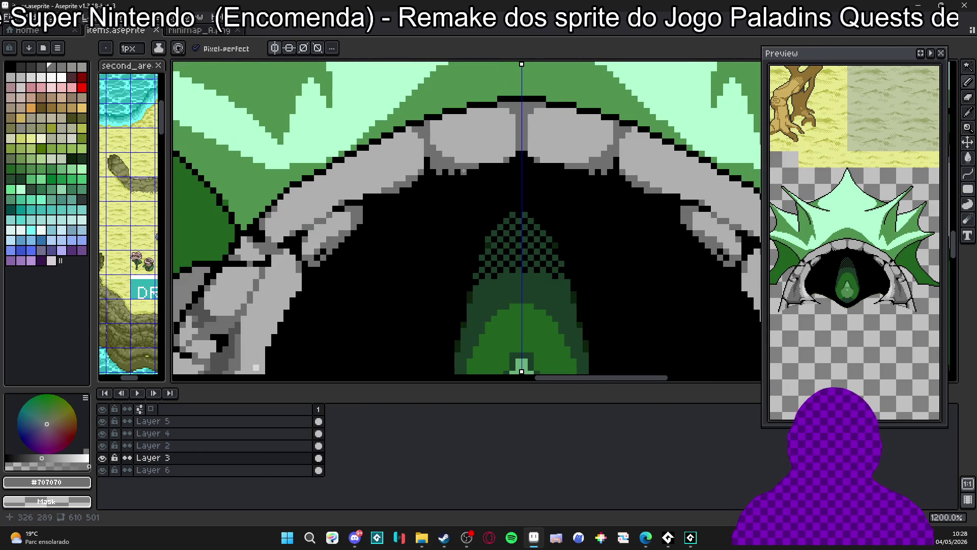
{"action": "scroll", "coordinate": [463, 172], "scroll_direction": "down", "scroll_amount": 5}
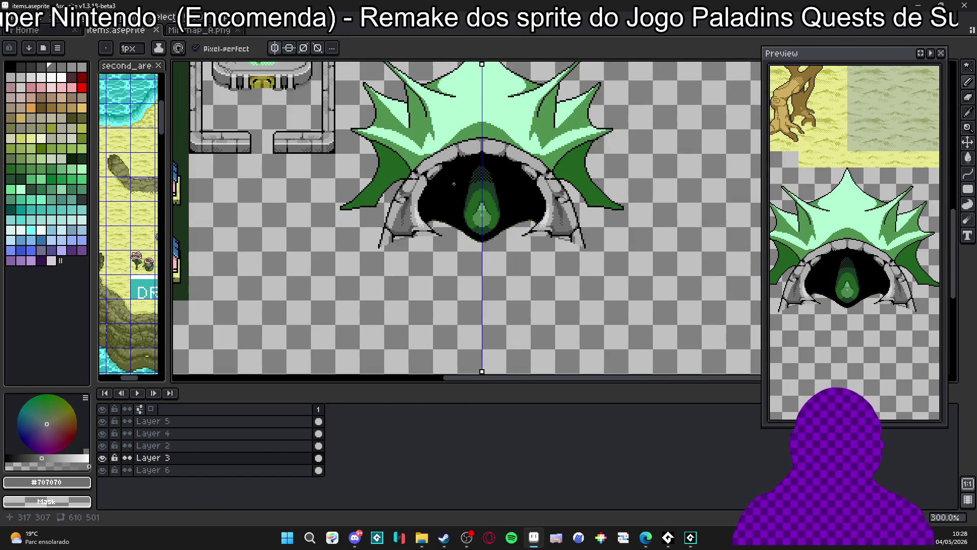
{"action": "scroll", "coordinate": [453, 180], "scroll_direction": "up", "scroll_amount": 5}
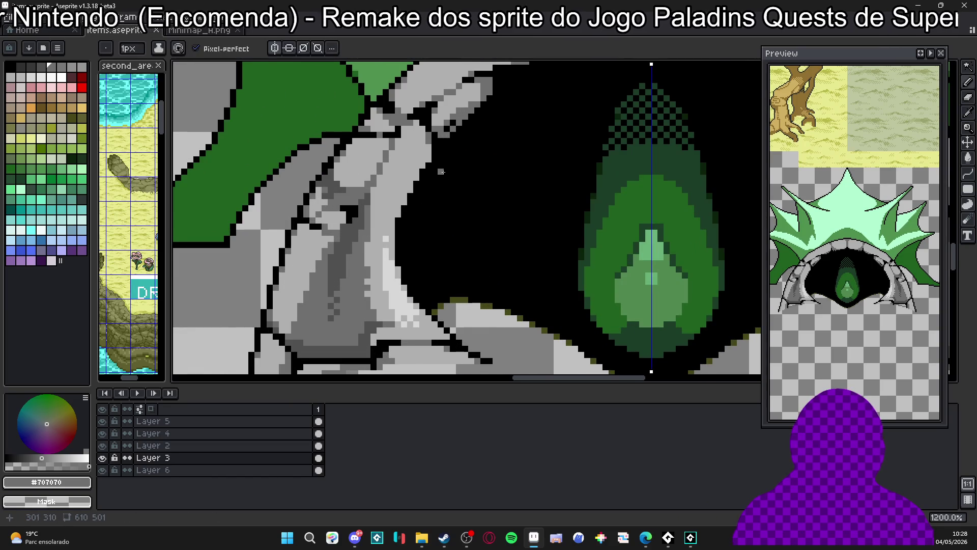
{"action": "scroll", "coordinate": [438, 175], "scroll_direction": "up", "scroll_amount": 1}
{"action": "key", "text": "plus"}
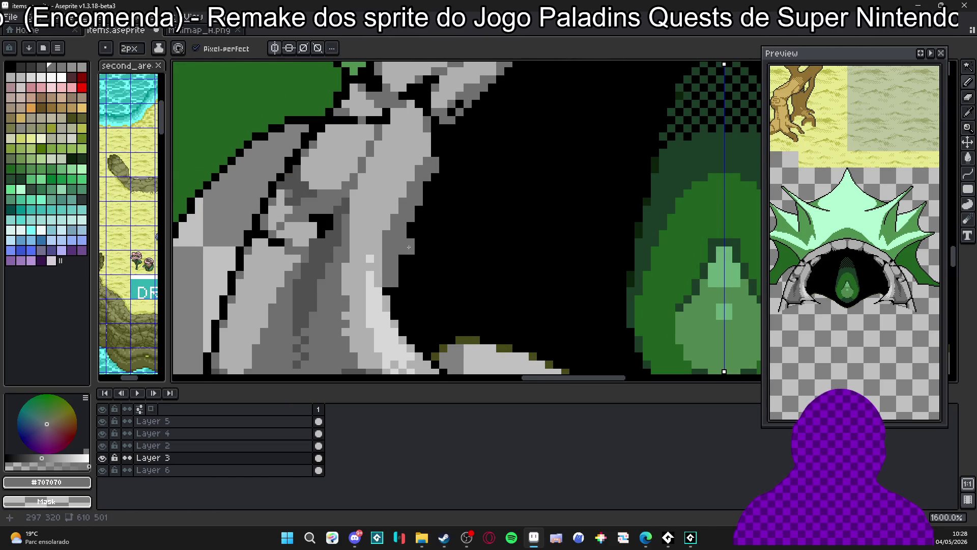
{"action": "left_click_drag", "start_coordinate": [408, 241], "coordinate": [424, 201]}
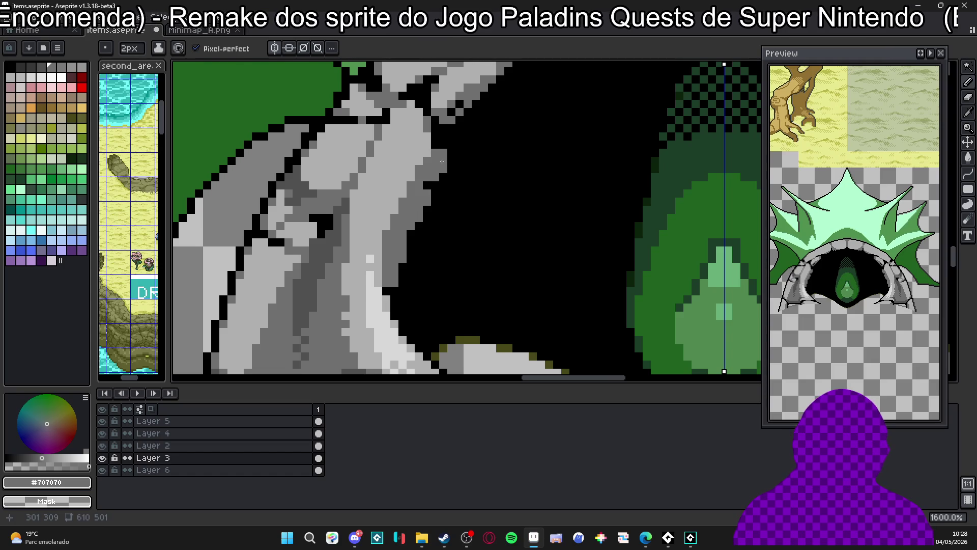
Extend the grey edge up toward the upper jaw, fixing a stray pixel beside the gem.
{"action": "scroll", "coordinate": [436, 147], "scroll_direction": "up", "scroll_amount": 2}
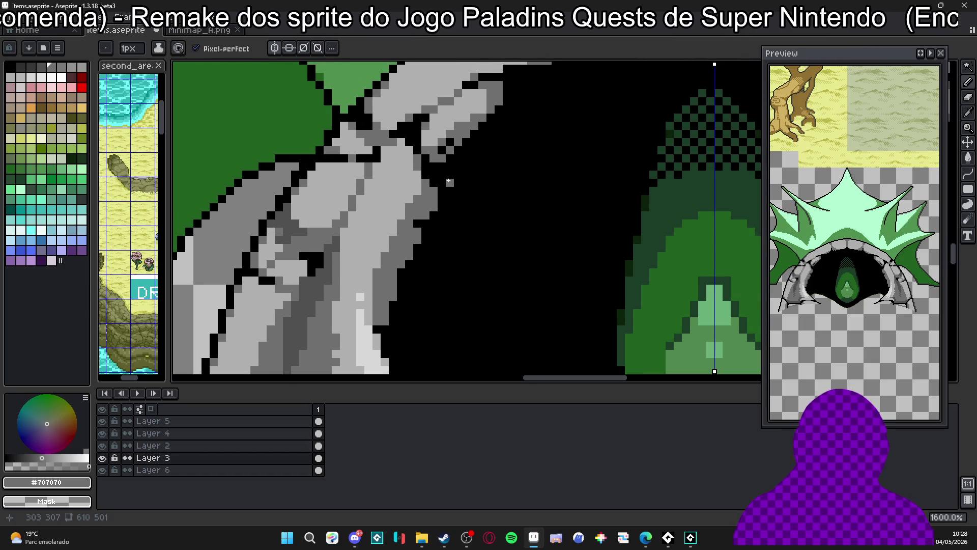
{"action": "key", "text": "plus"}
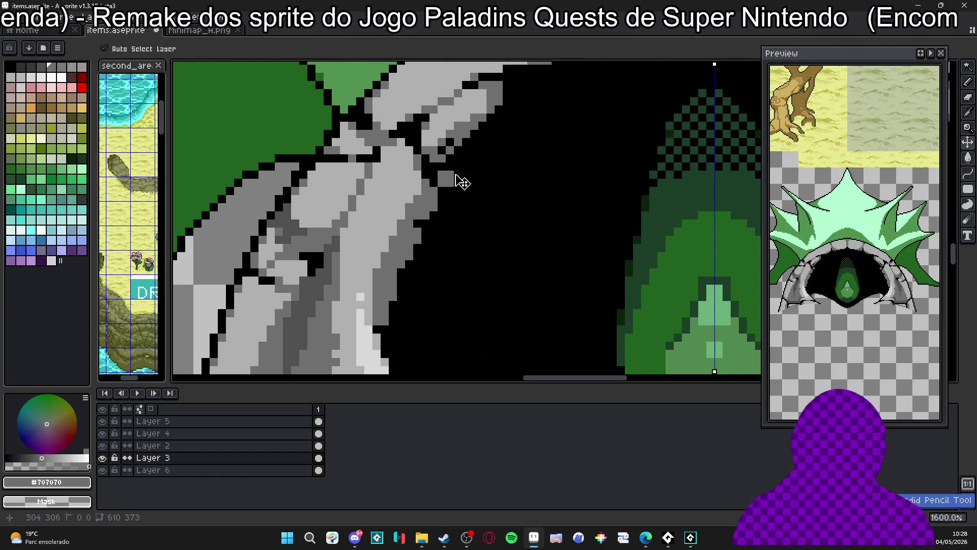
{"action": "left_click_drag", "start_coordinate": [456, 171], "coordinate": [479, 148]}
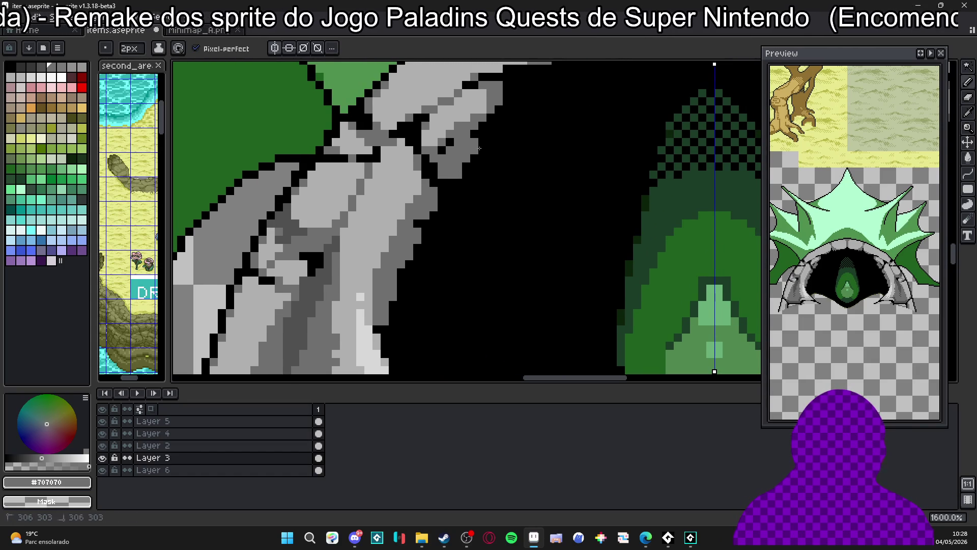
{"action": "scroll", "coordinate": [501, 120], "scroll_direction": "down", "scroll_amount": 2}
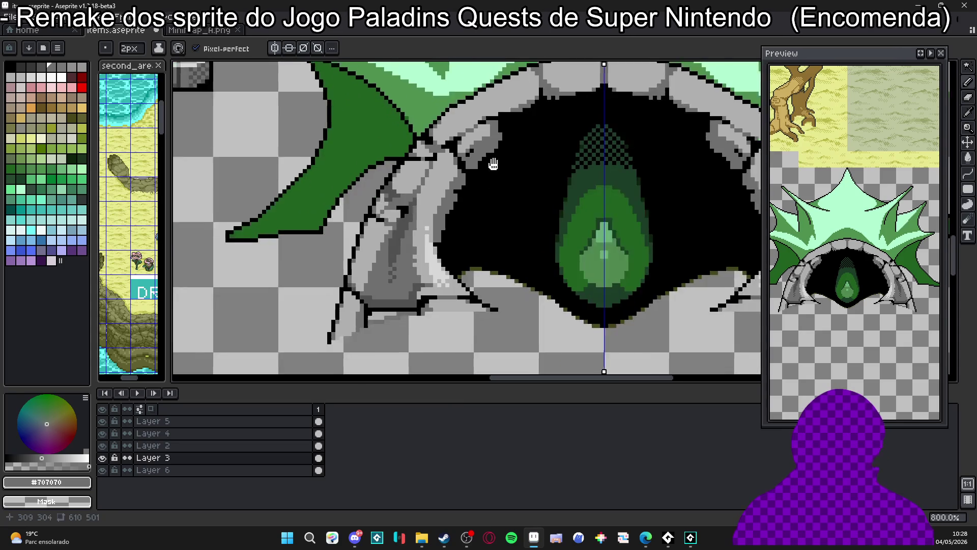
{"action": "scroll", "coordinate": [502, 149], "scroll_direction": "up", "scroll_amount": 2}
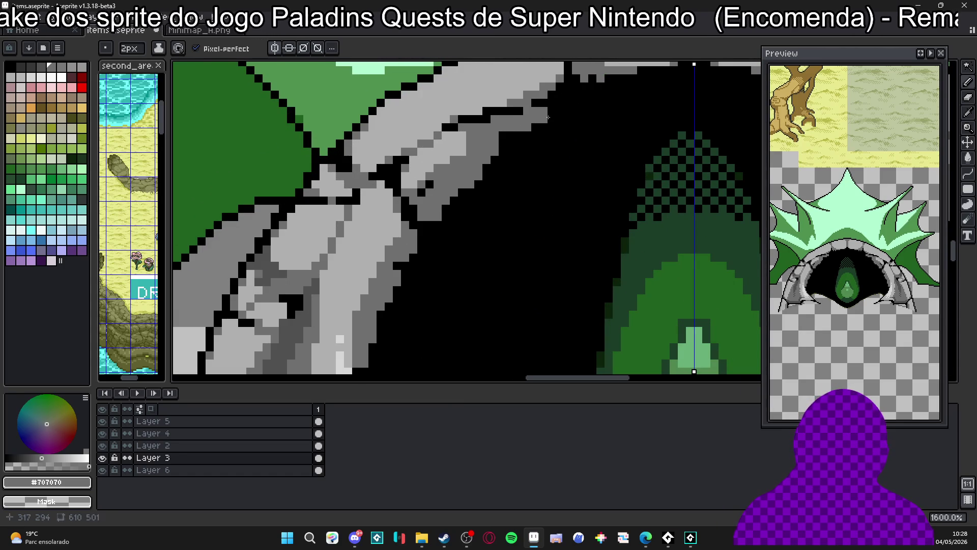
{"action": "mouse_move", "coordinate": [560, 112]}
{"action": "left_mouse_down"}
{"action": "mouse_move", "coordinate": [535, 153]}
{"action": "mouse_move", "coordinate": [535, 144]}
{"action": "left_mouse_up"}
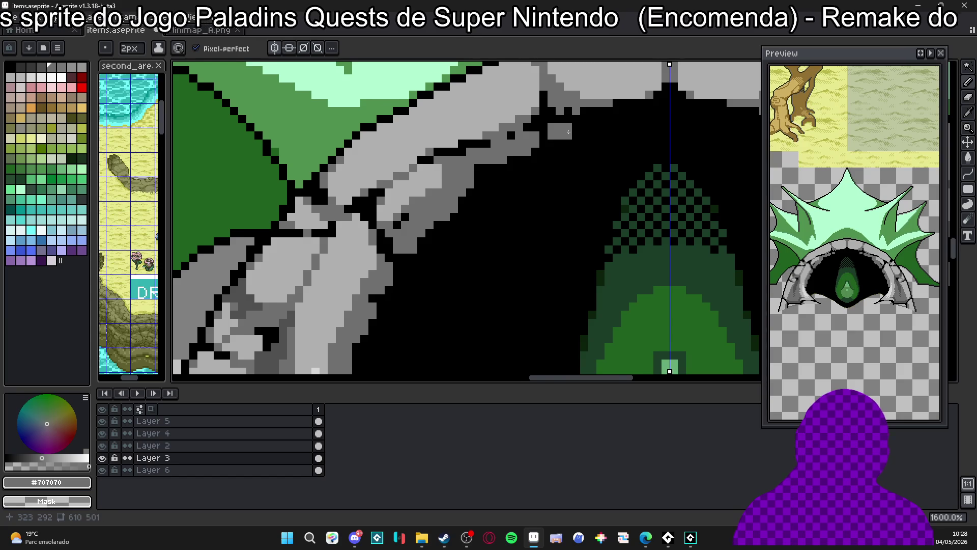
{"action": "scroll", "coordinate": [568, 132], "scroll_direction": "down", "scroll_amount": 5}
{"action": "right_click", "coordinate": [416, 153]}
{"action": "mouse_move", "coordinate": [402, 170]}
{"action": "left_mouse_down"}
{"action": "mouse_move", "coordinate": [429, 193]}
{"action": "mouse_move", "coordinate": [424, 117]}
{"action": "left_mouse_up"}
{"action": "scroll", "coordinate": [411, 148], "scroll_direction": "up", "scroll_amount": 3}
{"action": "left_click_drag", "start_coordinate": [408, 177], "coordinate": [414, 173]}
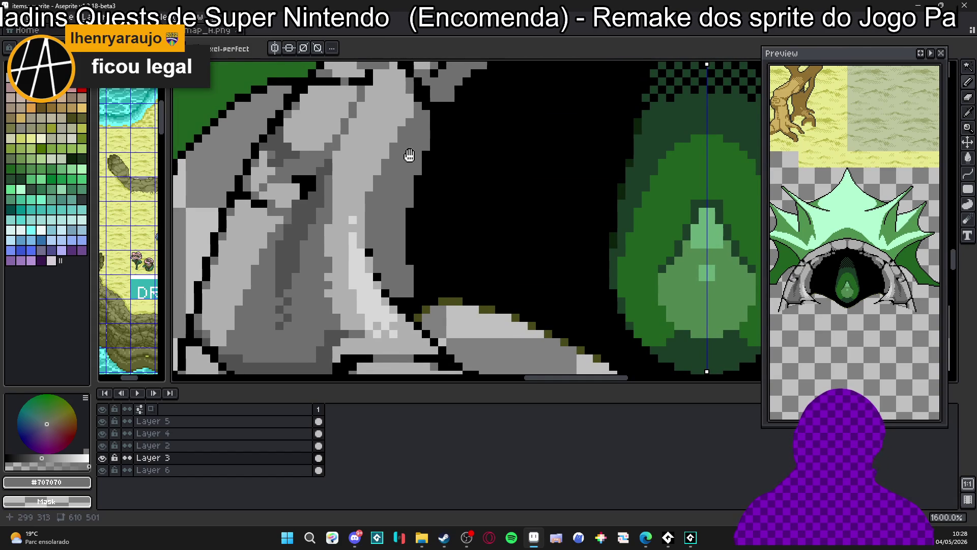
Pick dark grey and shade the rock edge, repainting one stray pixel black.
{"action": "scroll", "coordinate": [408, 157], "scroll_direction": "up", "scroll_amount": 1}
{"action": "key", "text": "alt"}
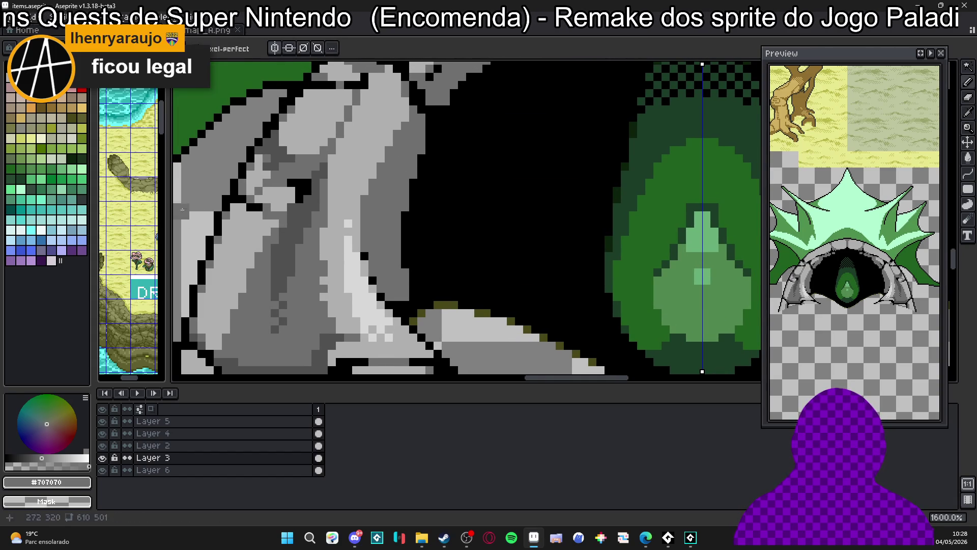
{"action": "left_click", "coordinate": [31, 77]}
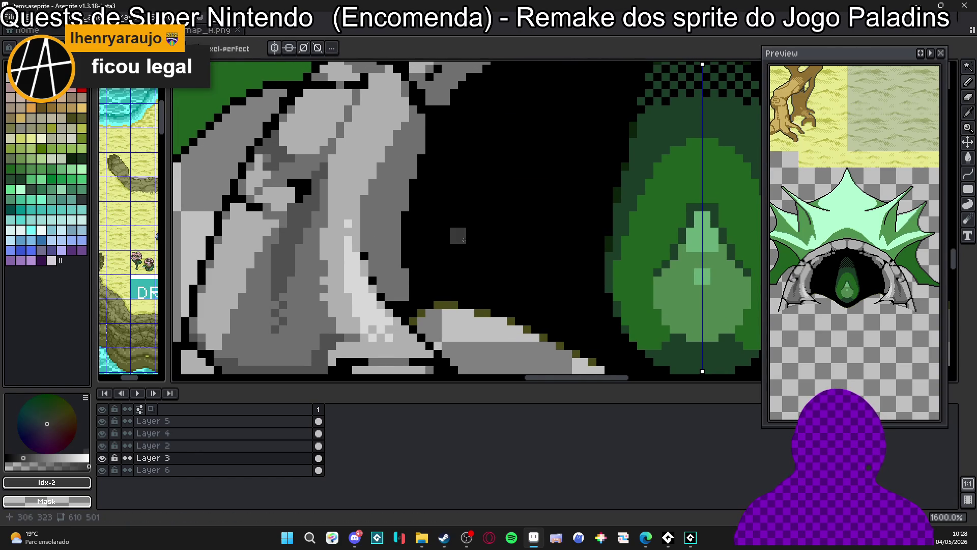
{"action": "mouse_move", "coordinate": [410, 229]}
{"action": "left_mouse_down"}
{"action": "mouse_move", "coordinate": [419, 158]}
{"action": "mouse_move", "coordinate": [415, 199]}
{"action": "left_mouse_up"}
{"action": "left_click", "coordinate": [417, 203]}
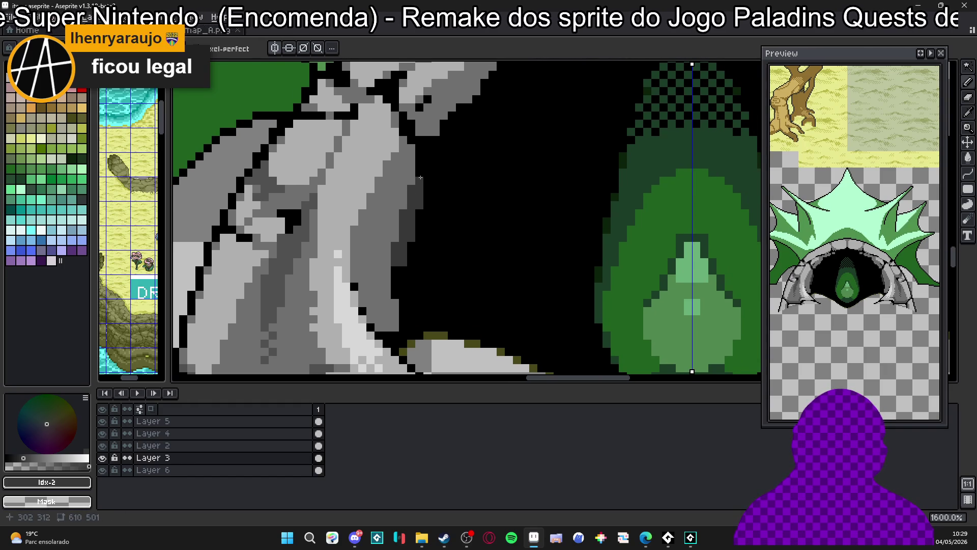
{"action": "mouse_move", "coordinate": [421, 166]}
{"action": "left_mouse_down"}
{"action": "mouse_move", "coordinate": [438, 159]}
{"action": "mouse_move", "coordinate": [425, 142]}
{"action": "mouse_move", "coordinate": [430, 171]}
{"action": "left_mouse_up"}
{"action": "scroll", "coordinate": [430, 171], "scroll_direction": "down", "scroll_amount": 3}
{"action": "scroll", "coordinate": [427, 163], "scroll_direction": "up", "scroll_amount": 3}
{"action": "left_click", "coordinate": [415, 161], "text": "alt"}
{"action": "left_click", "coordinate": [423, 148]}
Paint a #383838 dark-grey shadow line under the left jaw's inner edge.
{"action": "left_click", "coordinate": [409, 257], "text": "alt"}
{"action": "left_click_drag", "start_coordinate": [407, 293], "coordinate": [407, 287]}
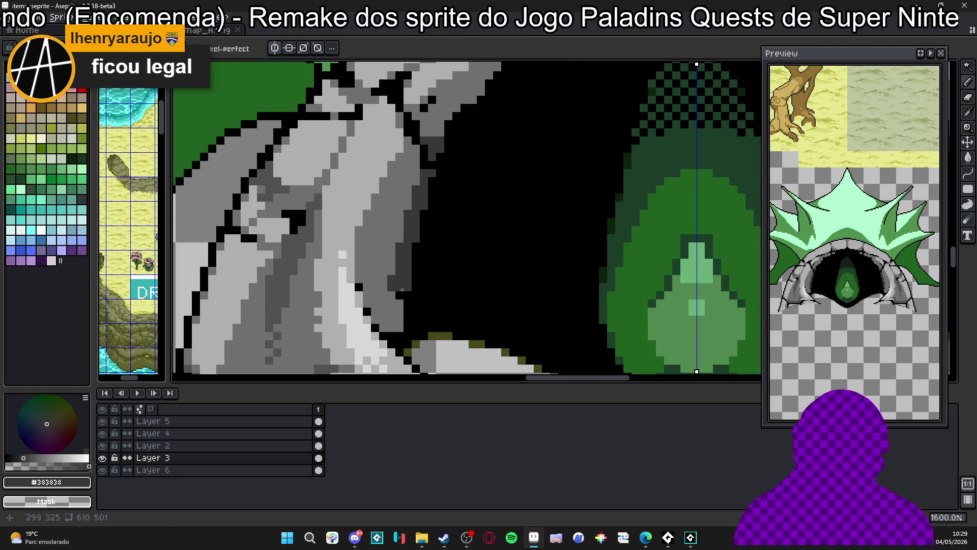
{"action": "scroll", "coordinate": [402, 291], "scroll_direction": "up", "scroll_amount": 2}
{"action": "left_click", "coordinate": [402, 326], "text": "alt"}
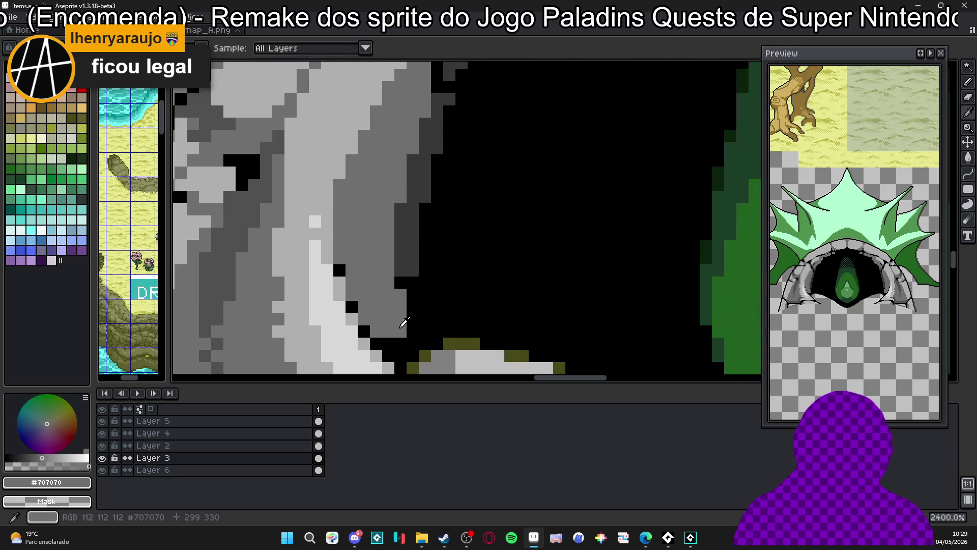
{"action": "left_click", "coordinate": [408, 262], "text": "alt"}
{"action": "mouse_move", "coordinate": [401, 282]}
{"action": "left_mouse_down"}
{"action": "mouse_move", "coordinate": [426, 295]}
{"action": "mouse_move", "coordinate": [407, 351]}
{"action": "mouse_move", "coordinate": [452, 329]}
{"action": "left_mouse_up"}
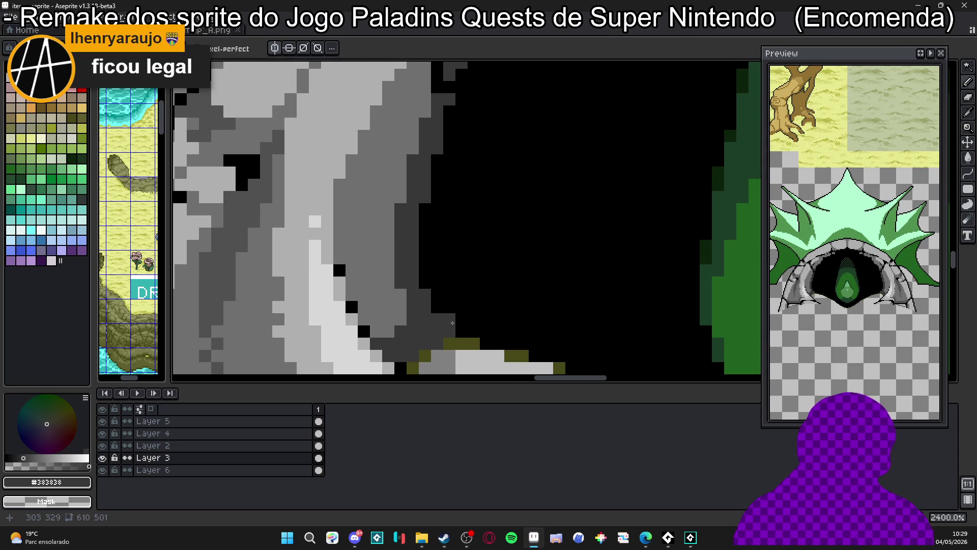
{"action": "left_click_drag", "start_coordinate": [461, 332], "coordinate": [471, 327]}
Touch up a small jaw-edge patch with the marquee, turning a black pixel dark grey.
{"action": "key", "text": "m"}
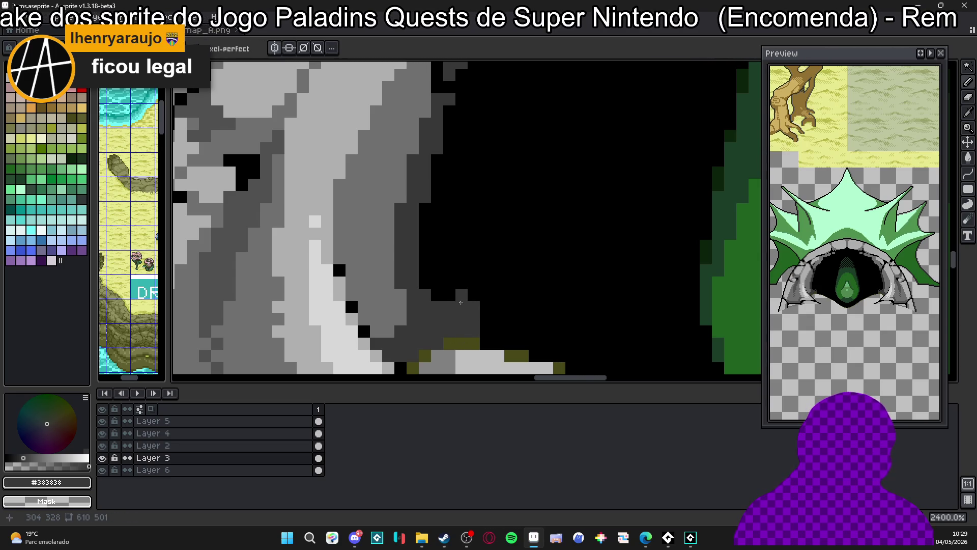
{"action": "left_click_drag", "start_coordinate": [456, 289], "coordinate": [479, 312]}
{"action": "key", "text": "Delete"}
{"action": "key", "text": "b"}
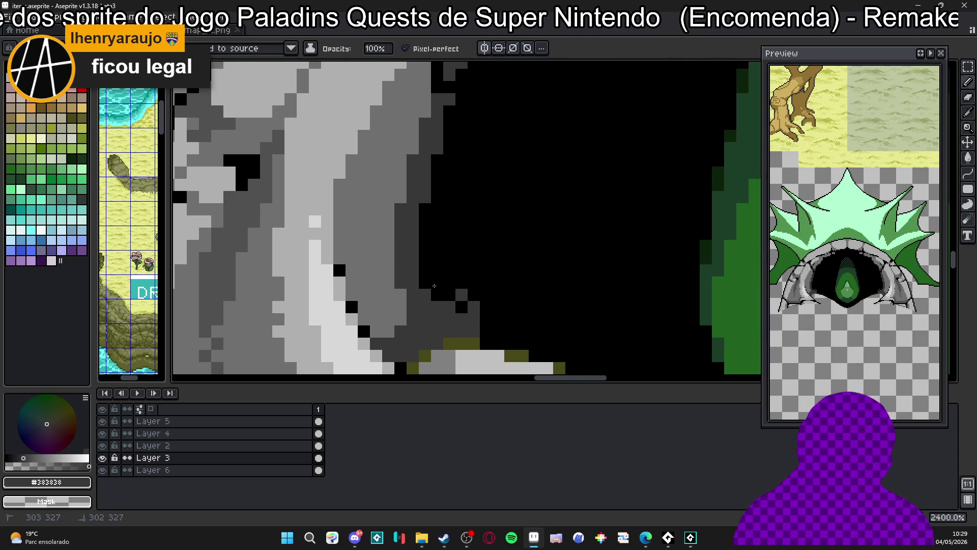
{"action": "left_click", "coordinate": [461, 295]}
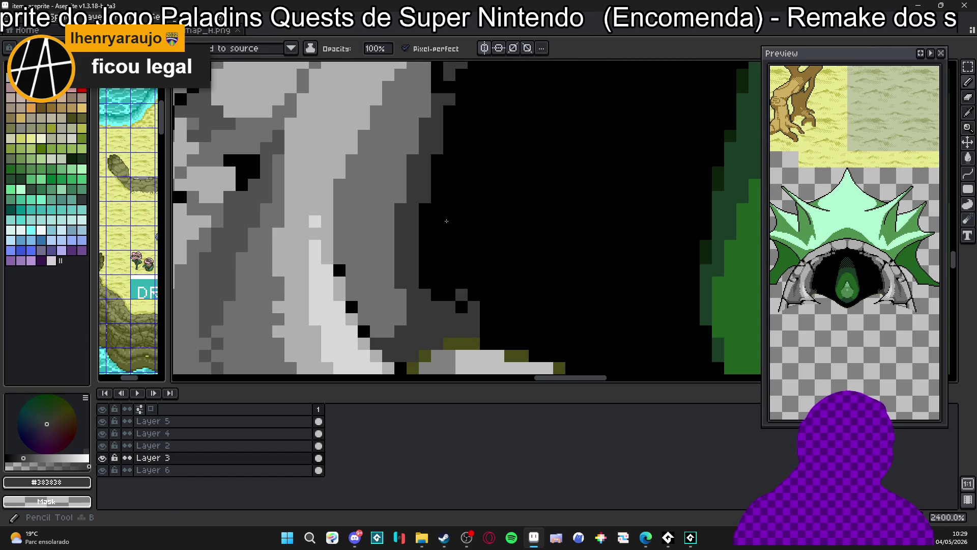
{"action": "scroll", "coordinate": [447, 221], "scroll_direction": "down", "scroll_amount": 4}
{"action": "key", "text": "v"}
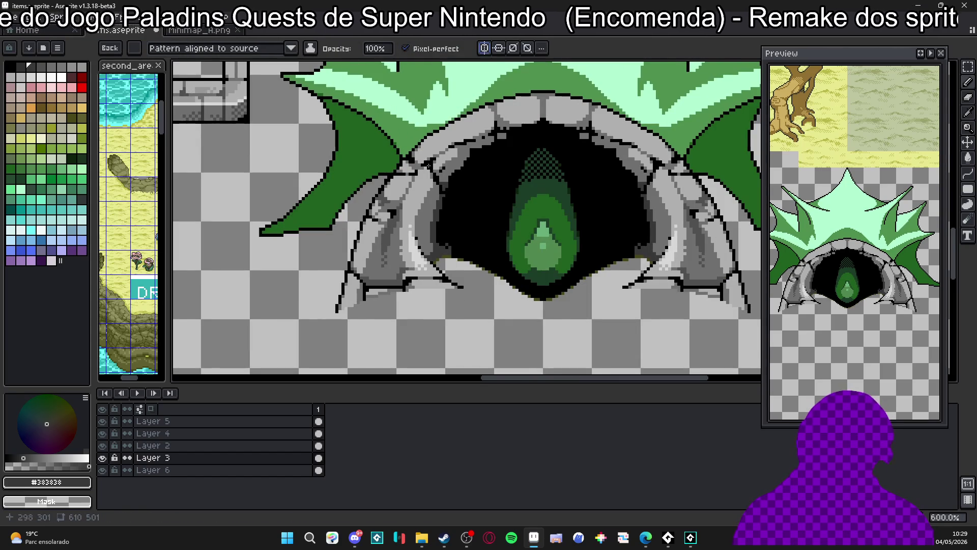
{"action": "scroll", "coordinate": [458, 253], "scroll_direction": "up", "scroll_amount": 4}
Turn on vertical symmetry and add dark dither pixels along the jaw edge.
{"action": "key", "text": "m"}
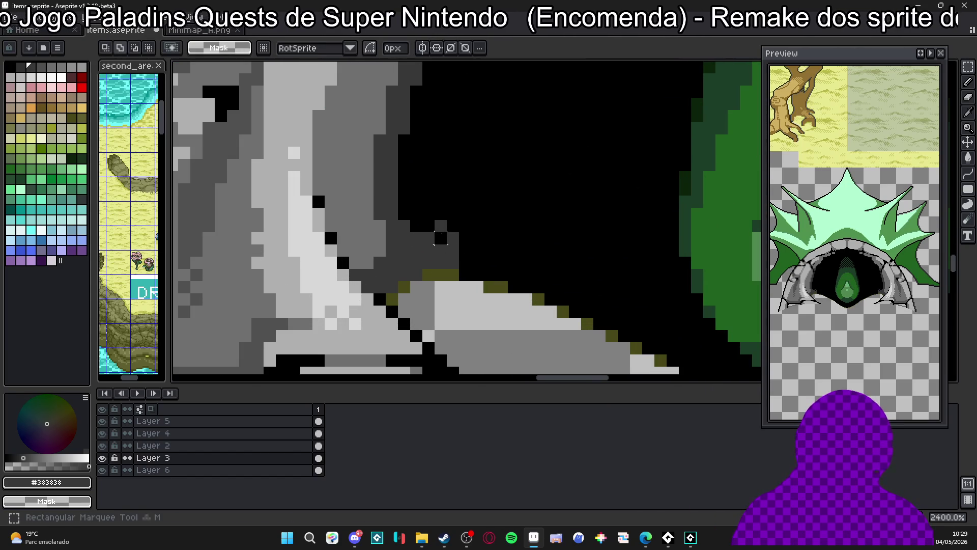
{"action": "left_click_drag", "start_coordinate": [441, 226], "coordinate": [453, 238]}
{"action": "key", "text": "b"}
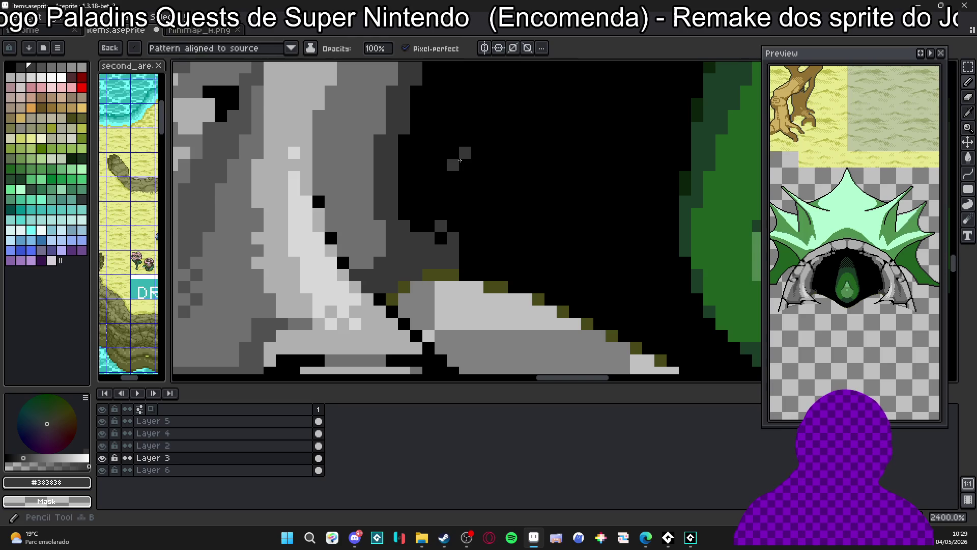
{"action": "scroll", "coordinate": [458, 86], "scroll_direction": "down", "scroll_amount": 1}
{"action": "left_click", "coordinate": [486, 51]}
{"action": "mouse_move", "coordinate": [428, 177]}
{"action": "left_mouse_down"}
{"action": "mouse_move", "coordinate": [363, 248]}
{"action": "mouse_move", "coordinate": [364, 215]}
{"action": "mouse_move", "coordinate": [379, 229]}
{"action": "mouse_move", "coordinate": [359, 204]}
{"action": "mouse_move", "coordinate": [368, 188]}
{"action": "mouse_move", "coordinate": [385, 187]}
{"action": "left_mouse_up"}
{"action": "mouse_move", "coordinate": [377, 88]}
{"action": "left_mouse_down"}
{"action": "mouse_move", "coordinate": [397, 209]}
{"action": "mouse_move", "coordinate": [376, 214]}
{"action": "mouse_move", "coordinate": [367, 235]}
{"action": "left_mouse_up"}
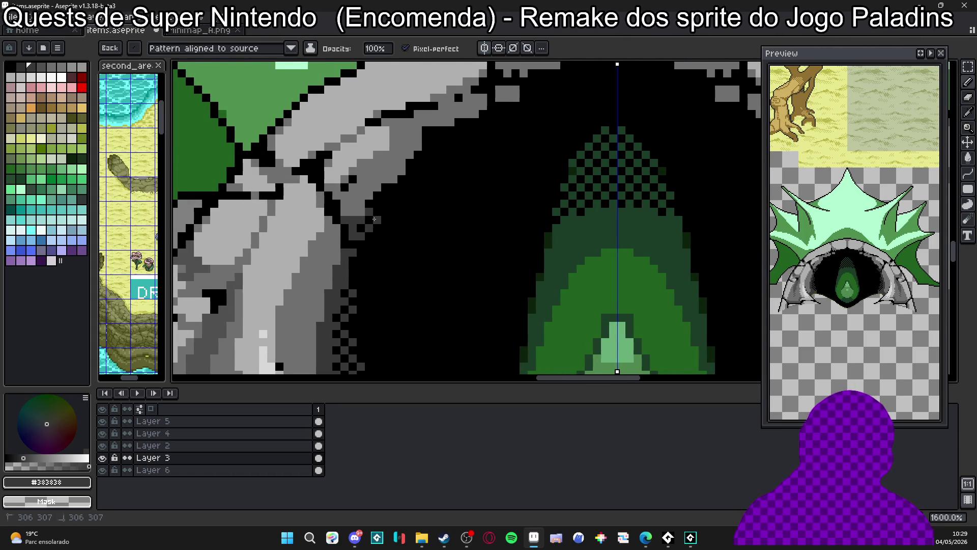
Add mirrored grey dither pixels beside the mouth and left of the gem.
{"action": "scroll", "coordinate": [374, 219], "scroll_direction": "down", "scroll_amount": 3}
{"action": "scroll", "coordinate": [374, 299], "scroll_direction": "up", "scroll_amount": 2}
{"action": "left_click_drag", "start_coordinate": [373, 289], "coordinate": [371, 276]}
{"action": "left_click", "coordinate": [373, 301]}
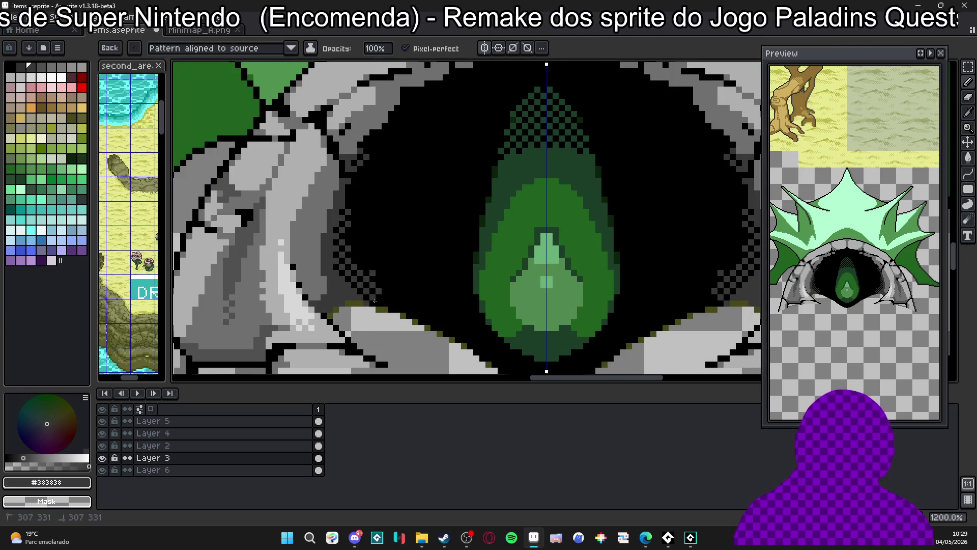
{"action": "left_click", "coordinate": [359, 258]}
{"action": "left_click", "coordinate": [370, 246]}
Paint a dark grey shadow under the rock arch, thickened to 2 pixels under the upper arch.
{"action": "scroll", "coordinate": [414, 291], "scroll_direction": "down", "scroll_amount": 3}
{"action": "scroll", "coordinate": [418, 291], "scroll_direction": "up", "scroll_amount": 2}
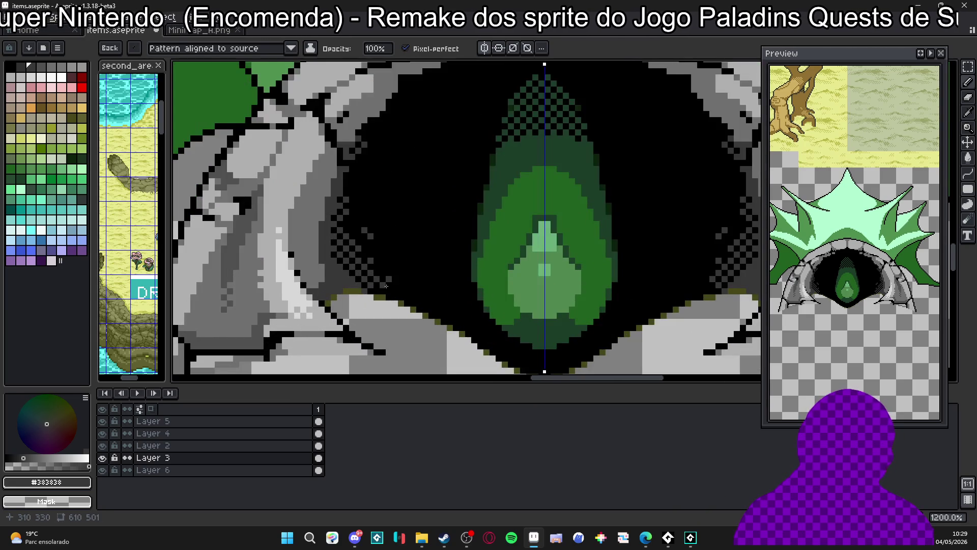
{"action": "scroll", "coordinate": [425, 290], "scroll_direction": "down", "scroll_amount": 3}
{"action": "scroll", "coordinate": [425, 290], "scroll_direction": "up", "scroll_amount": 1}
{"action": "scroll", "coordinate": [409, 281], "scroll_direction": "down", "scroll_amount": 1}
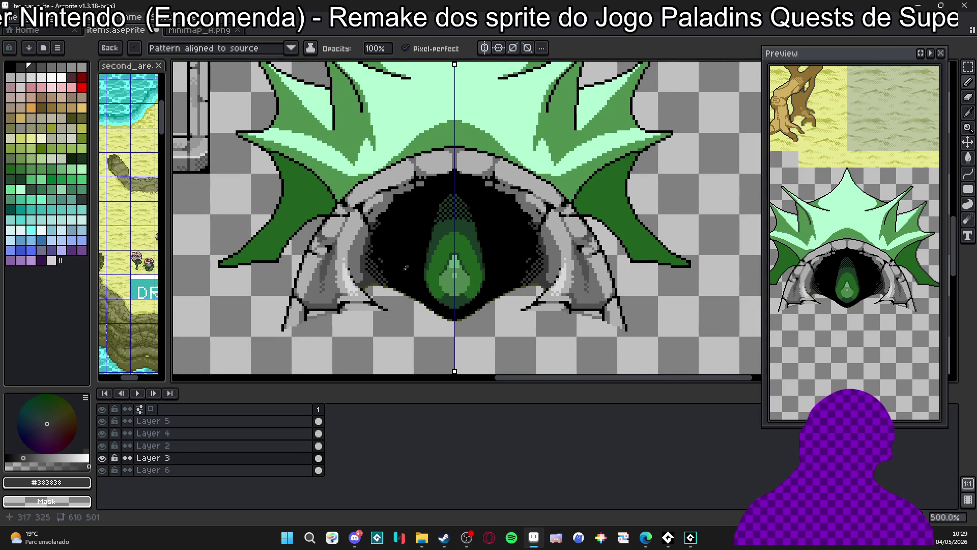
{"action": "scroll", "coordinate": [380, 261], "scroll_direction": "up", "scroll_amount": 5}
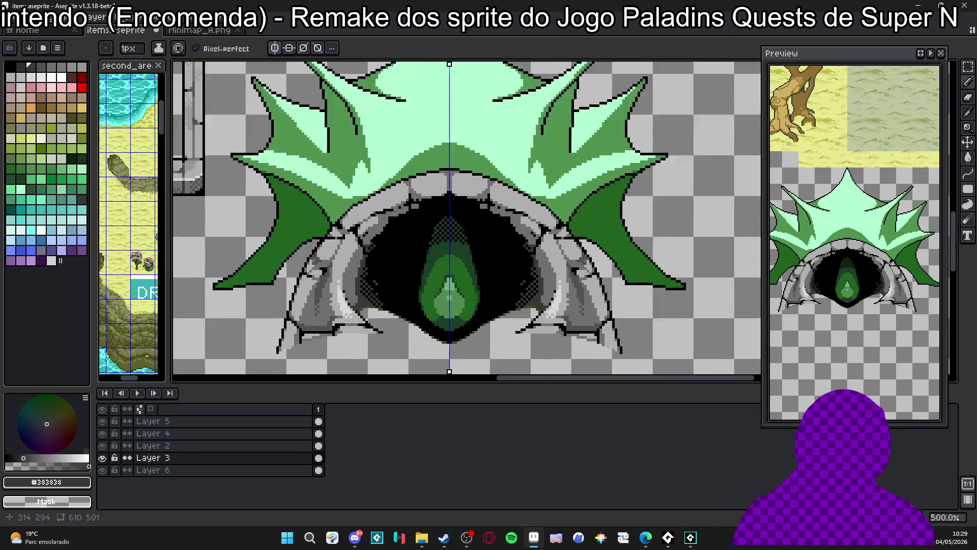
{"action": "mouse_move", "coordinate": [385, 234]}
{"action": "left_mouse_down"}
{"action": "mouse_move", "coordinate": [379, 228]}
{"action": "mouse_move", "coordinate": [400, 225]}
{"action": "left_mouse_up"}
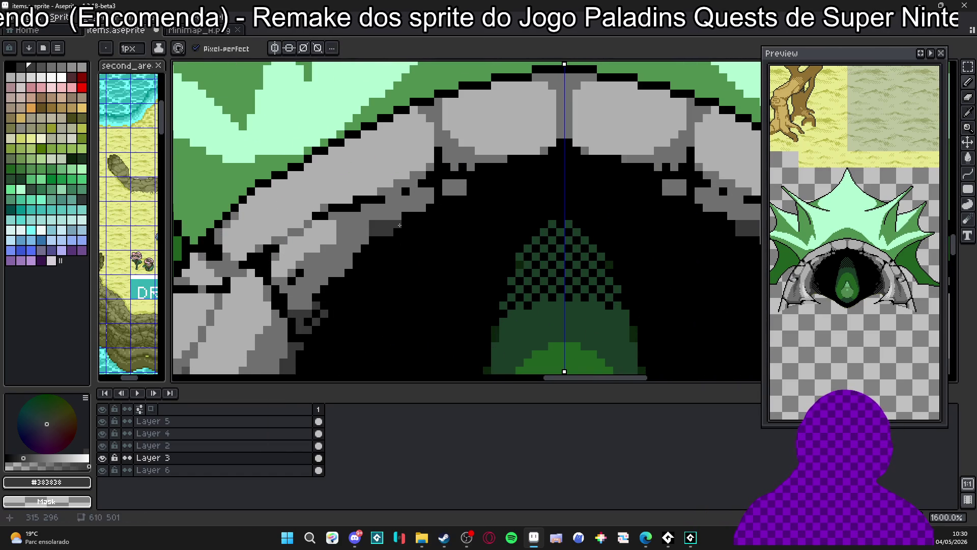
{"action": "left_click", "coordinate": [399, 219]}
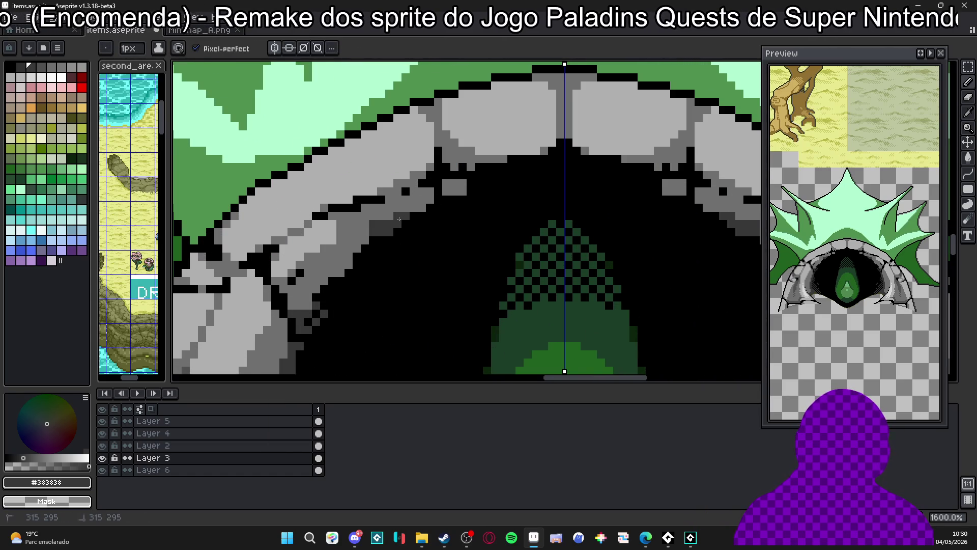
{"action": "key", "text": "plus"}
{"action": "left_click_drag", "start_coordinate": [475, 182], "coordinate": [502, 173]}
{"action": "key", "text": "minus"}
Shade beneath each arch stone with mirrored dark grey pixels, then undo the last stroke.
{"action": "left_click", "coordinate": [478, 148], "text": "alt"}
{"action": "left_click", "coordinate": [479, 166]}
{"action": "left_click", "coordinate": [498, 165], "text": "alt"}
{"action": "left_click", "coordinate": [512, 167]}
{"action": "left_click", "coordinate": [511, 159]}
{"action": "left_click", "coordinate": [528, 159]}
{"action": "left_click", "coordinate": [533, 160]}
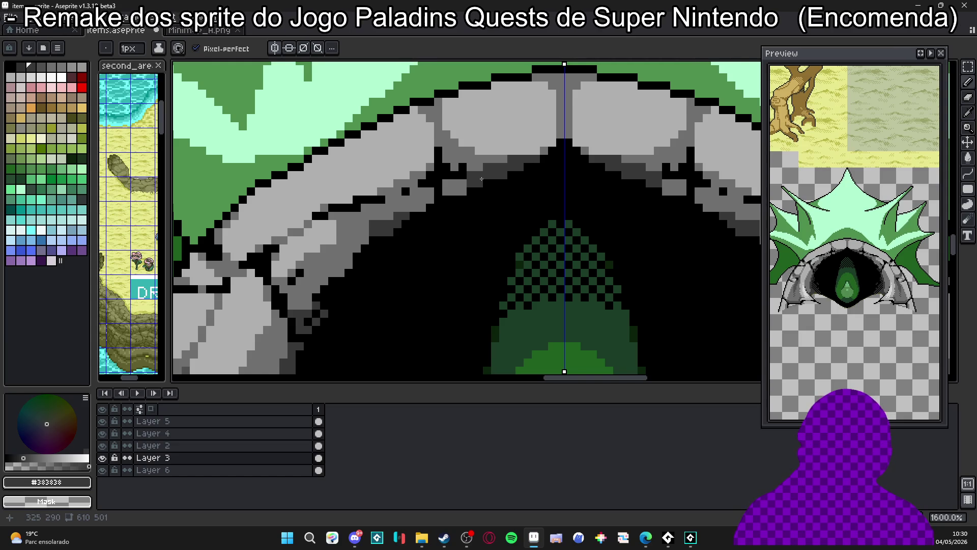
{"action": "scroll", "coordinate": [482, 179], "scroll_direction": "down", "scroll_amount": 1}
{"action": "scroll", "coordinate": [439, 225], "scroll_direction": "left", "scroll_amount": 1}
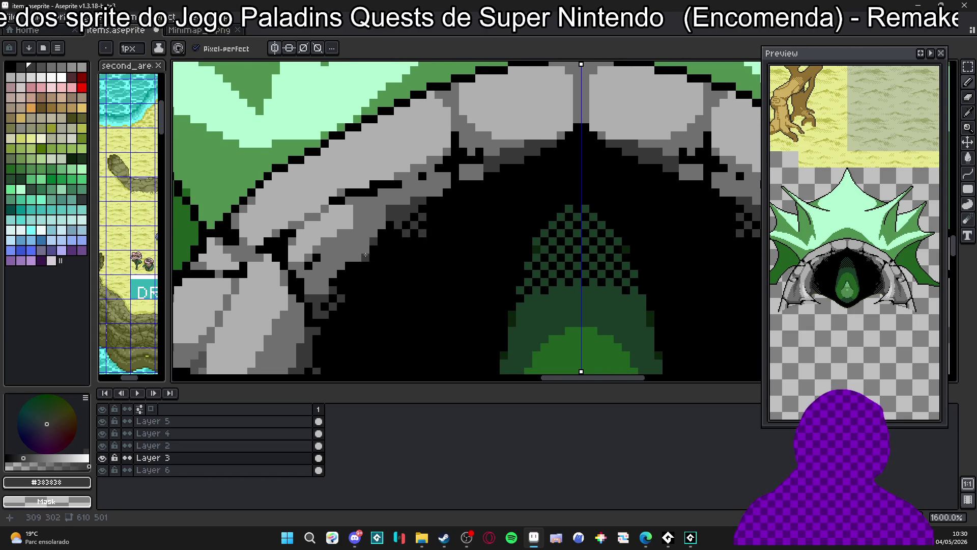
{"action": "scroll", "coordinate": [357, 261], "scroll_direction": "down", "scroll_amount": 4}
{"action": "scroll", "coordinate": [372, 199], "scroll_direction": "up", "scroll_amount": 4}
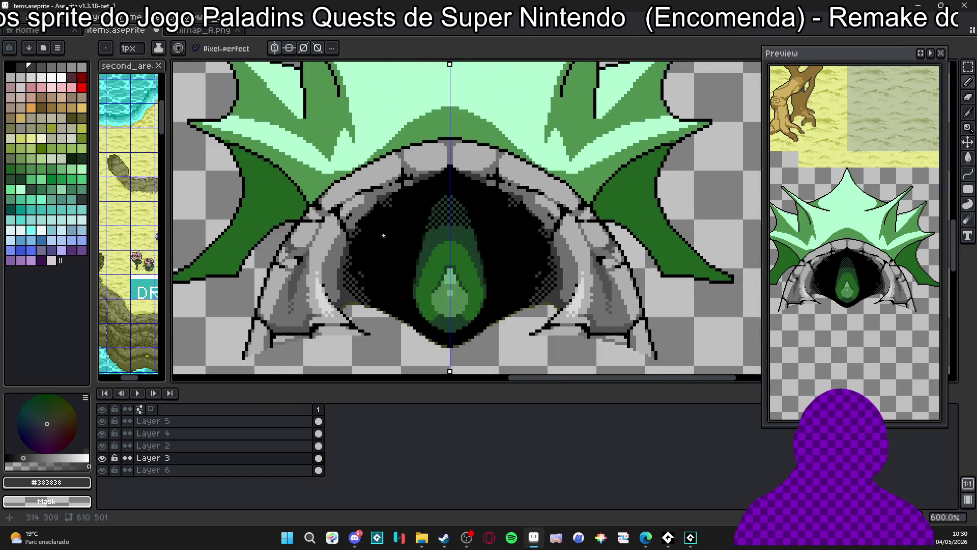
{"action": "key", "text": "ctrl+z"}
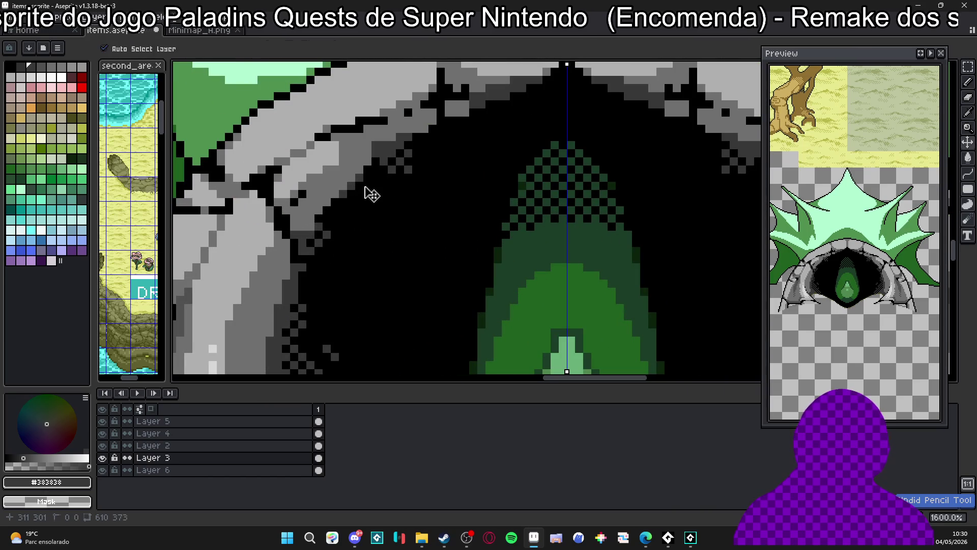
Place seven single #383838 pixels in a checker pattern inside the mouth, left of the gem.
{"action": "scroll", "coordinate": [359, 195], "scroll_direction": "down", "scroll_amount": 5}
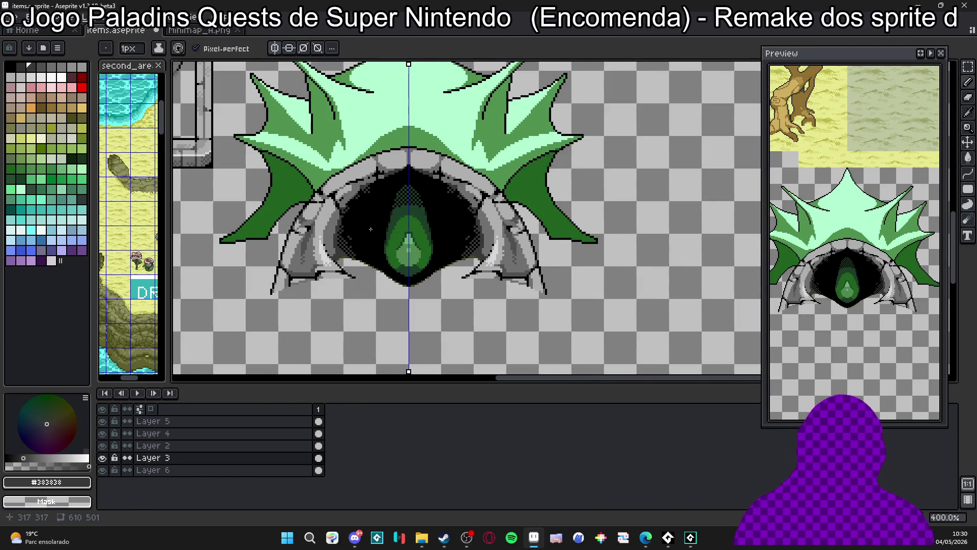
{"action": "scroll", "coordinate": [371, 229], "scroll_direction": "down", "scroll_amount": 1}
{"action": "scroll", "coordinate": [326, 252], "scroll_direction": "up", "scroll_amount": 6}
{"action": "scroll", "coordinate": [324, 254], "scroll_direction": "up", "scroll_amount": 1}
{"action": "left_click", "coordinate": [344, 244]}
{"action": "left_click", "coordinate": [356, 257]}
{"action": "left_click", "coordinate": [368, 244]}
{"action": "left_click", "coordinate": [356, 232]}
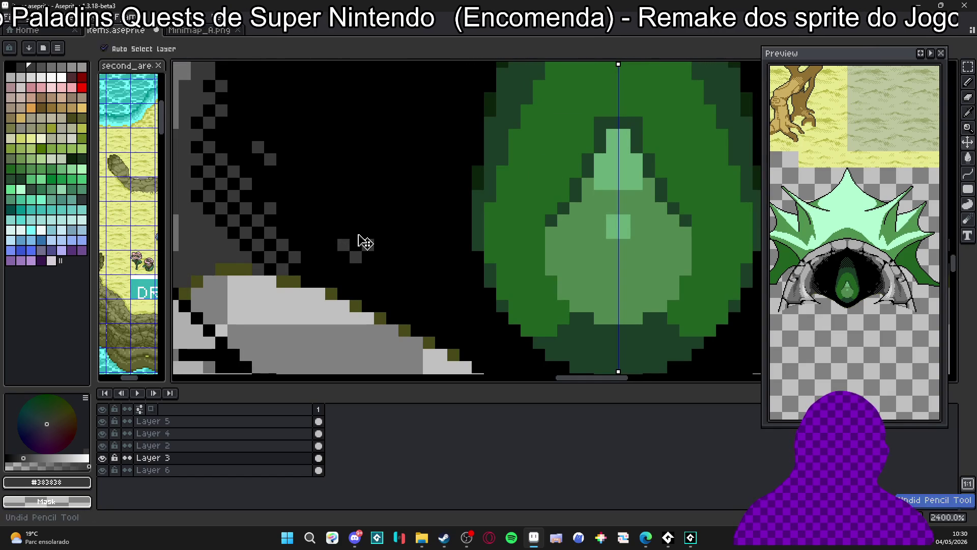
{"action": "left_click", "coordinate": [380, 257]}
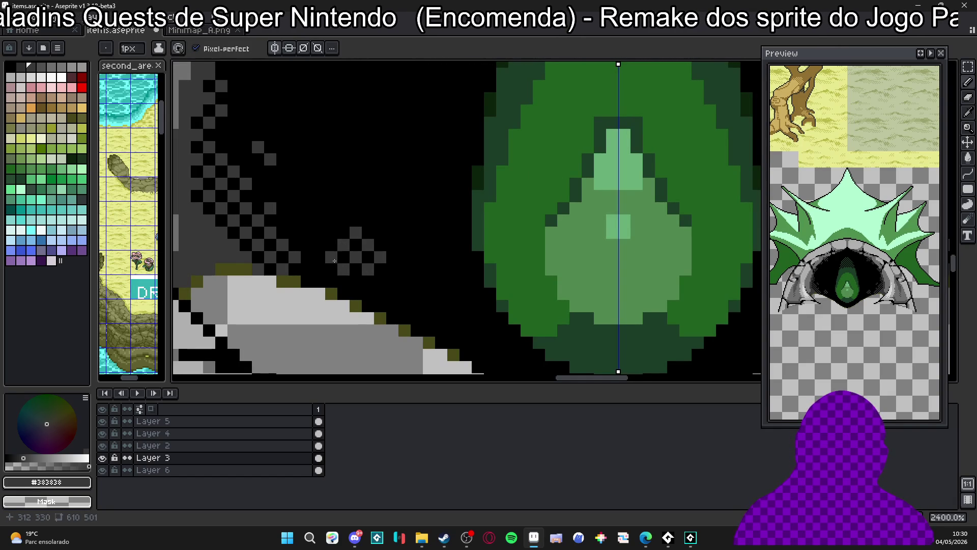
{"action": "left_click", "coordinate": [331, 232]}
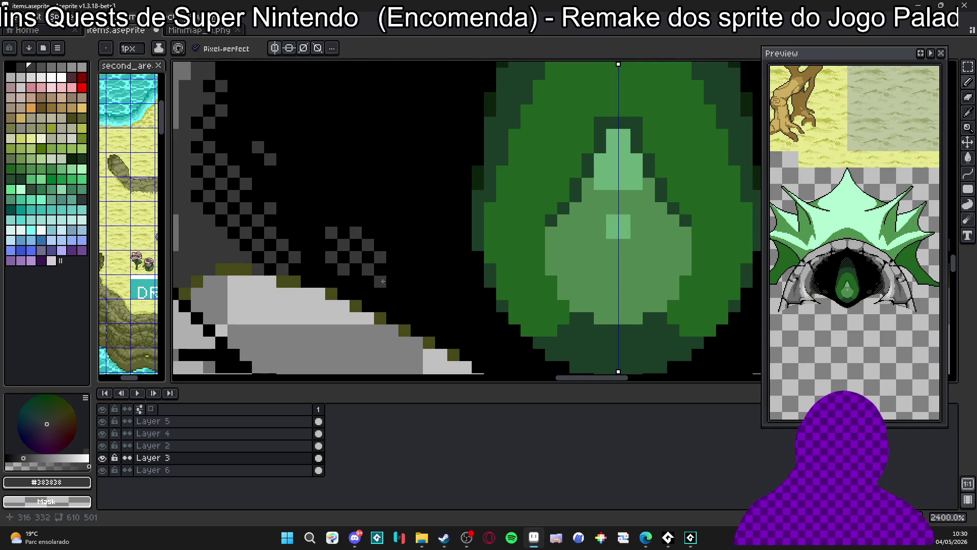
{"action": "left_click", "coordinate": [351, 248]}
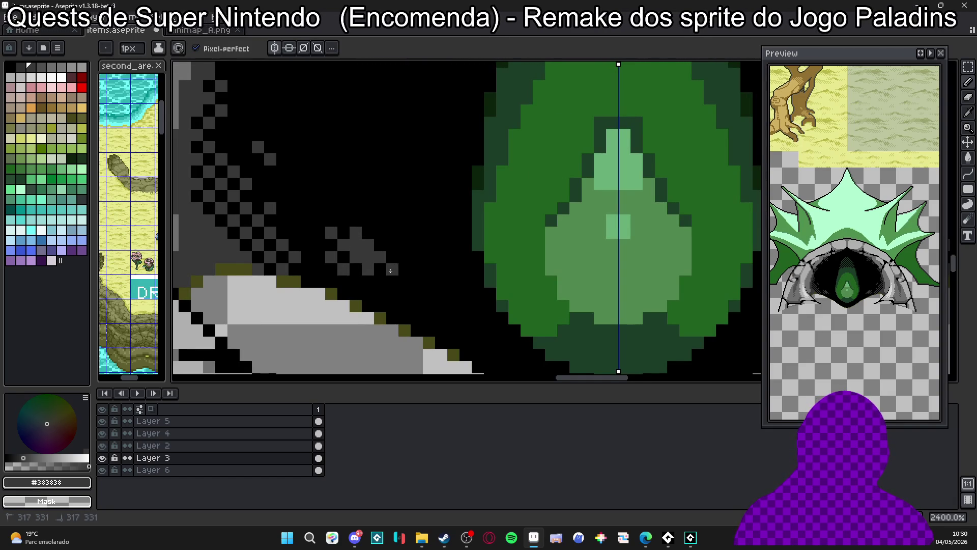
{"action": "scroll", "coordinate": [397, 278], "scroll_direction": "down", "scroll_amount": 5}
{"action": "scroll", "coordinate": [399, 276], "scroll_direction": "down", "scroll_amount": 4}
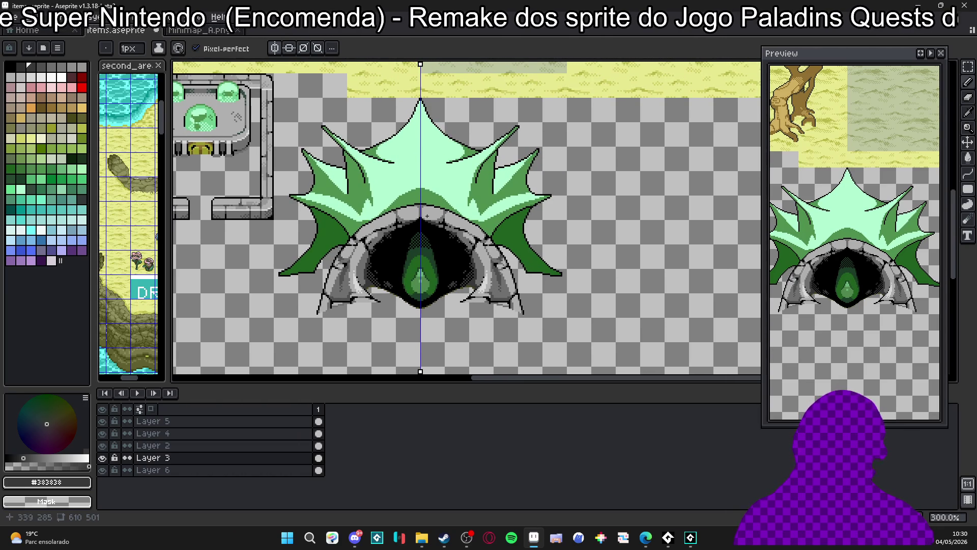
Paint a mirrored 2-pixel mid-grey band across the rock, then view the map around the cave.
{"action": "scroll", "coordinate": [427, 216], "scroll_direction": "up", "scroll_amount": 6}
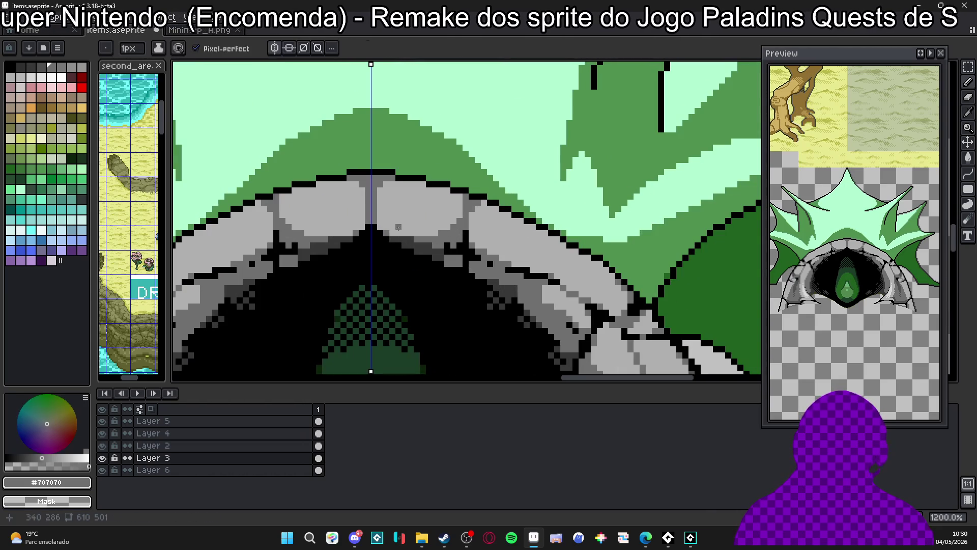
{"action": "key", "text": "plus"}
{"action": "mouse_move", "coordinate": [379, 220]}
{"action": "left_mouse_down"}
{"action": "mouse_move", "coordinate": [429, 237]}
{"action": "mouse_move", "coordinate": [389, 225]}
{"action": "left_mouse_up"}
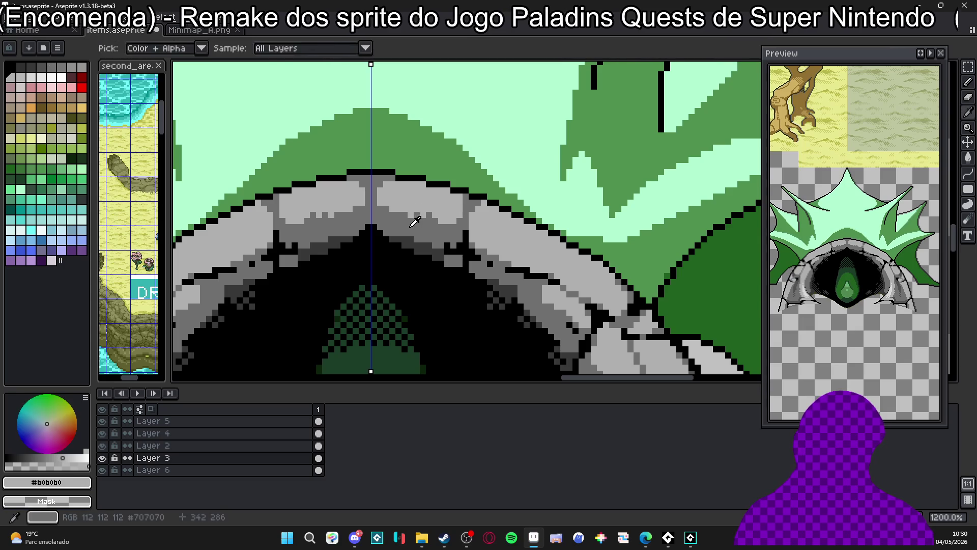
{"action": "scroll", "coordinate": [422, 207], "scroll_direction": "down", "scroll_amount": 6}
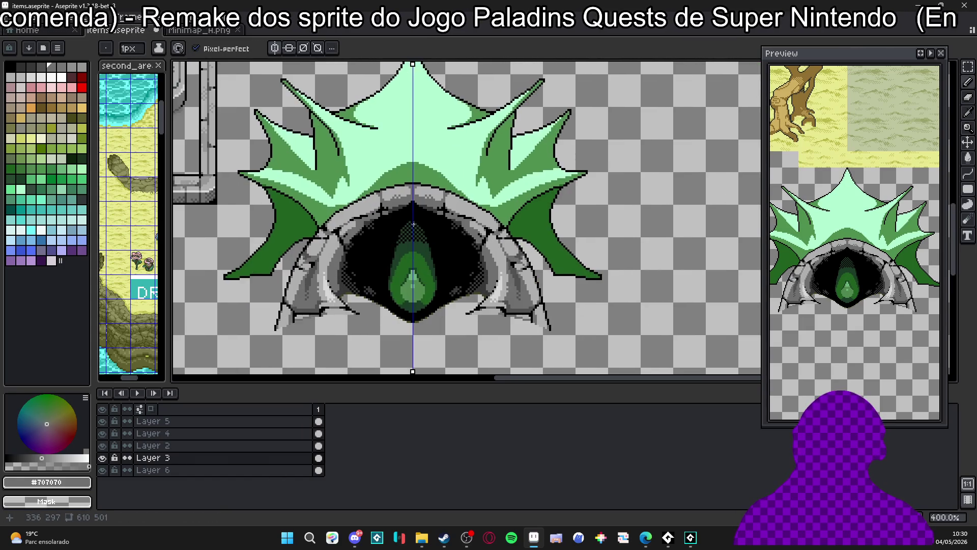
{"action": "scroll", "coordinate": [299, 274], "scroll_direction": "down", "scroll_amount": 1}
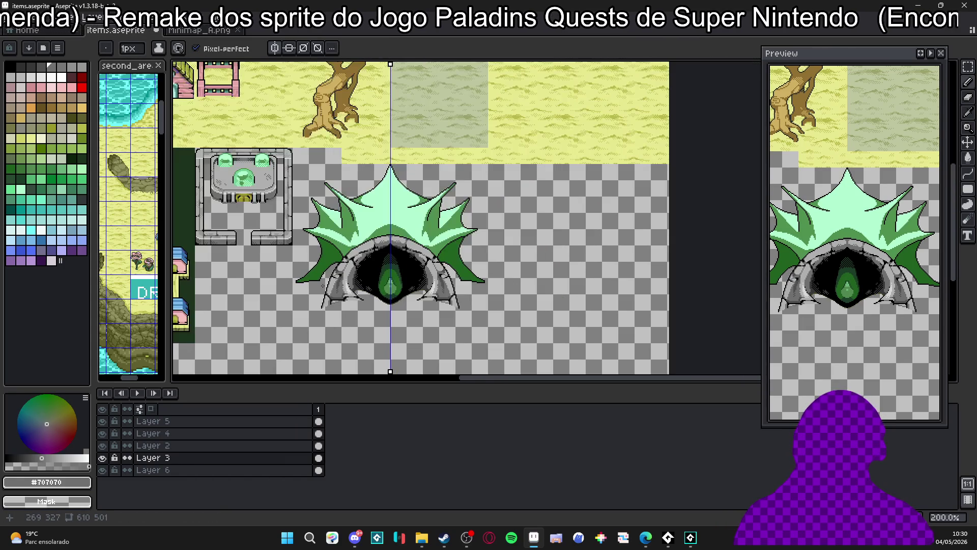
{"action": "left_click_drag", "start_coordinate": [310, 268], "coordinate": [334, 279]}
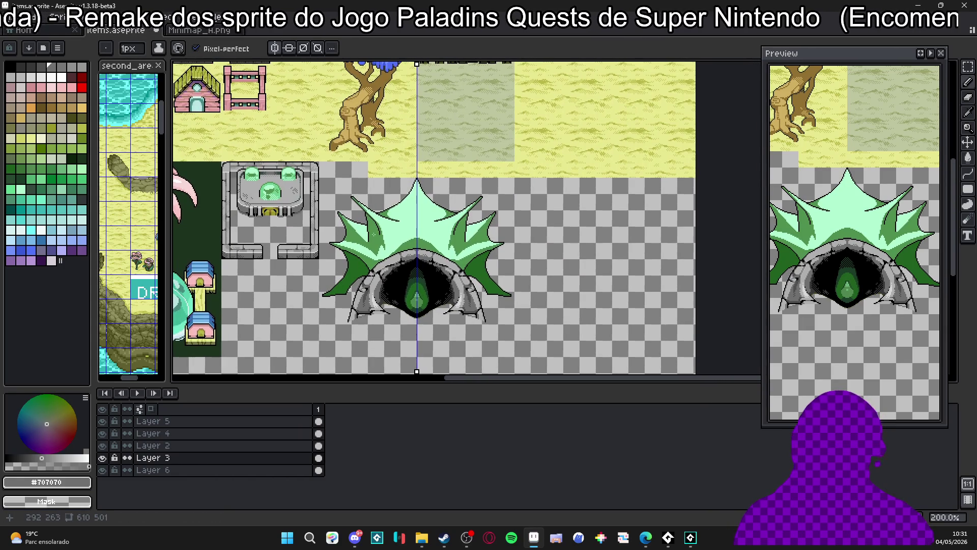
{"action": "scroll", "coordinate": [373, 234], "scroll_direction": "up", "scroll_amount": 2}
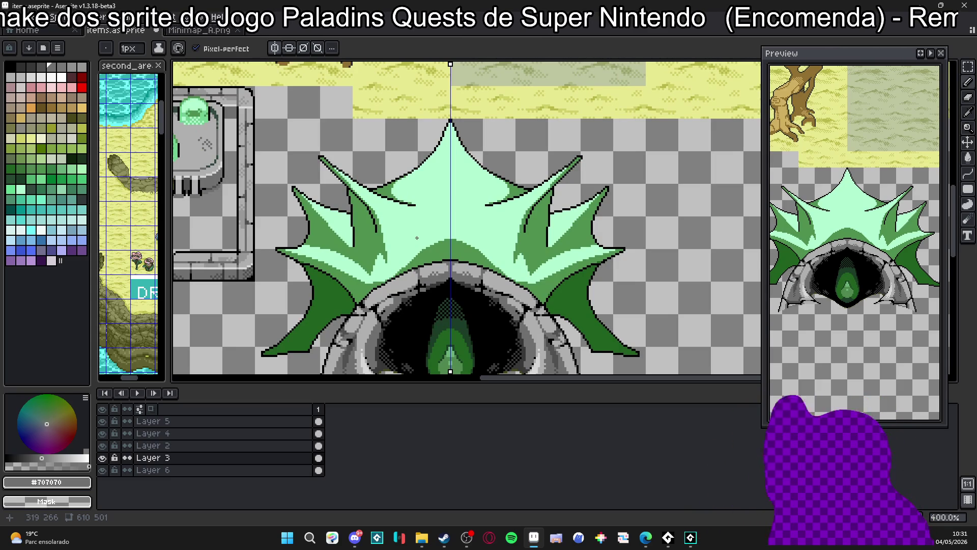
Pick the dark green #206020 from the crest as the drawing colour.
{"action": "key", "text": "alt+Tab"}
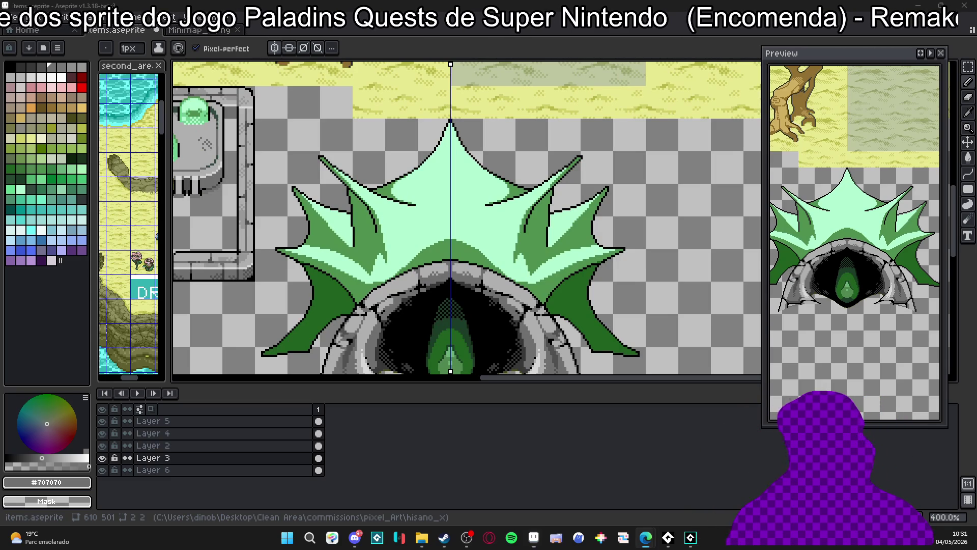
{"action": "scroll", "coordinate": [461, 237], "scroll_direction": "down", "scroll_amount": 2}
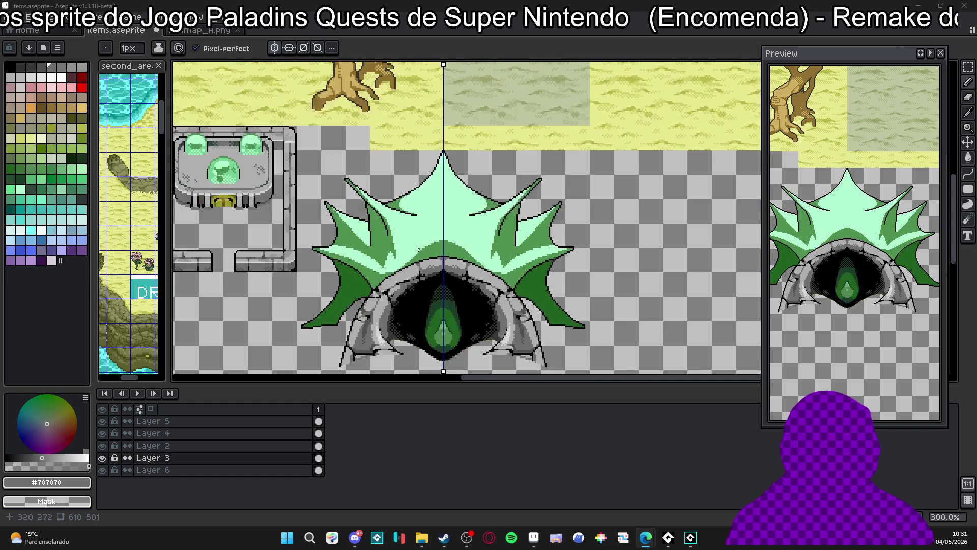
{"action": "scroll", "coordinate": [398, 250], "scroll_direction": "up", "scroll_amount": 2}
{"action": "scroll", "coordinate": [399, 249], "scroll_direction": "down", "scroll_amount": 1}
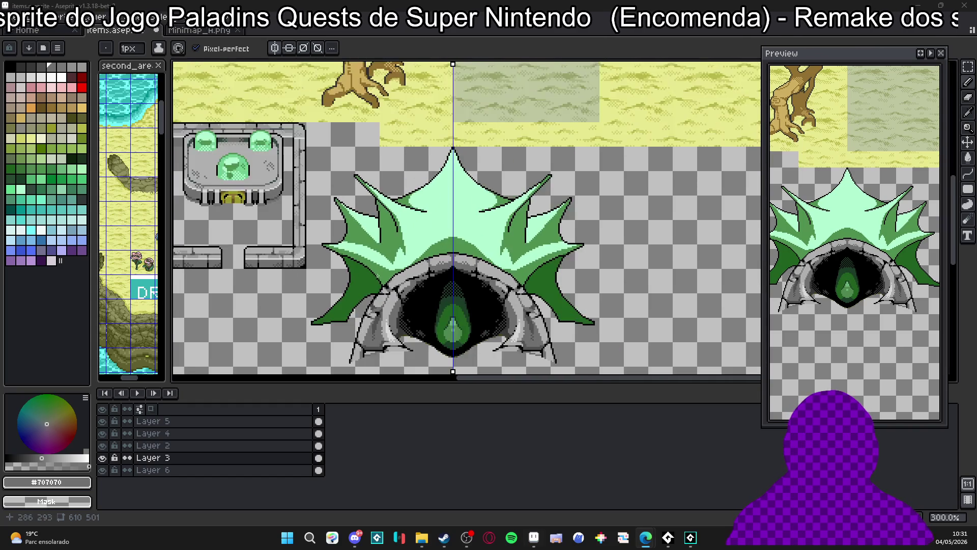
{"action": "scroll", "coordinate": [399, 250], "scroll_direction": "up", "scroll_amount": 2}
{"action": "left_click", "coordinate": [365, 166], "text": "alt"}
Paint a 2px dark green #206020 shadow stroke down the leaf, then return to a 1px pencil.
{"action": "scroll", "coordinate": [365, 166], "scroll_direction": "up", "scroll_amount": 5}
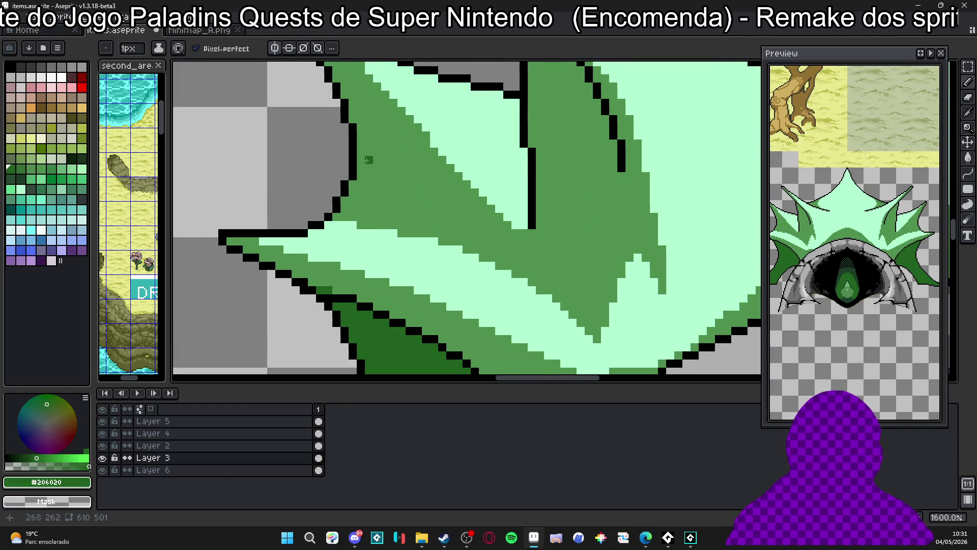
{"action": "scroll", "coordinate": [367, 160], "scroll_direction": "down", "scroll_amount": 4}
{"action": "scroll", "coordinate": [364, 179], "scroll_direction": "up", "scroll_amount": 3}
{"action": "key", "text": "plus"}
{"action": "mouse_move", "coordinate": [333, 176]}
{"action": "left_mouse_down"}
{"action": "mouse_move", "coordinate": [359, 198]}
{"action": "mouse_move", "coordinate": [347, 201]}
{"action": "mouse_move", "coordinate": [392, 214]}
{"action": "mouse_move", "coordinate": [332, 210]}
{"action": "left_mouse_up"}
{"action": "key", "text": "minus"}
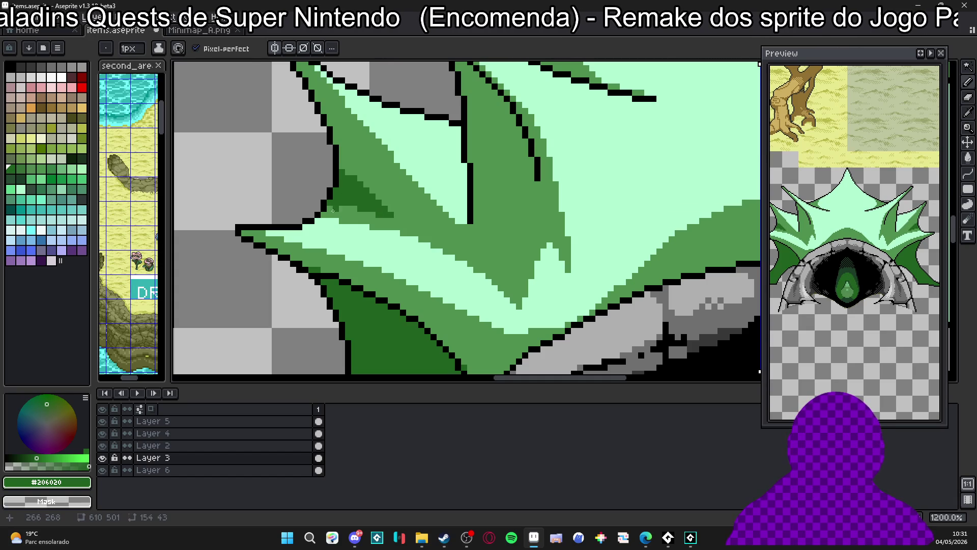
Recolour the leaf's outline pixels dark green along its edge.
{"action": "scroll", "coordinate": [351, 183], "scroll_direction": "up", "scroll_amount": 1}
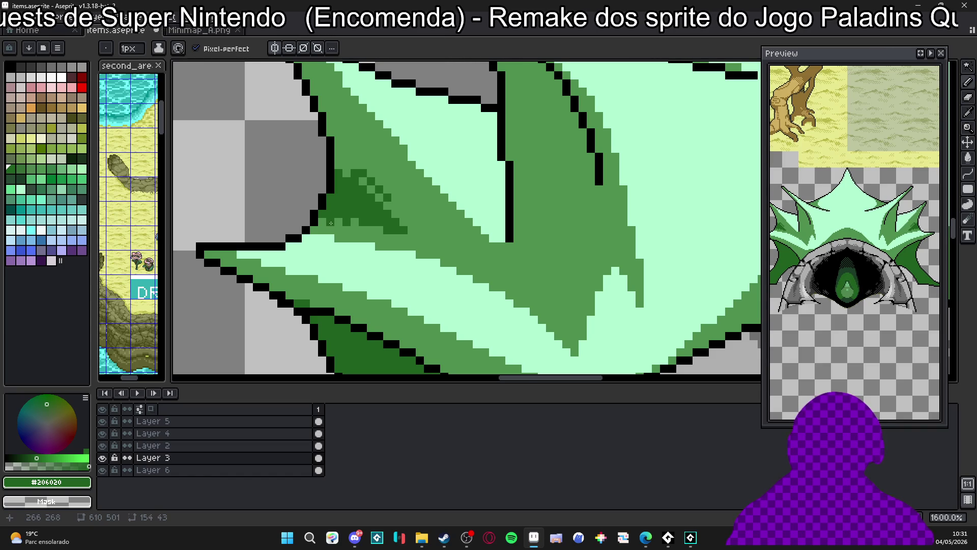
{"action": "scroll", "coordinate": [331, 223], "scroll_direction": "down", "scroll_amount": 3}
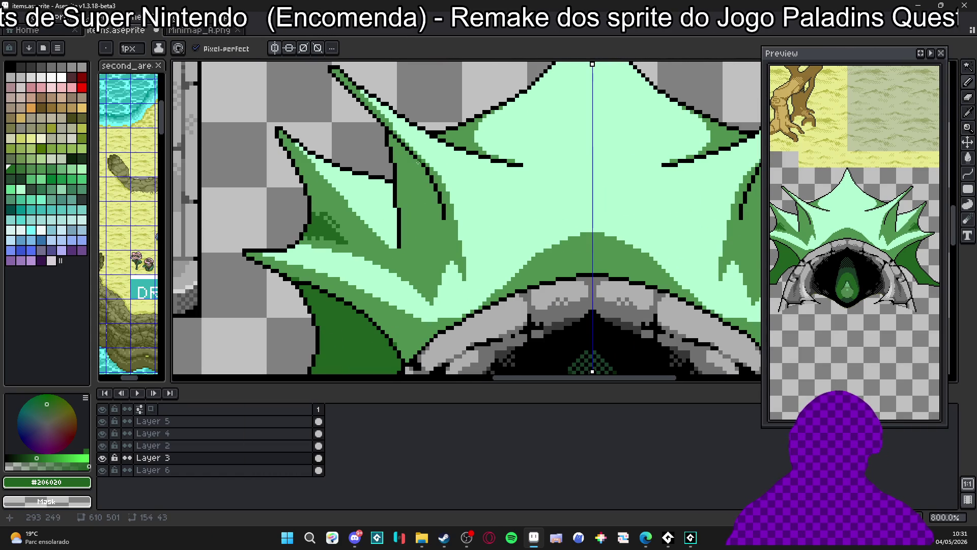
{"action": "scroll", "coordinate": [445, 199], "scroll_direction": "down", "scroll_amount": 1}
{"action": "scroll", "coordinate": [389, 138], "scroll_direction": "up", "scroll_amount": 3}
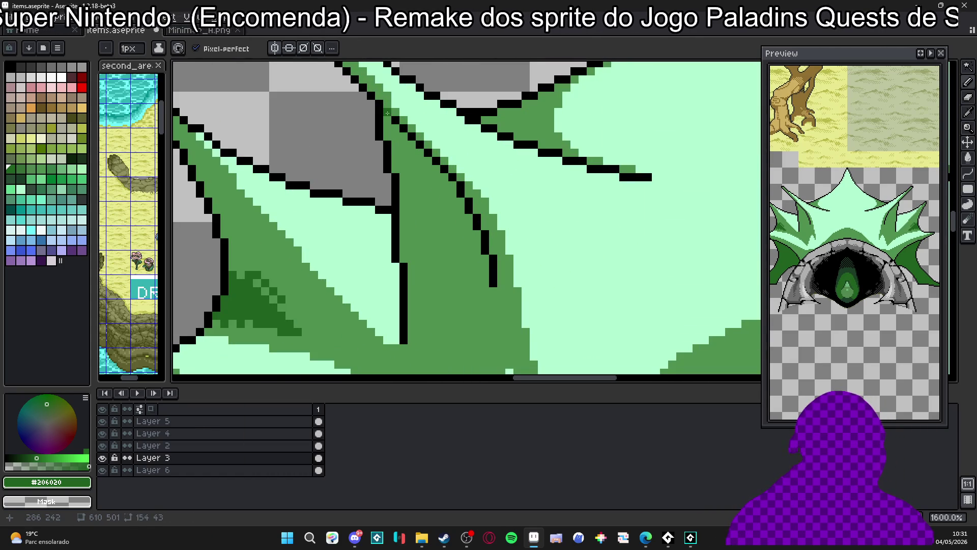
{"action": "left_click", "coordinate": [412, 136]}
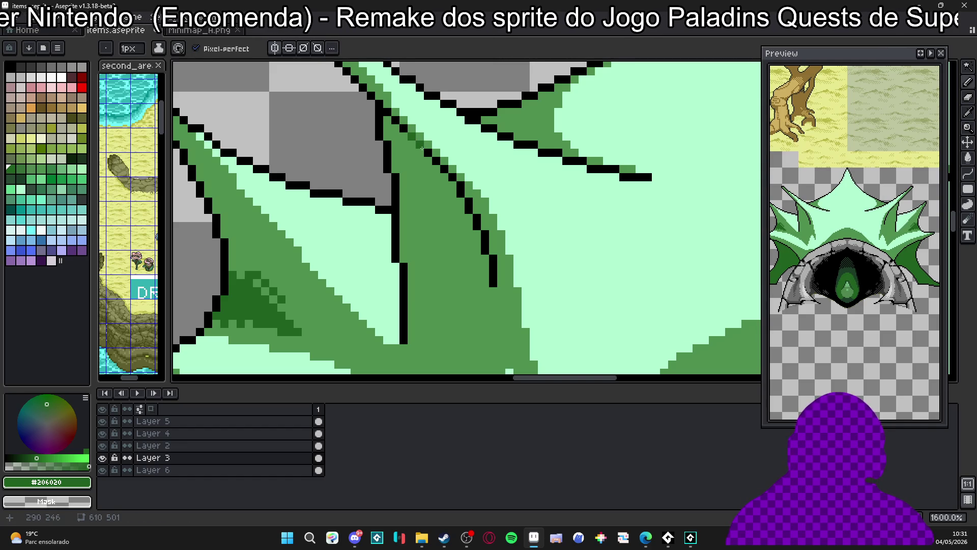
{"action": "left_click", "coordinate": [420, 153]}
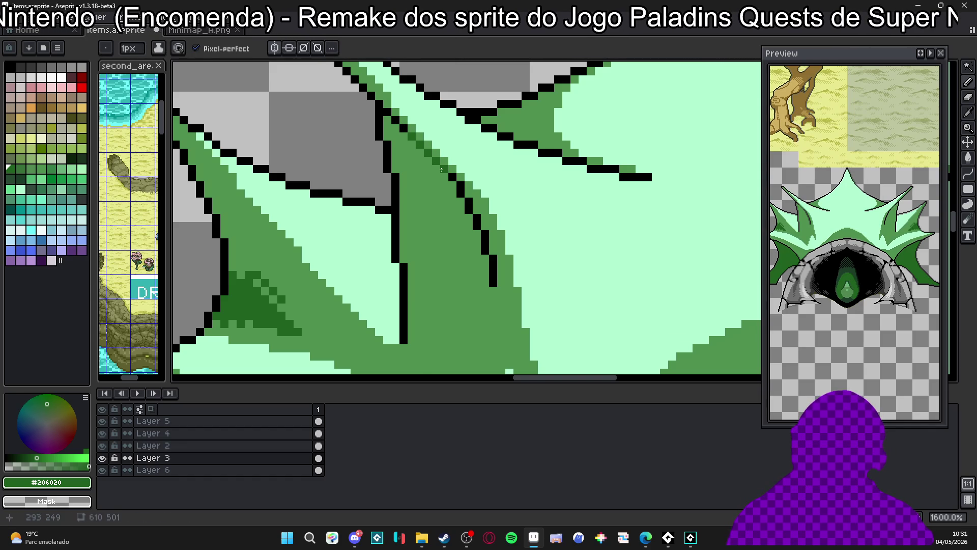
{"action": "left_click_drag", "start_coordinate": [450, 178], "coordinate": [485, 249]}
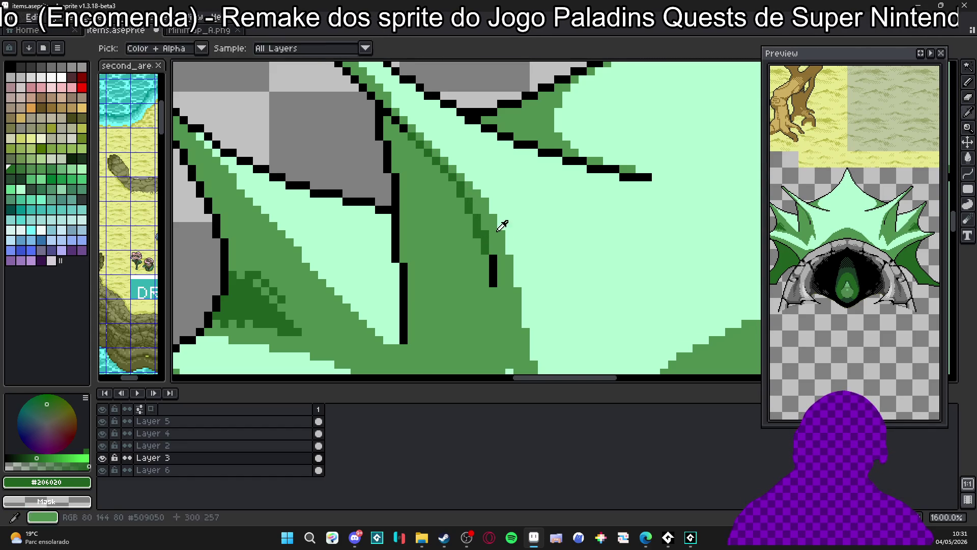
{"action": "left_click", "coordinate": [492, 273]}
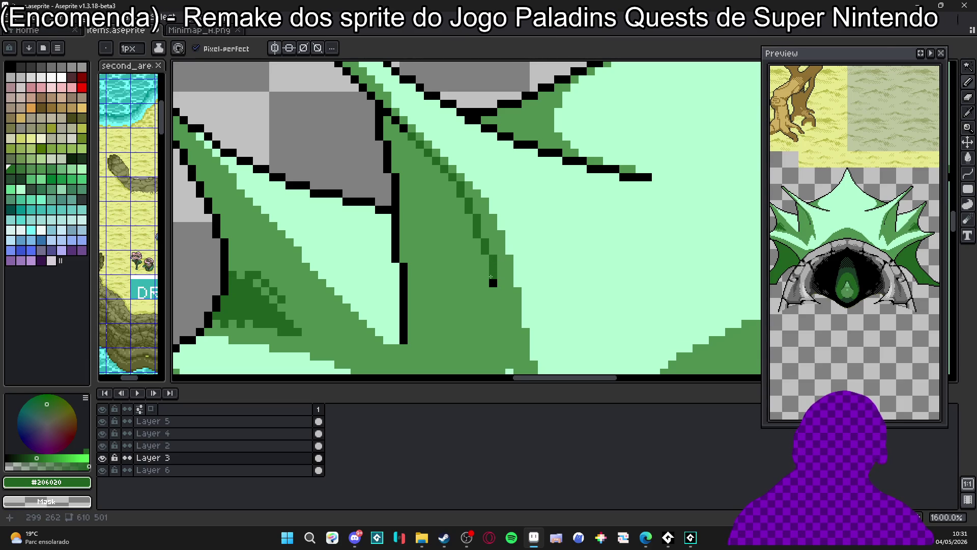
Select the mid-green leaf region and paint dark green shading along the upper leaf and down its fold.
{"action": "key", "text": "w"}
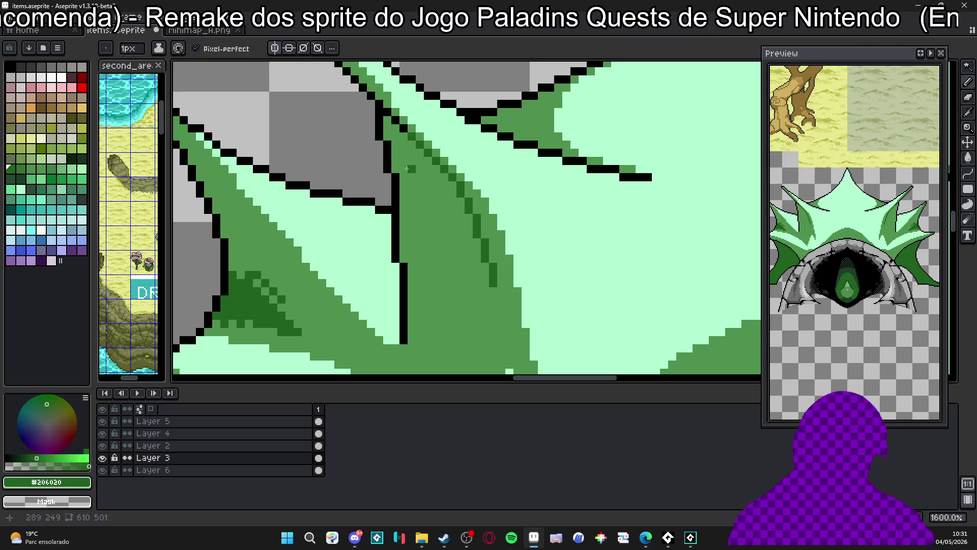
{"action": "left_click", "coordinate": [403, 162]}
{"action": "key", "text": "b"}
{"action": "mouse_move", "coordinate": [399, 144]}
{"action": "left_mouse_down"}
{"action": "mouse_move", "coordinate": [381, 122]}
{"action": "mouse_move", "coordinate": [442, 175]}
{"action": "mouse_move", "coordinate": [395, 201]}
{"action": "mouse_move", "coordinate": [430, 187]}
{"action": "mouse_move", "coordinate": [456, 198]}
{"action": "mouse_move", "coordinate": [452, 188]}
{"action": "left_mouse_up"}
{"action": "key", "text": "minus"}
{"action": "key", "text": "minus"}
{"action": "left_click", "coordinate": [388, 153]}
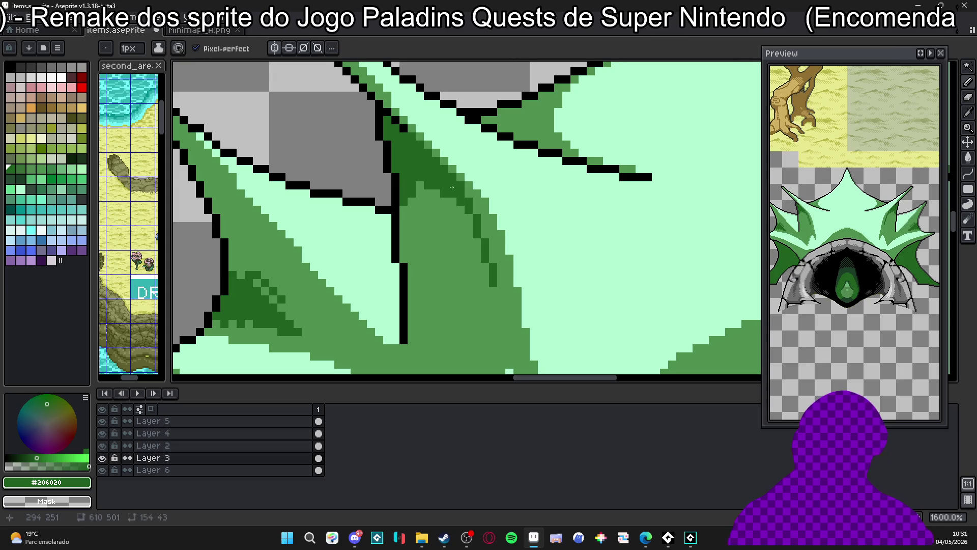
{"action": "left_click", "coordinate": [465, 211]}
{"action": "left_click", "coordinate": [469, 219]}
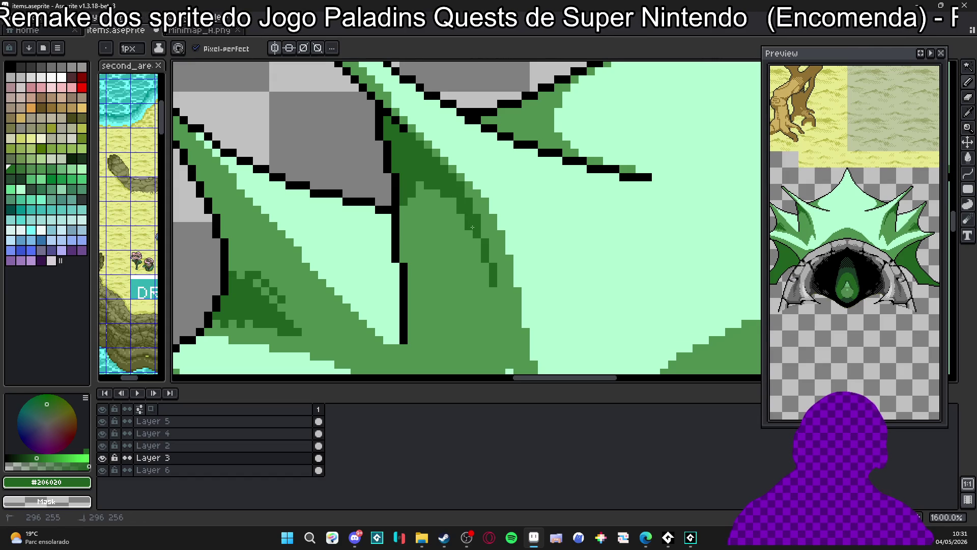
Add checkered #206020 dither pixels inside the mid-green leaf.
{"action": "left_click", "coordinate": [421, 189], "text": "alt"}
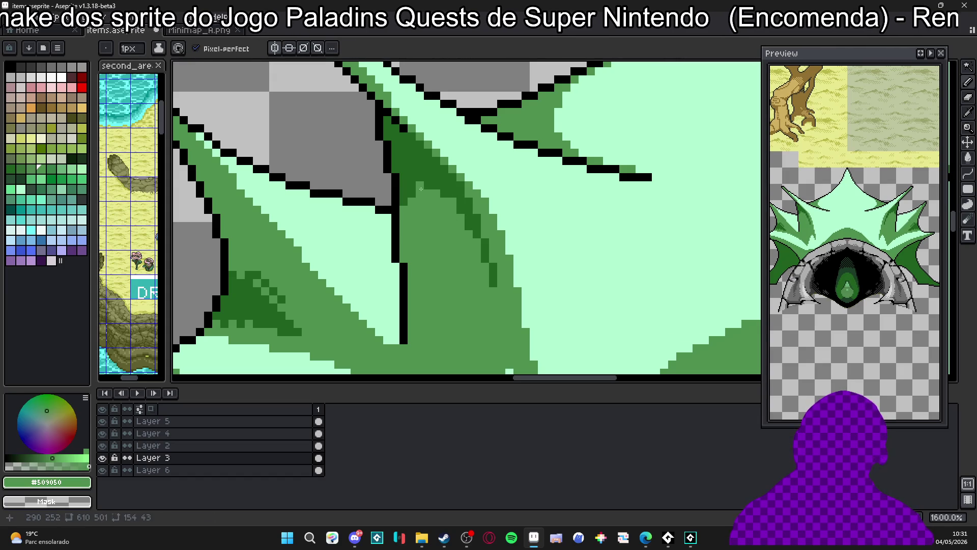
{"action": "left_click", "coordinate": [406, 202], "text": "alt"}
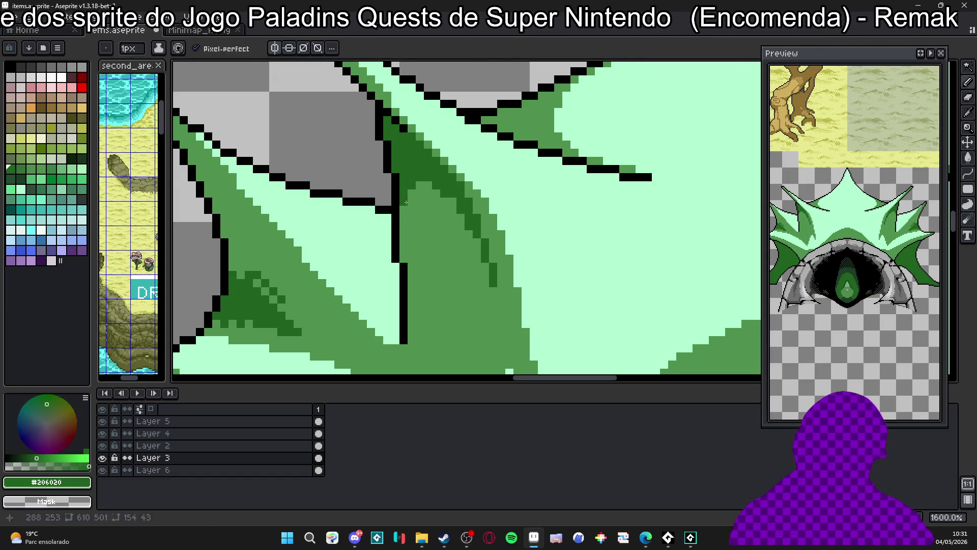
{"action": "scroll", "coordinate": [484, 265], "scroll_direction": "down", "scroll_amount": 5}
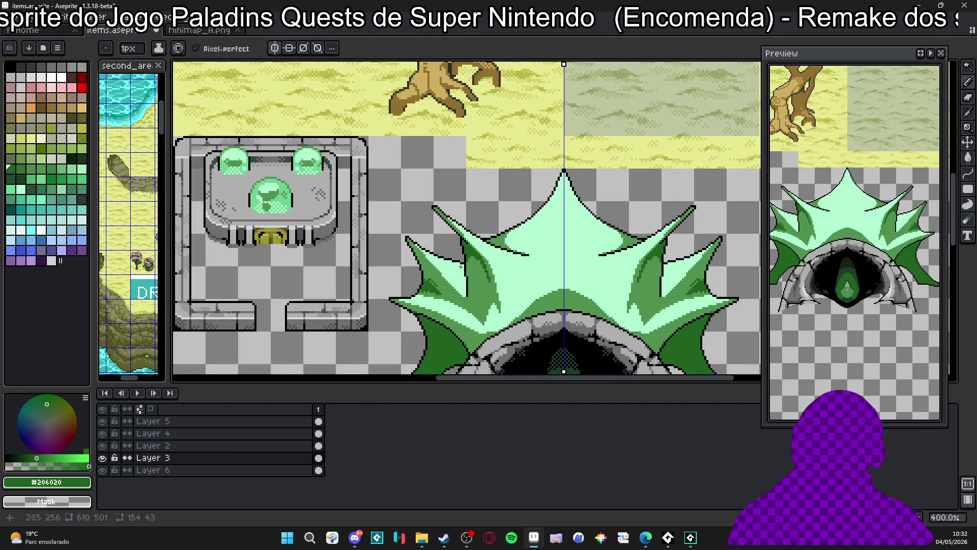
{"action": "scroll", "coordinate": [467, 262], "scroll_direction": "up", "scroll_amount": 8}
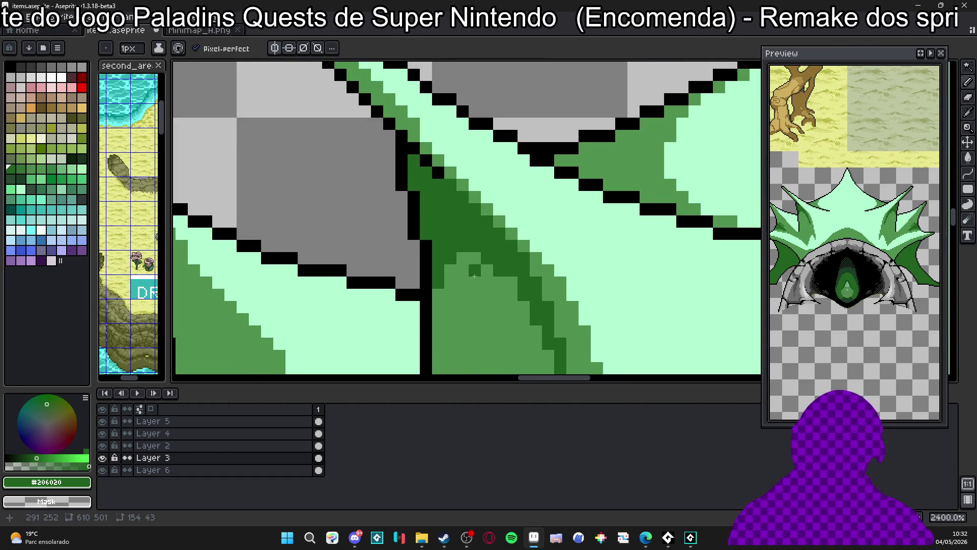
{"action": "left_click", "coordinate": [512, 307]}
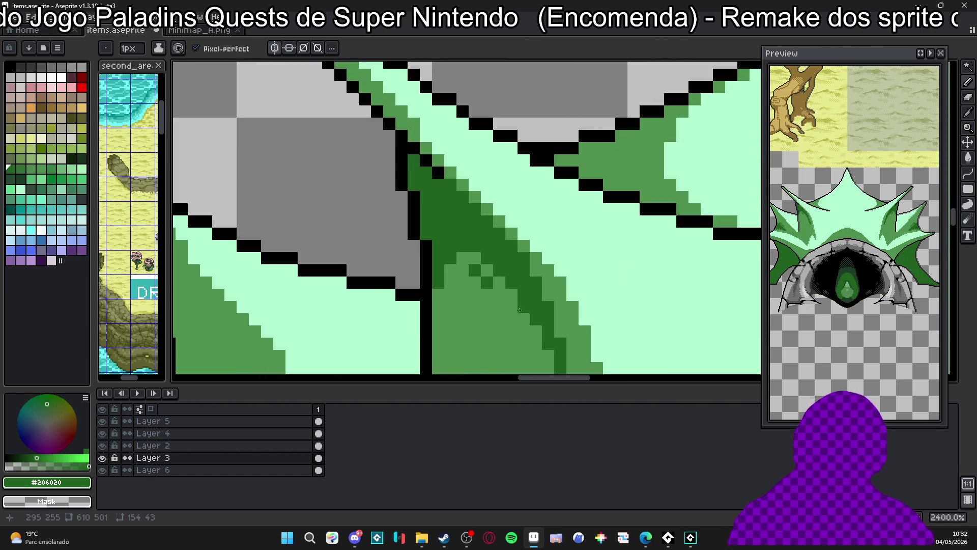
{"action": "scroll", "coordinate": [484, 266], "scroll_direction": "down", "scroll_amount": 3}
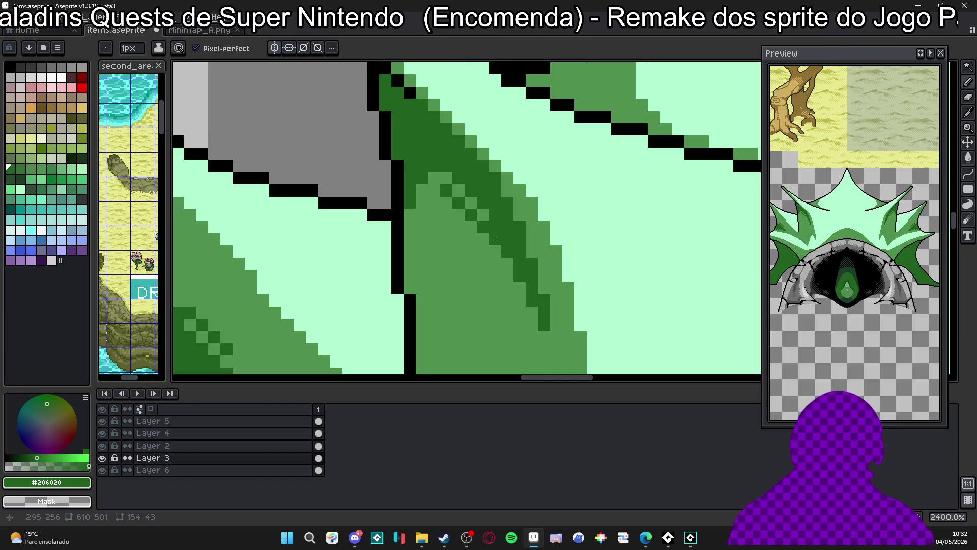
{"action": "left_click", "coordinate": [495, 252]}
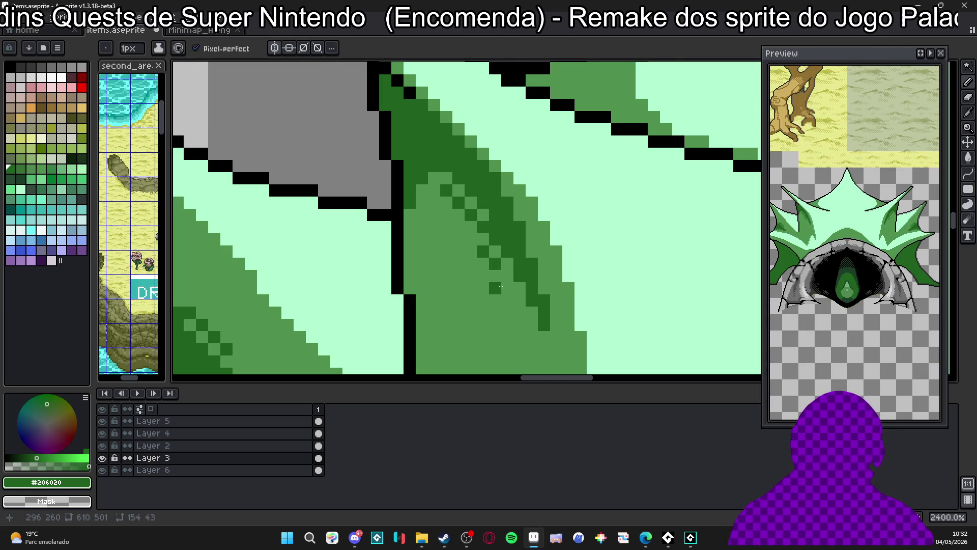
{"action": "scroll", "coordinate": [501, 287], "scroll_direction": "down", "scroll_amount": 4}
{"action": "scroll", "coordinate": [479, 233], "scroll_direction": "up", "scroll_amount": 4}
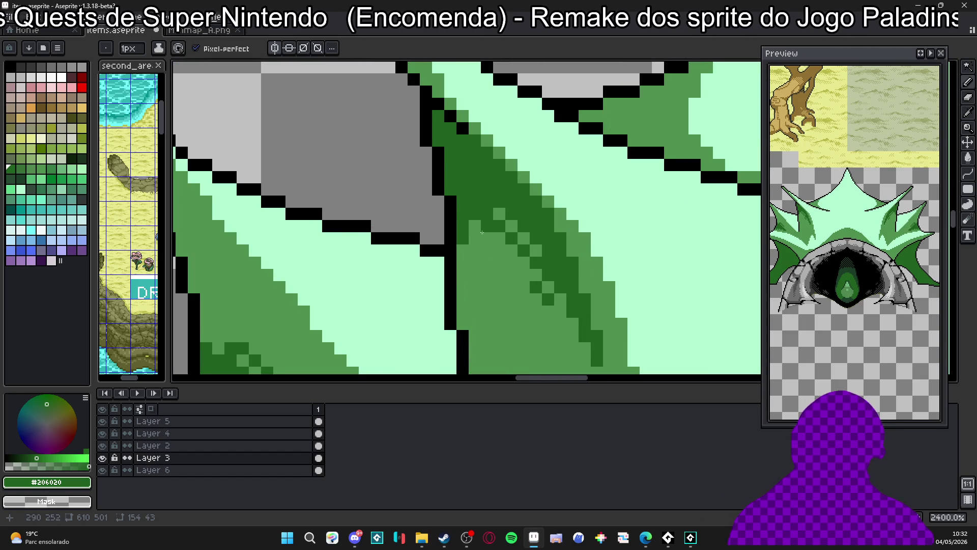
{"action": "left_click", "coordinate": [477, 255]}
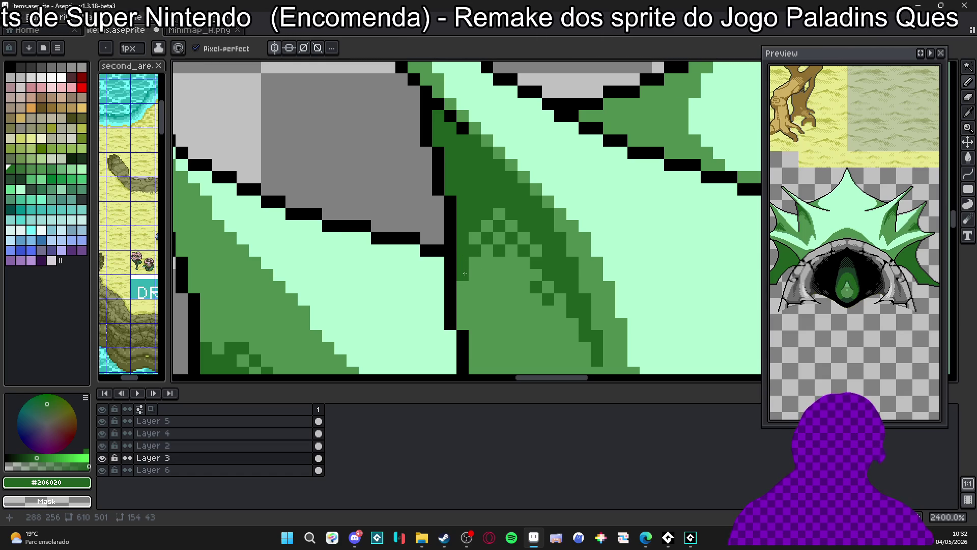
Zoom out and pick the deeper green palette swatch Idx-88.
{"action": "scroll", "coordinate": [465, 273], "scroll_direction": "down", "scroll_amount": 2}
{"action": "scroll", "coordinate": [474, 287], "scroll_direction": "up", "scroll_amount": 1}
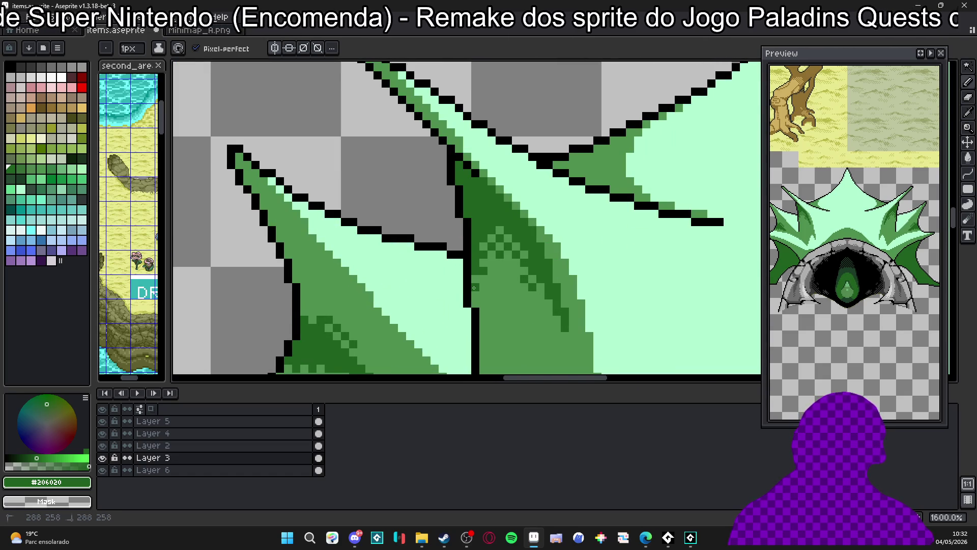
{"action": "scroll", "coordinate": [474, 287], "scroll_direction": "down", "scroll_amount": 4}
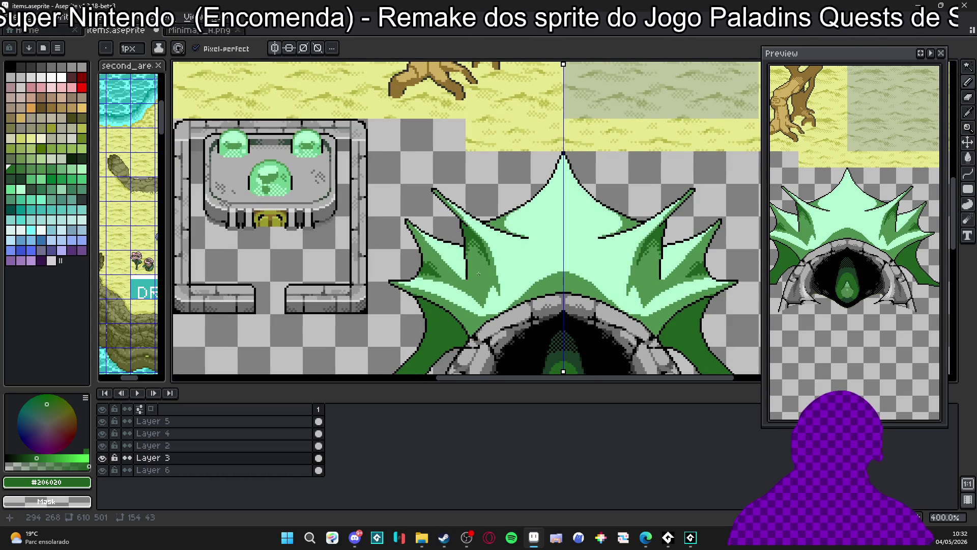
{"action": "scroll", "coordinate": [479, 273], "scroll_direction": "up", "scroll_amount": 3}
{"action": "left_click", "coordinate": [18, 190]}
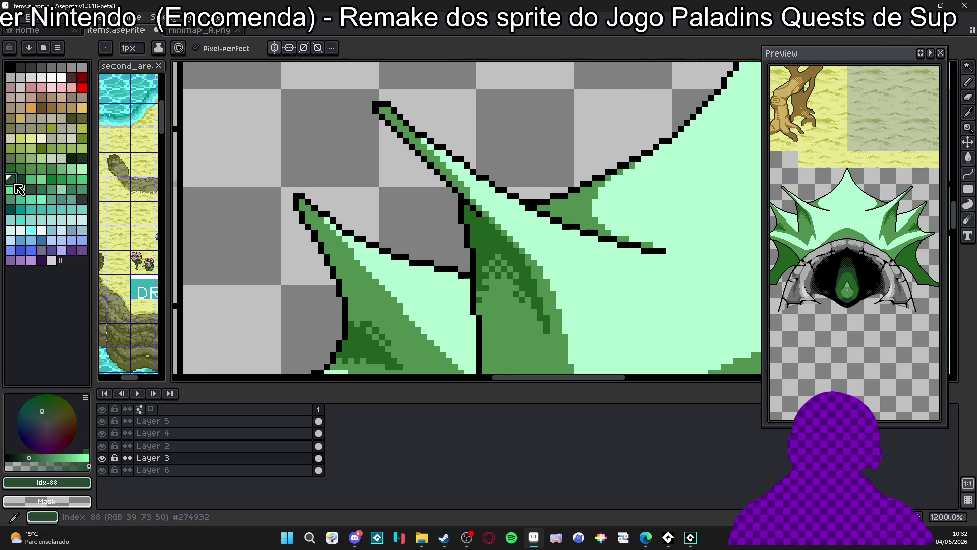
Paint deep green #274932 shadow pixels onto the leaf with 2px and 1px pencils.
{"action": "scroll", "coordinate": [516, 262], "scroll_direction": "up", "scroll_amount": 1}
{"action": "key", "text": "plus"}
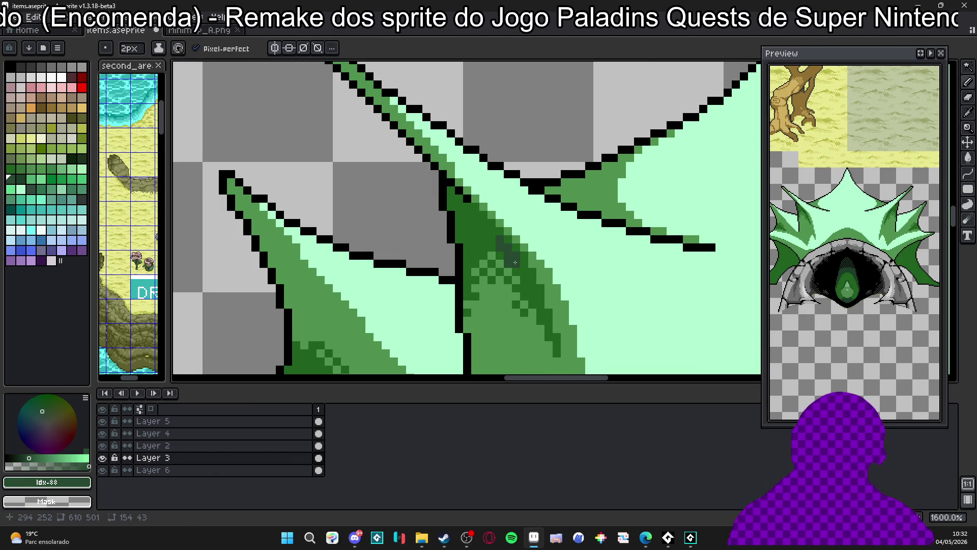
{"action": "right_click", "coordinate": [515, 262], "text": "alt"}
{"action": "key", "text": "minus"}
{"action": "right_click", "coordinate": [497, 235]}
{"action": "left_click", "coordinate": [525, 267]}
Eyedrop the mint highlight #b0f8d0 from the leaf, then choose palette green Idx-86.
{"action": "scroll", "coordinate": [517, 268], "scroll_direction": "down", "scroll_amount": 1}
{"action": "scroll", "coordinate": [519, 268], "scroll_direction": "up", "scroll_amount": 3}
{"action": "key", "text": "ctrl"}
{"action": "scroll", "coordinate": [509, 270], "scroll_direction": "down", "scroll_amount": 7}
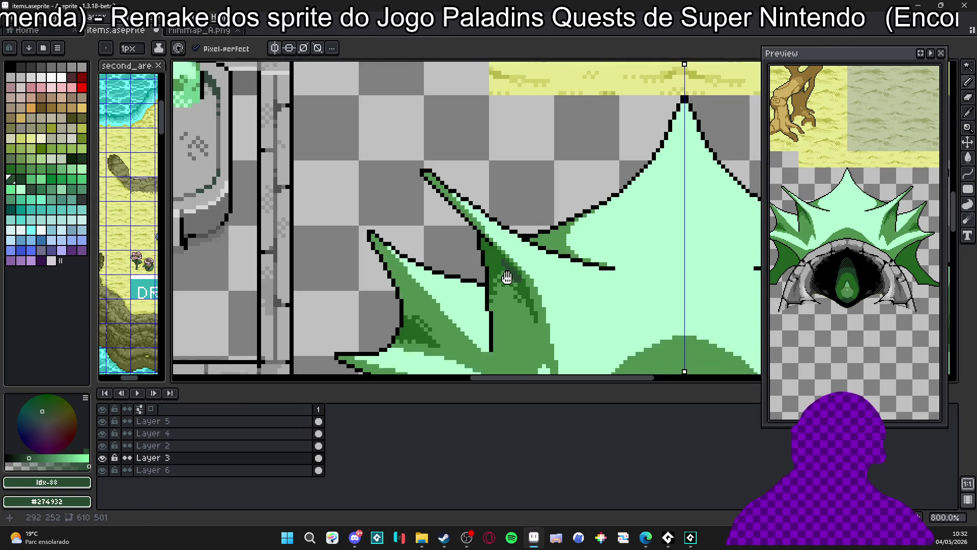
{"action": "scroll", "coordinate": [514, 273], "scroll_direction": "down", "scroll_amount": 2}
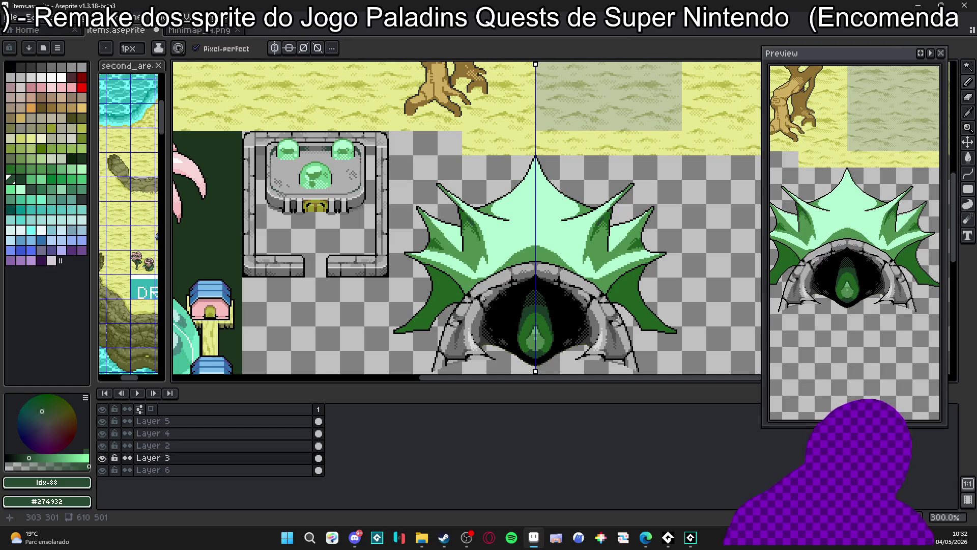
{"action": "scroll", "coordinate": [491, 231], "scroll_direction": "up", "scroll_amount": 5}
{"action": "key", "text": "i"}
{"action": "left_click", "coordinate": [488, 224]}
{"action": "scroll", "coordinate": [487, 223], "scroll_direction": "up", "scroll_amount": 3}
{"action": "left_click", "coordinate": [72, 169]}
Paint palette green Idx-85 pixels into the leaf's fold and down its slope.
{"action": "key", "text": "b"}
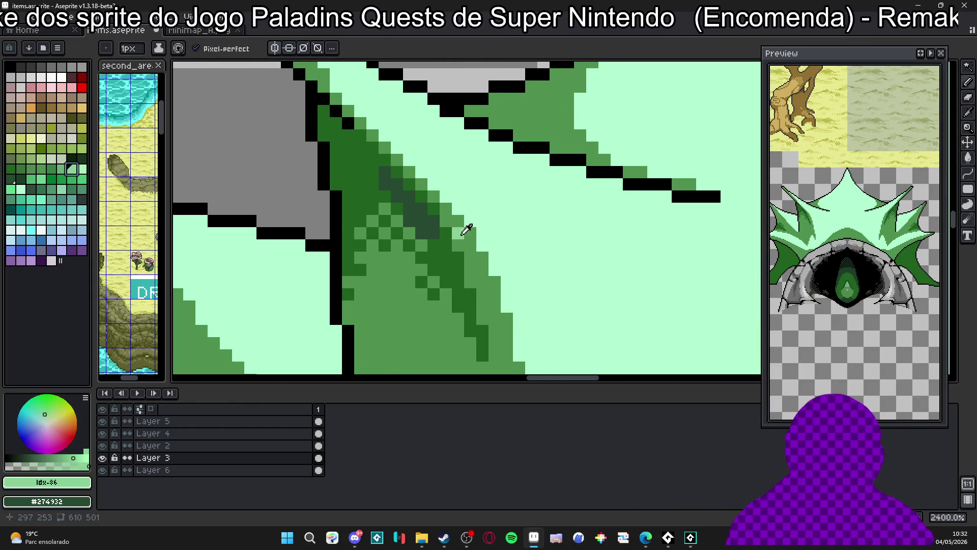
{"action": "key", "text": "bracketleft"}
{"action": "left_click", "coordinate": [428, 212]}
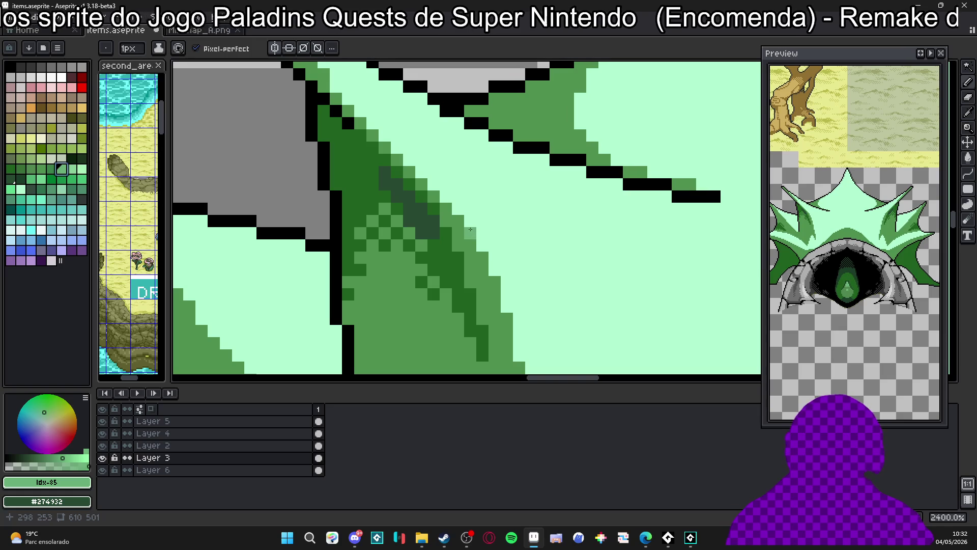
{"action": "left_click_drag", "start_coordinate": [485, 254], "coordinate": [493, 294]}
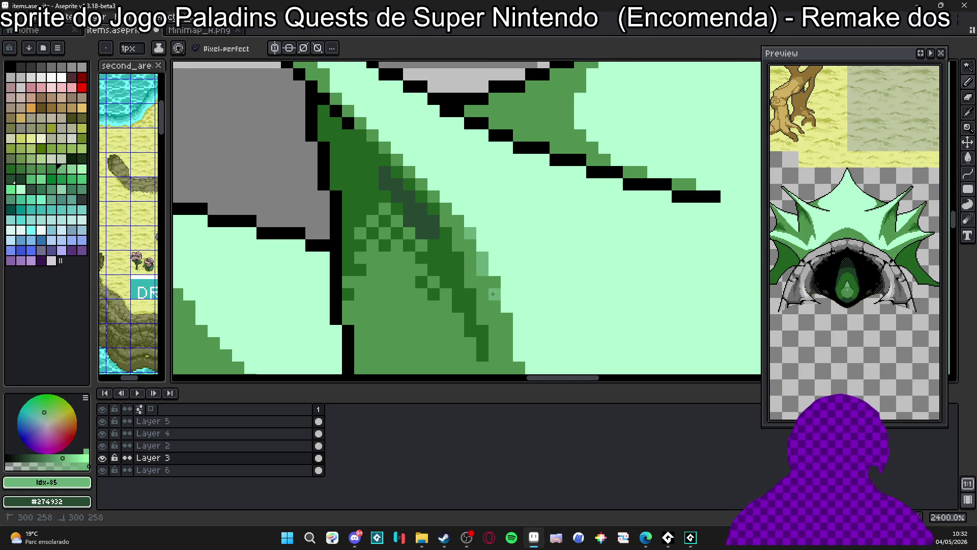
Replace a misplaced mid-green pixel on the spike edge with light green.
{"action": "left_click", "coordinate": [519, 283], "text": "alt"}
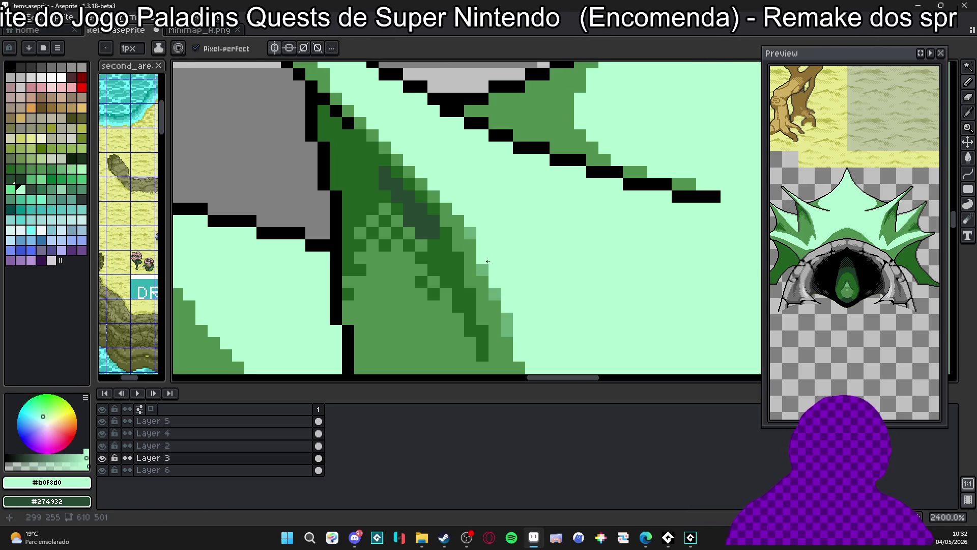
{"action": "left_click", "coordinate": [496, 293], "text": "alt"}
{"action": "left_click", "coordinate": [496, 305], "text": "alt"}
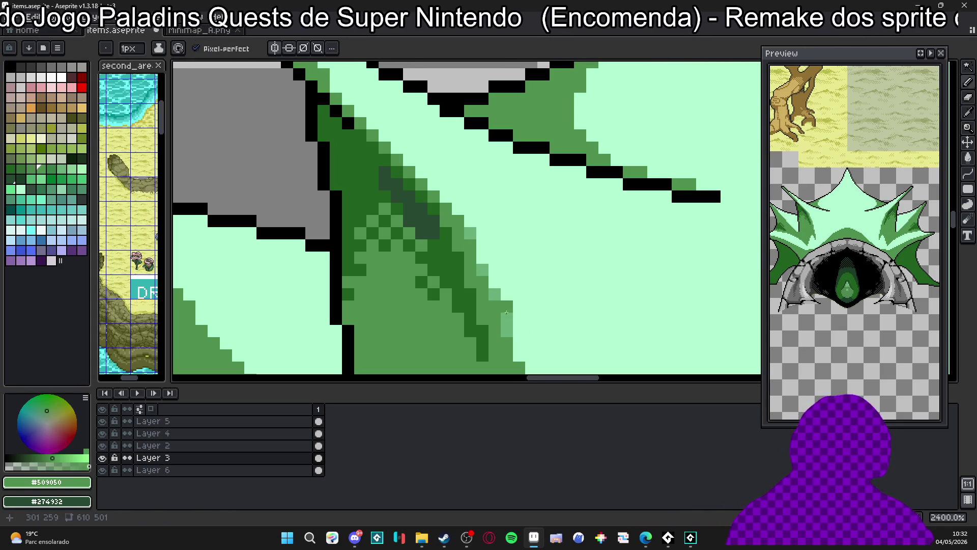
{"action": "left_click", "coordinate": [519, 330]}
{"action": "left_click_drag", "start_coordinate": [524, 331], "coordinate": [513, 259]}
{"action": "key", "text": "ctrl+z"}
{"action": "left_click", "coordinate": [489, 246], "text": "alt"}
{"action": "left_click", "coordinate": [503, 292]}
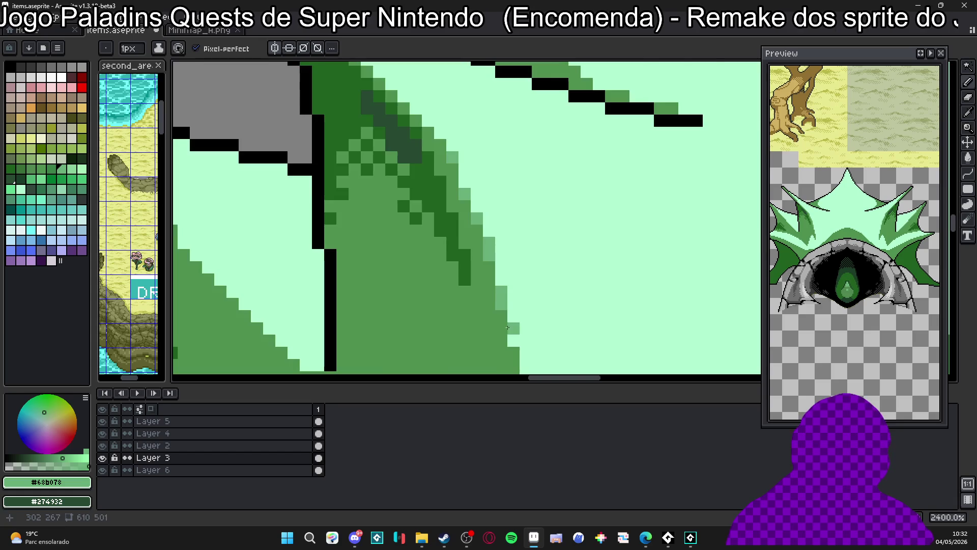
Eyedrop the pale mint, then the #68b078 green, from the crest.
{"action": "scroll", "coordinate": [508, 327], "scroll_direction": "down", "scroll_amount": 6}
{"action": "scroll", "coordinate": [481, 230], "scroll_direction": "up", "scroll_amount": 2}
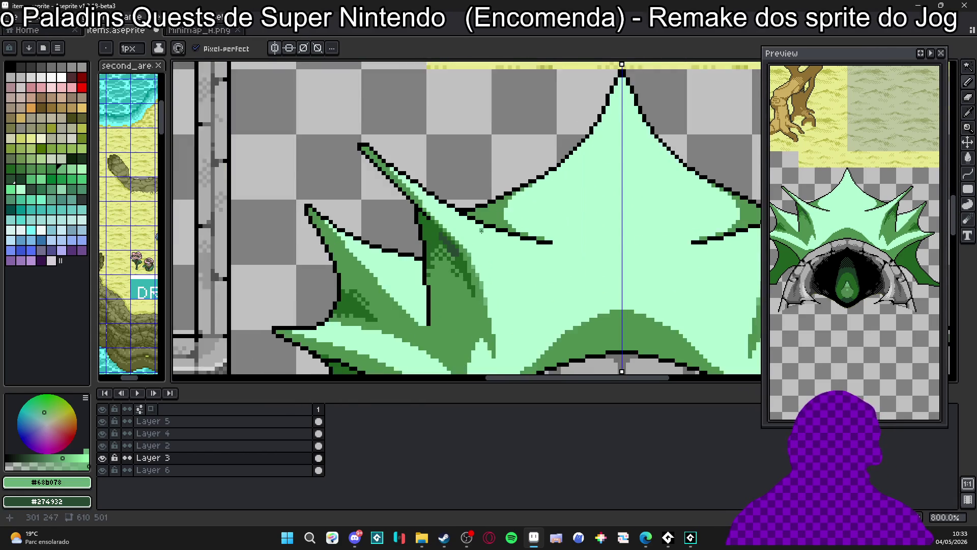
{"action": "scroll", "coordinate": [481, 230], "scroll_direction": "up", "scroll_amount": 2}
{"action": "left_click", "coordinate": [465, 259], "text": "alt"}
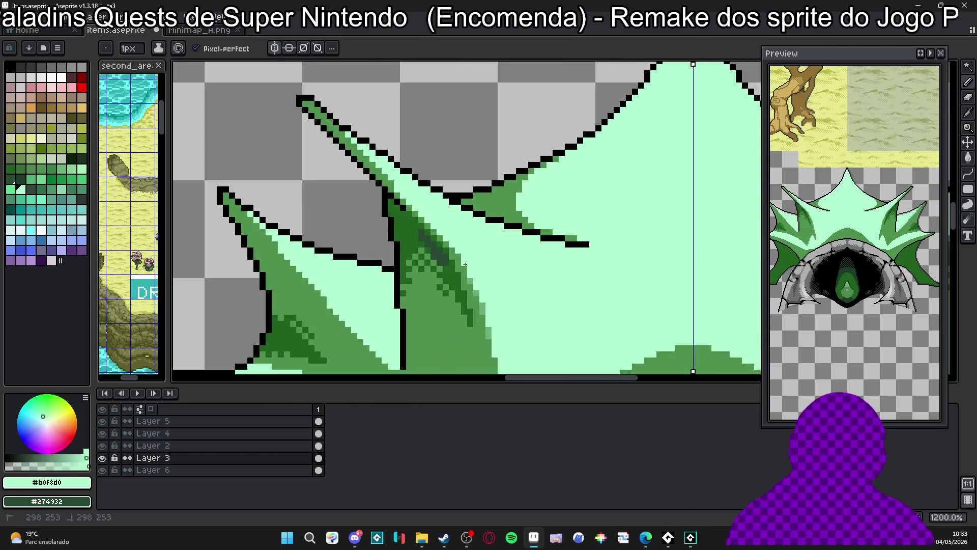
{"action": "scroll", "coordinate": [478, 266], "scroll_direction": "down", "scroll_amount": 3}
{"action": "scroll", "coordinate": [482, 265], "scroll_direction": "up", "scroll_amount": 3}
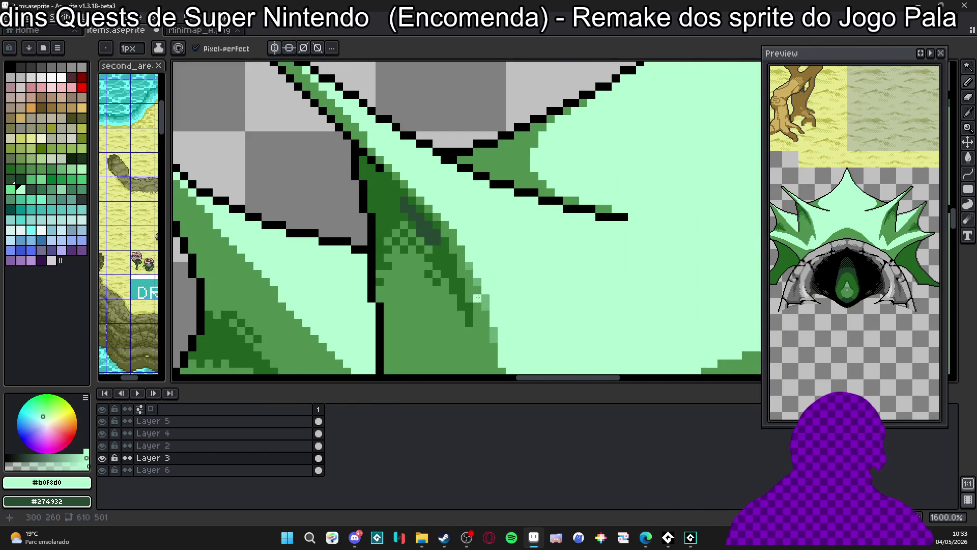
{"action": "left_click", "coordinate": [491, 299], "text": "alt"}
{"action": "scroll", "coordinate": [491, 298], "scroll_direction": "down", "scroll_amount": 3}
{"action": "scroll", "coordinate": [470, 217], "scroll_direction": "up", "scroll_amount": 1}
Draw mirrored #68b078 shading strokes on the inner spikes and along the triangle edges.
{"action": "key", "text": "w"}
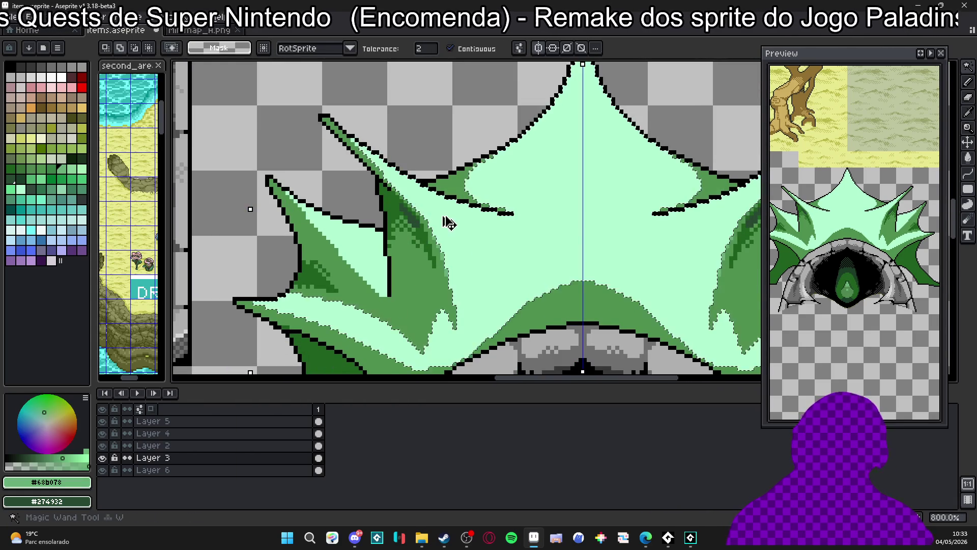
{"action": "key", "text": "b"}
{"action": "mouse_move", "coordinate": [389, 176]}
{"action": "left_mouse_down"}
{"action": "mouse_move", "coordinate": [484, 247]}
{"action": "mouse_move", "coordinate": [478, 280]}
{"action": "mouse_move", "coordinate": [459, 306]}
{"action": "mouse_move", "coordinate": [440, 233]}
{"action": "mouse_move", "coordinate": [479, 269]}
{"action": "left_mouse_up"}
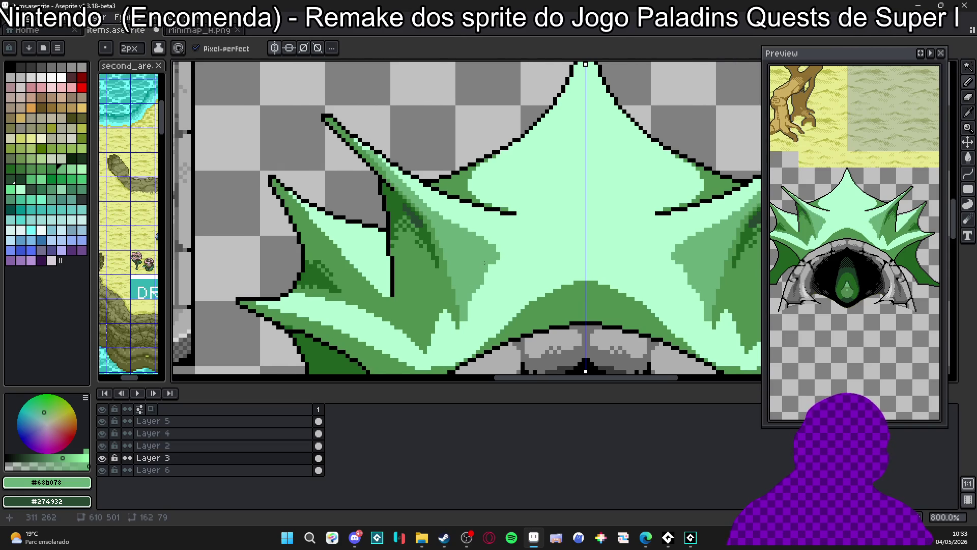
{"action": "scroll", "coordinate": [472, 271], "scroll_direction": "up", "scroll_amount": 2}
{"action": "mouse_move", "coordinate": [473, 270]}
{"action": "left_mouse_down"}
{"action": "mouse_move", "coordinate": [485, 264]}
{"action": "mouse_move", "coordinate": [444, 340]}
{"action": "left_mouse_up"}
{"action": "left_click_drag", "start_coordinate": [484, 271], "coordinate": [479, 238]}
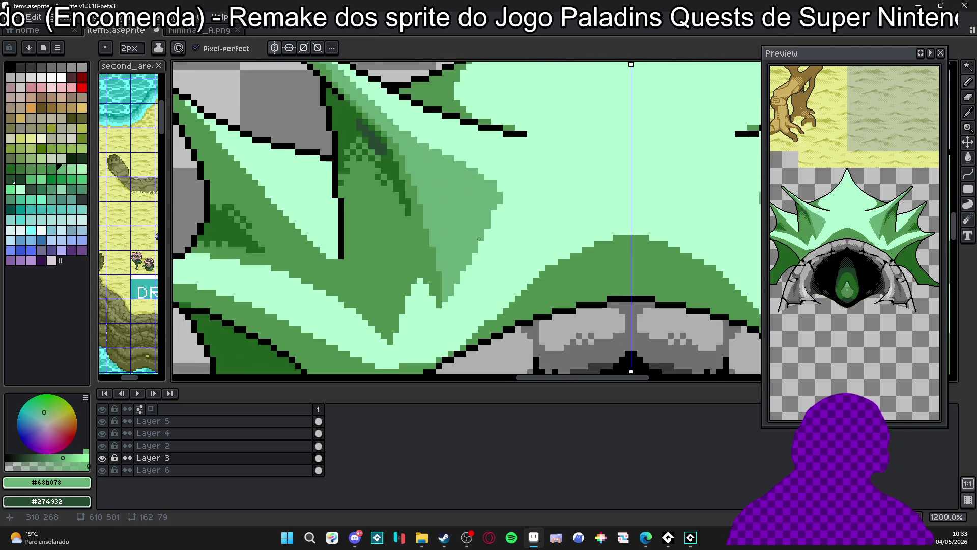
Recolour three diagonal edge pixels to #68b078 and reframe the whole crest.
{"action": "left_click", "coordinate": [496, 181], "text": "alt"}
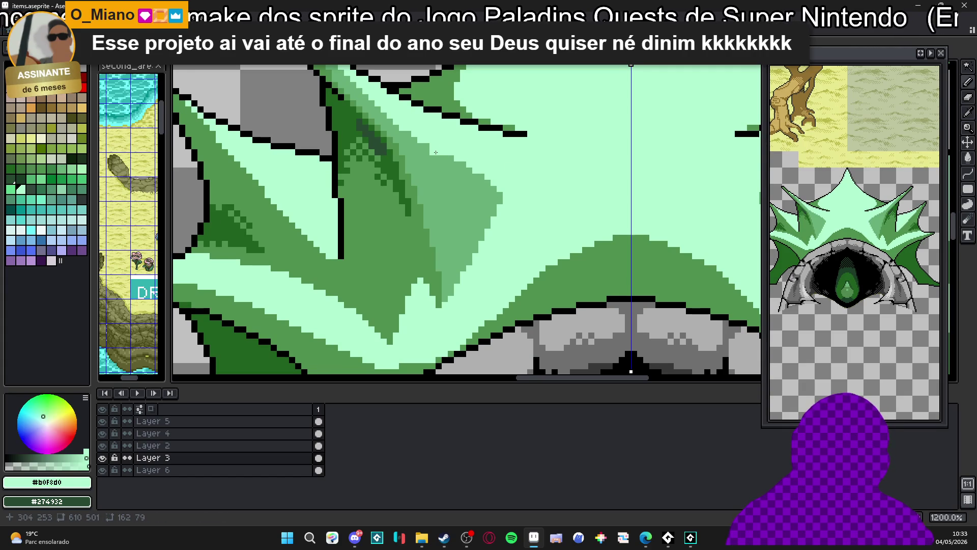
{"action": "scroll", "coordinate": [348, 137], "scroll_direction": "up", "scroll_amount": 3}
{"action": "left_click", "coordinate": [348, 137], "text": "alt"}
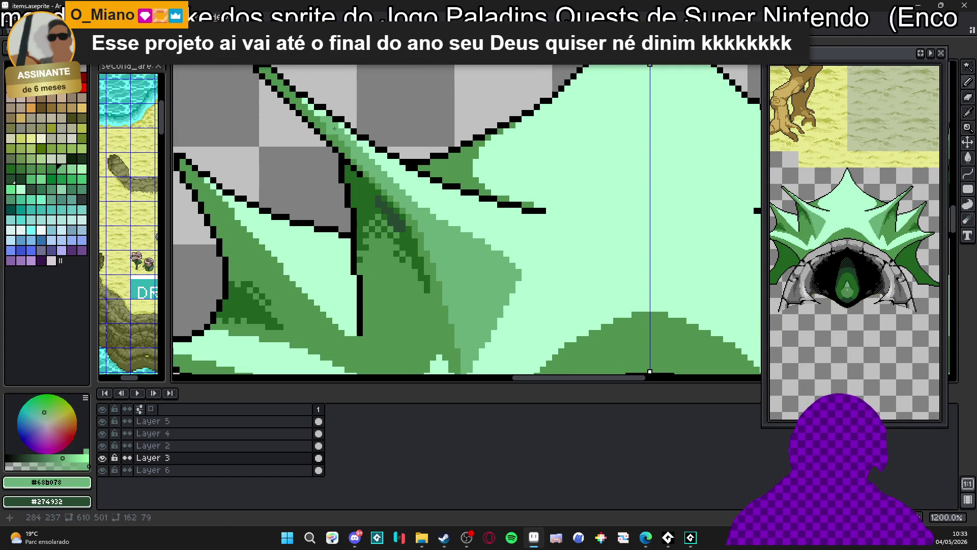
{"action": "scroll", "coordinate": [316, 109], "scroll_direction": "up", "scroll_amount": 3}
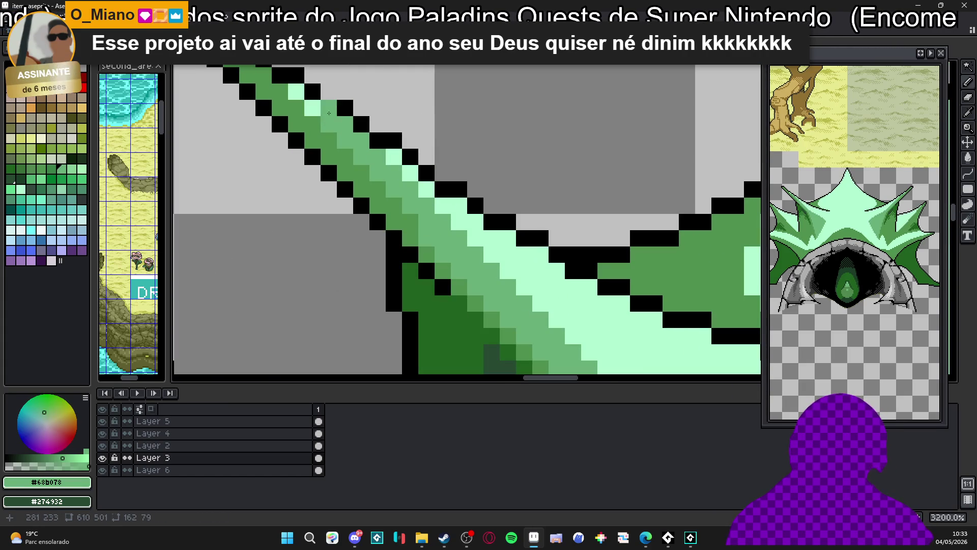
{"action": "scroll", "coordinate": [334, 116], "scroll_direction": "up", "scroll_amount": 1}
{"action": "left_click_drag", "start_coordinate": [390, 156], "coordinate": [438, 203]}
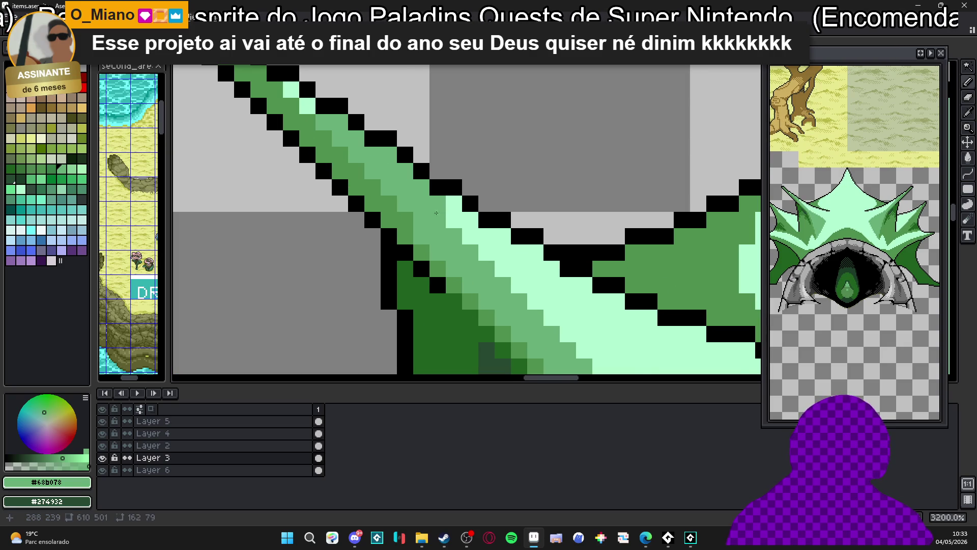
{"action": "scroll", "coordinate": [408, 181], "scroll_direction": "down", "scroll_amount": 3}
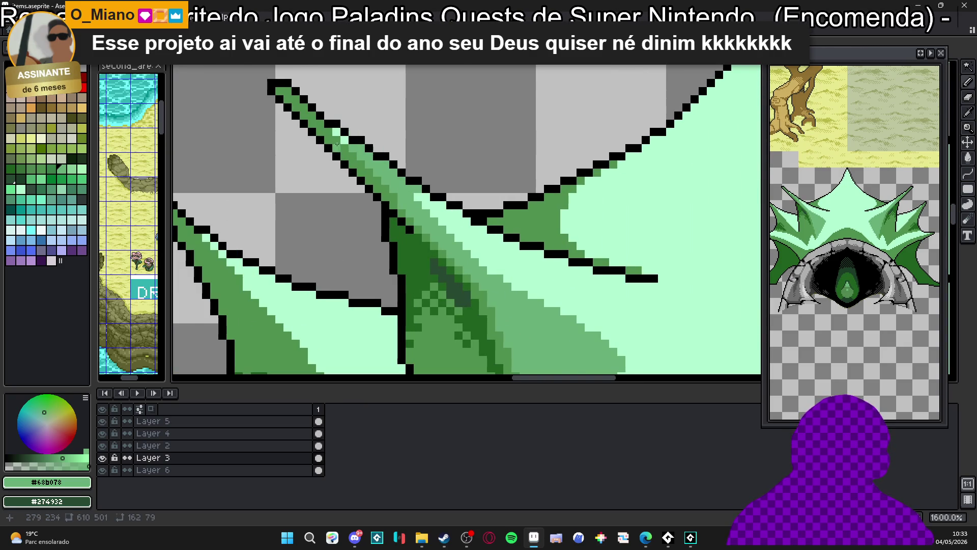
{"action": "scroll", "coordinate": [337, 144], "scroll_direction": "up", "scroll_amount": 1}
{"action": "scroll", "coordinate": [392, 196], "scroll_direction": "down", "scroll_amount": 4}
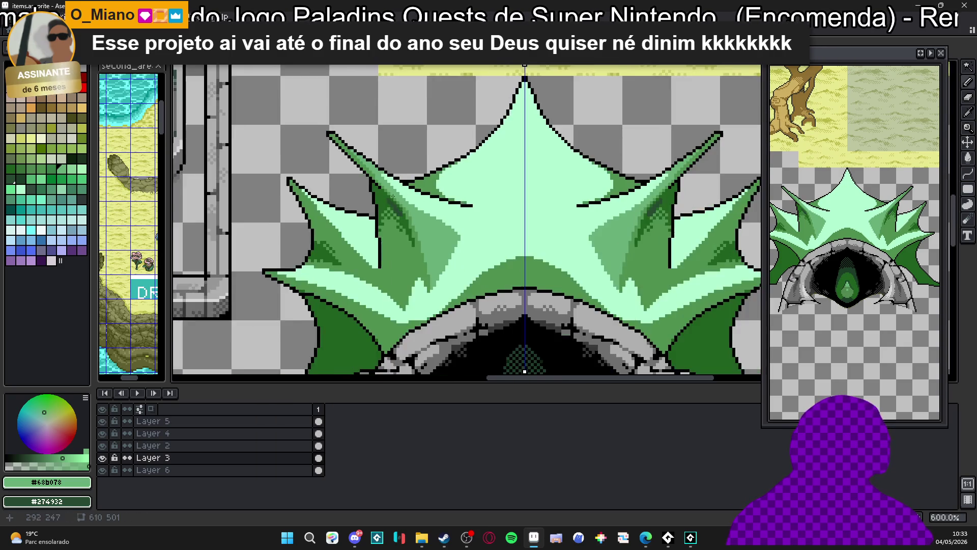
{"action": "scroll", "coordinate": [457, 208], "scroll_direction": "up", "scroll_amount": 1}
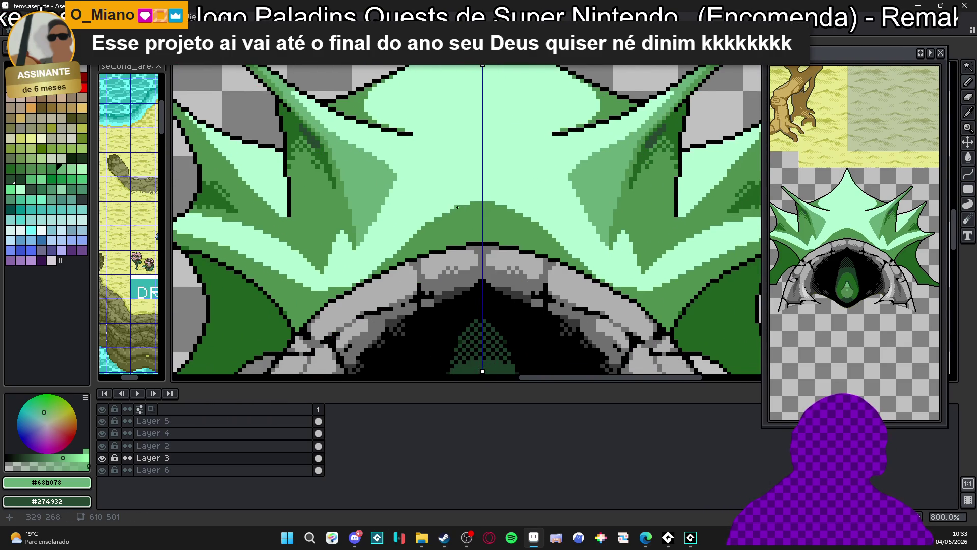
{"action": "mouse_move", "coordinate": [326, 265]}
{"action": "left_mouse_down"}
{"action": "mouse_move", "coordinate": [430, 218]}
{"action": "mouse_move", "coordinate": [435, 226]}
{"action": "left_mouse_up"}
{"action": "scroll", "coordinate": [430, 219], "scroll_direction": "down", "scroll_amount": 1}
Undo edits to restore the removed light-green pixels, discarding a trial mid-green patch.
{"action": "key", "text": "w"}
{"action": "scroll", "coordinate": [458, 224], "scroll_direction": "up", "scroll_amount": 1}
{"action": "scroll", "coordinate": [504, 222], "scroll_direction": "down", "scroll_amount": 1}
{"action": "scroll", "coordinate": [488, 237], "scroll_direction": "down", "scroll_amount": 1}
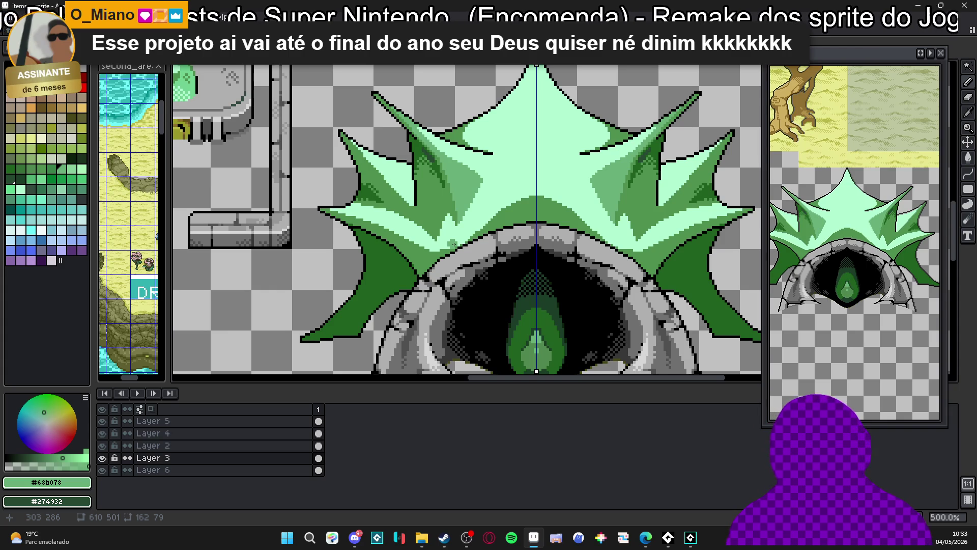
{"action": "scroll", "coordinate": [428, 233], "scroll_direction": "right", "scroll_amount": 1}
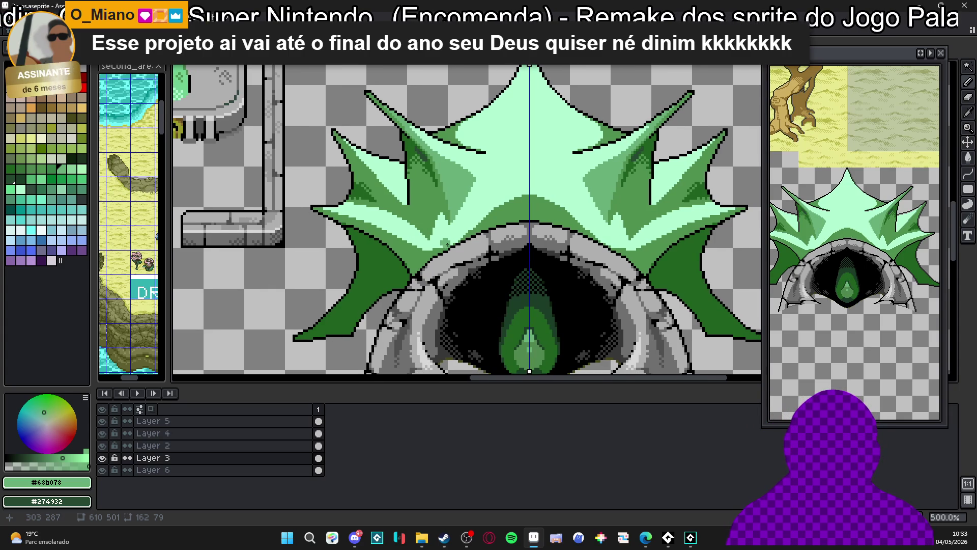
{"action": "scroll", "coordinate": [447, 245], "scroll_direction": "up", "scroll_amount": 4}
{"action": "key", "text": "ctrl+z"}
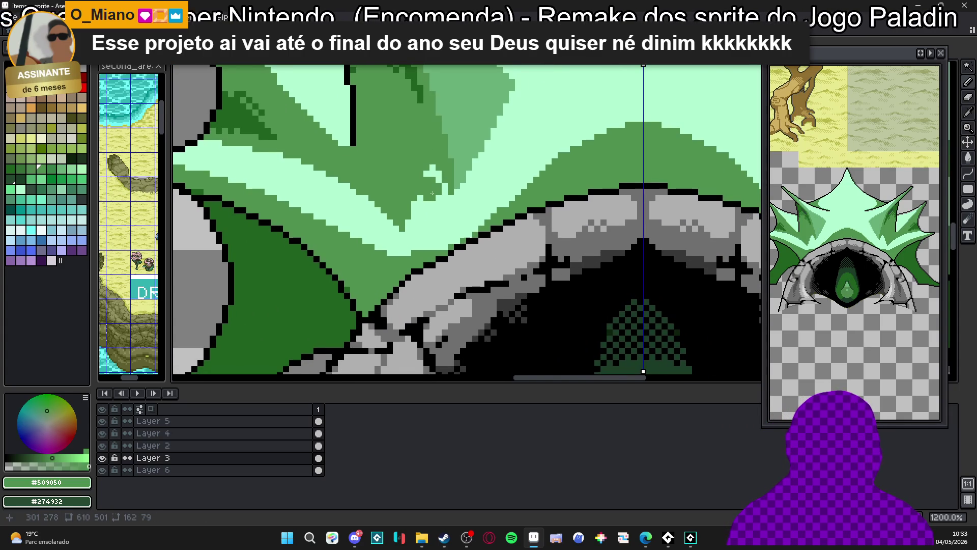
{"action": "key", "text": "ctrl+z"}
{"action": "left_click_drag", "start_coordinate": [432, 193], "coordinate": [433, 218]}
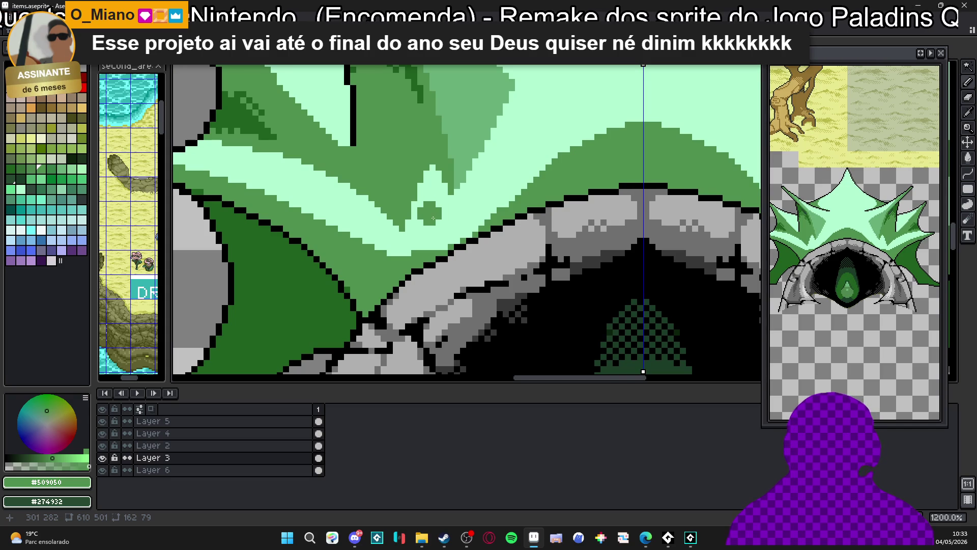
{"action": "key", "text": "ctrl+z"}
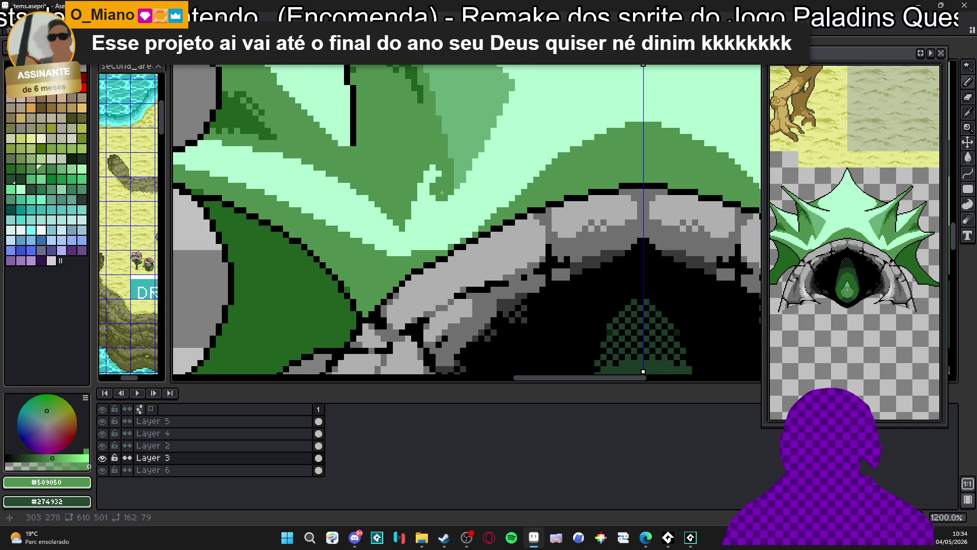
Paint mid-green pixels into the V-shaped shading and near its bottom.
{"action": "scroll", "coordinate": [435, 211], "scroll_direction": "up", "scroll_amount": 3}
{"action": "mouse_move", "coordinate": [443, 209]}
{"action": "left_mouse_down"}
{"action": "mouse_move", "coordinate": [449, 205]}
{"action": "mouse_move", "coordinate": [402, 265]}
{"action": "mouse_move", "coordinate": [389, 224]}
{"action": "mouse_move", "coordinate": [430, 147]}
{"action": "left_mouse_up"}
{"action": "mouse_move", "coordinate": [452, 244]}
{"action": "left_mouse_down"}
{"action": "mouse_move", "coordinate": [458, 227]}
{"action": "mouse_move", "coordinate": [433, 264]}
{"action": "left_mouse_up"}
{"action": "scroll", "coordinate": [416, 284], "scroll_direction": "down", "scroll_amount": 2}
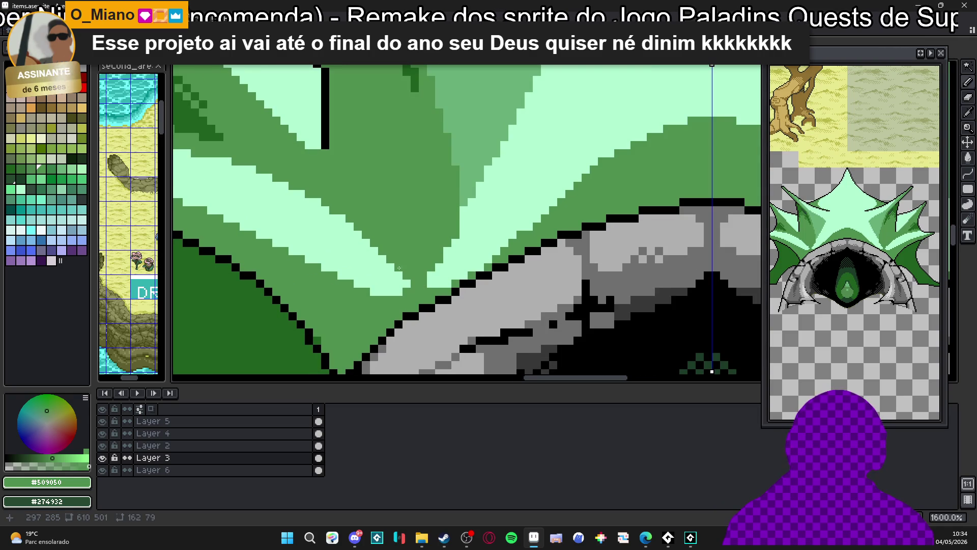
{"action": "scroll", "coordinate": [411, 279], "scroll_direction": "down", "scroll_amount": 3}
{"action": "scroll", "coordinate": [436, 247], "scroll_direction": "up", "scroll_amount": 3}
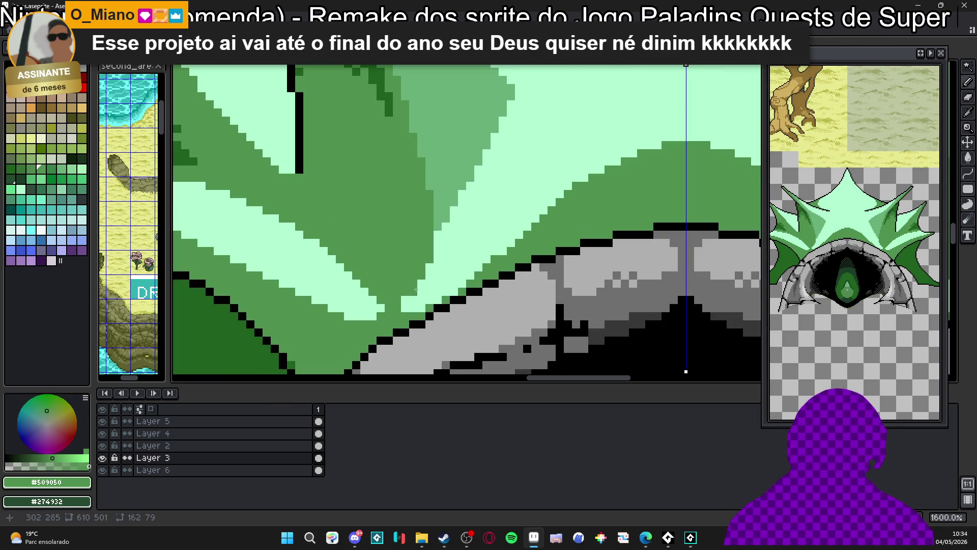
{"action": "scroll", "coordinate": [402, 305], "scroll_direction": "down", "scroll_amount": 2}
{"action": "scroll", "coordinate": [397, 314], "scroll_direction": "up", "scroll_amount": 1}
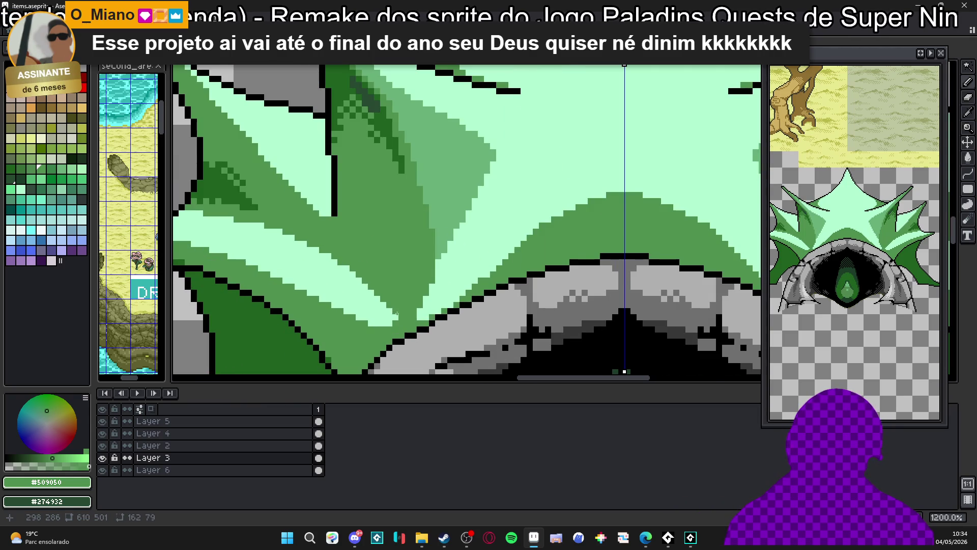
{"action": "scroll", "coordinate": [404, 316], "scroll_direction": "down", "scroll_amount": 1}
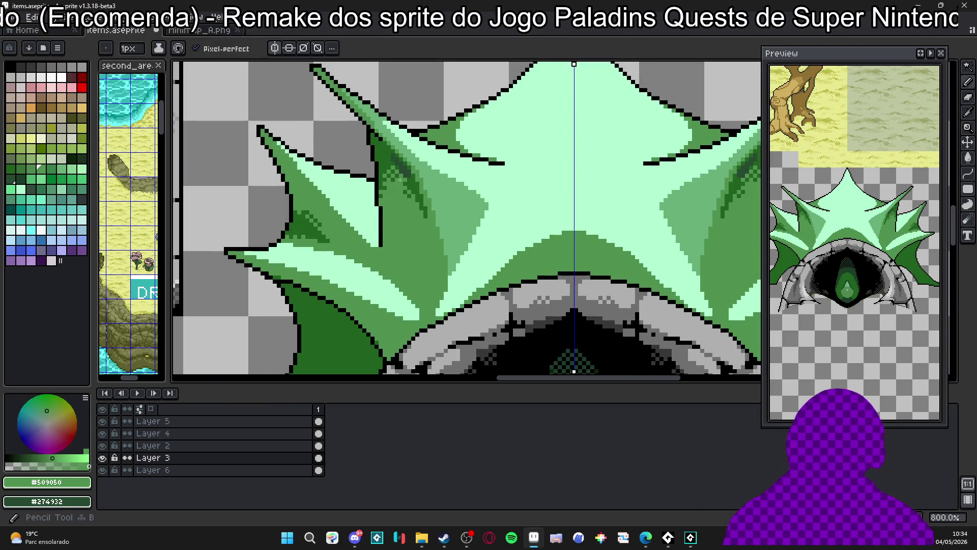
Draw a dark green #206020 diagonal shadow stroke on the spike.
{"action": "left_click", "coordinate": [400, 179], "text": "alt"}
{"action": "scroll", "coordinate": [386, 242], "scroll_direction": "up", "scroll_amount": 1}
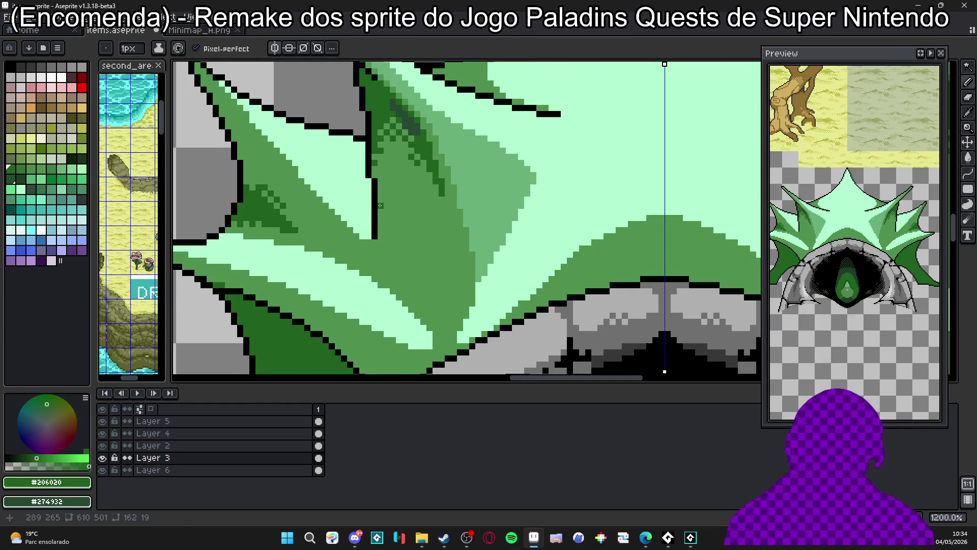
{"action": "scroll", "coordinate": [380, 210], "scroll_direction": "down", "scroll_amount": 1}
{"action": "scroll", "coordinate": [411, 254], "scroll_direction": "up", "scroll_amount": 1}
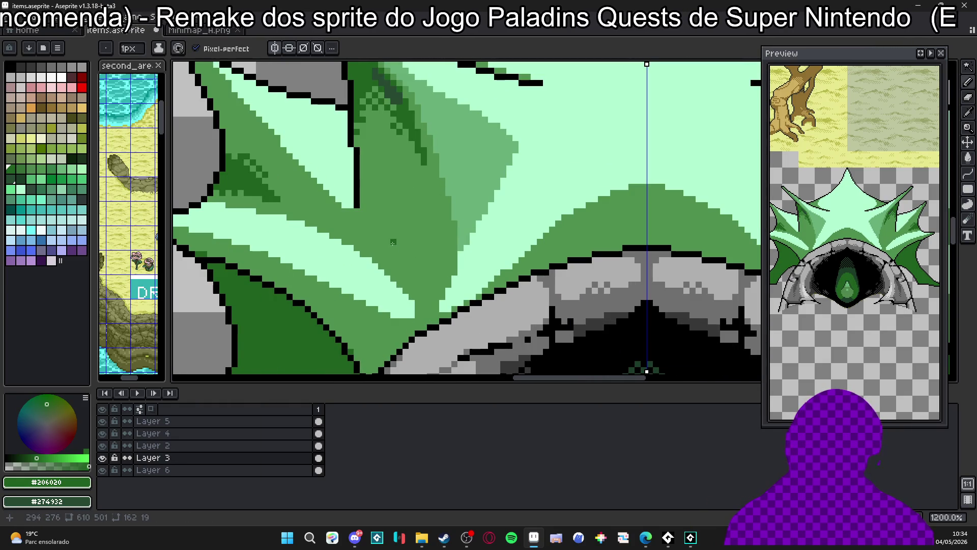
{"action": "mouse_move", "coordinate": [393, 242]}
{"action": "left_mouse_down"}
{"action": "mouse_move", "coordinate": [422, 263]}
{"action": "mouse_move", "coordinate": [402, 240]}
{"action": "mouse_move", "coordinate": [424, 249]}
{"action": "mouse_move", "coordinate": [427, 209]}
{"action": "mouse_move", "coordinate": [384, 236]}
{"action": "mouse_move", "coordinate": [373, 220]}
{"action": "left_mouse_up"}
{"action": "key", "text": "plus"}
{"action": "key", "text": "plus"}
{"action": "key", "text": "minus"}
{"action": "key", "text": "minus"}
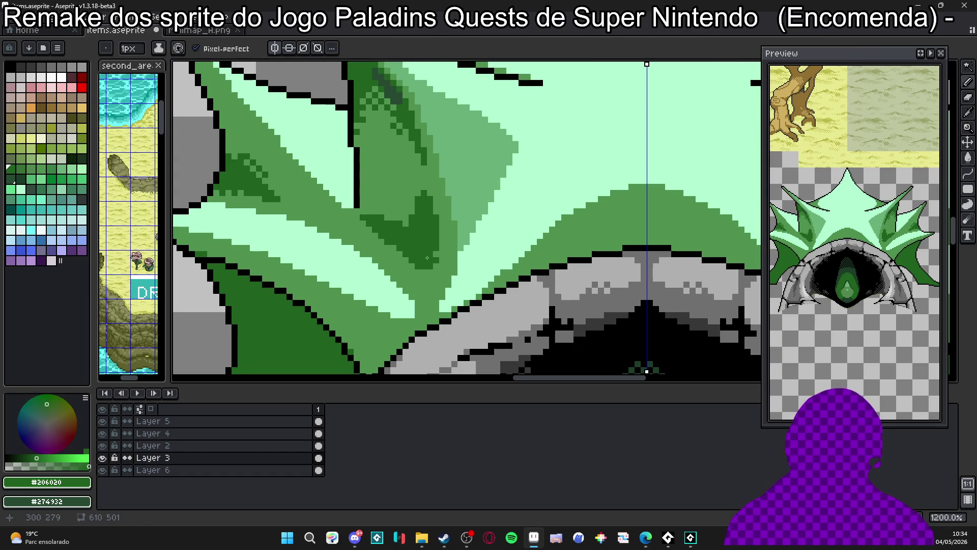
Add a single #206020 shadow pixel to the dithered fold.
{"action": "left_click", "coordinate": [396, 225], "text": "alt"}
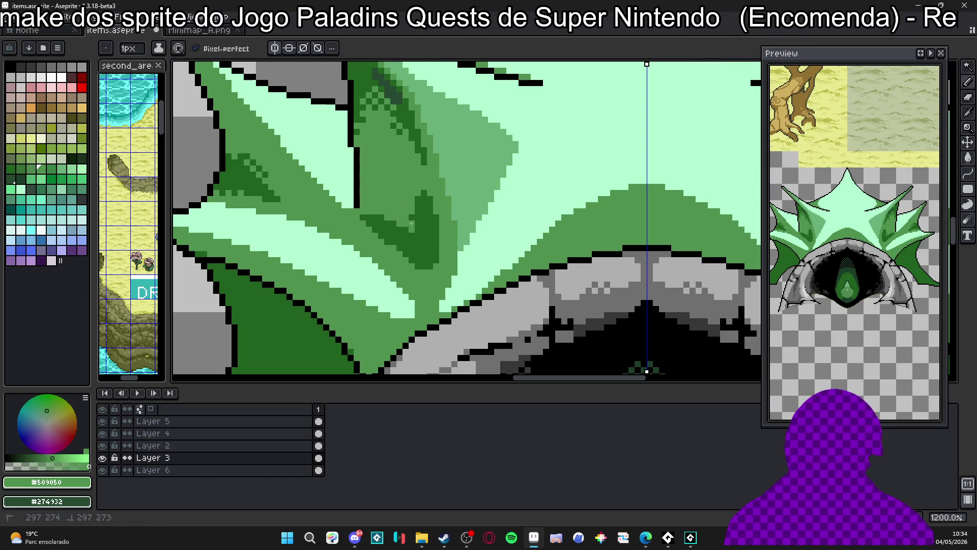
{"action": "left_click", "coordinate": [420, 204], "text": "alt"}
{"action": "scroll", "coordinate": [420, 200], "scroll_direction": "up", "scroll_amount": 1}
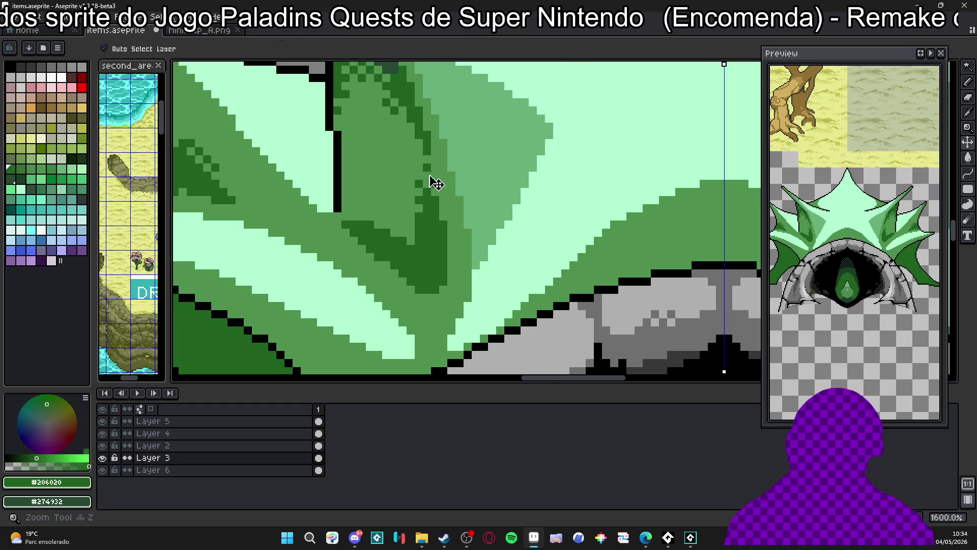
{"action": "scroll", "coordinate": [430, 179], "scroll_direction": "up", "scroll_amount": 1}
{"action": "scroll", "coordinate": [430, 179], "scroll_direction": "down", "scroll_amount": 1}
{"action": "scroll", "coordinate": [430, 197], "scroll_direction": "up", "scroll_amount": 1}
{"action": "scroll", "coordinate": [430, 197], "scroll_direction": "down", "scroll_amount": 1}
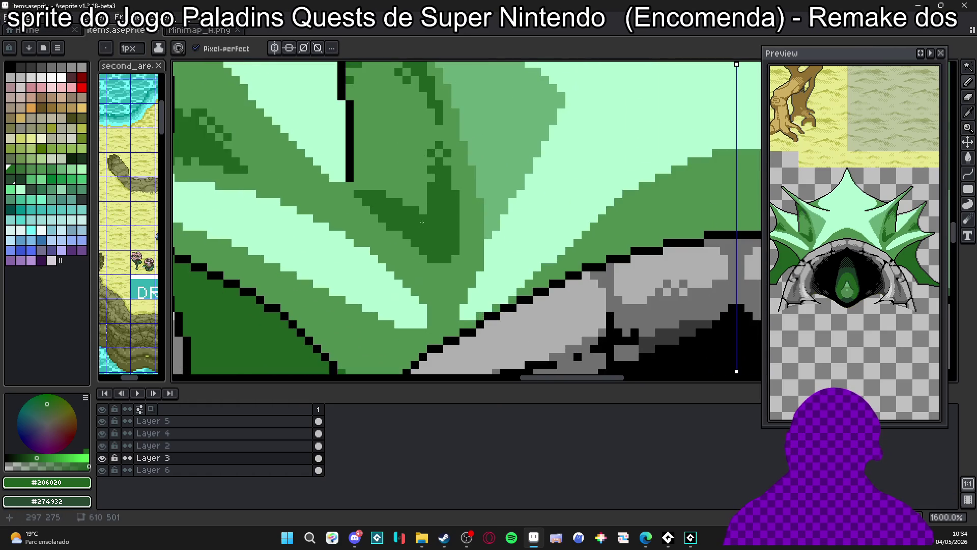
{"action": "left_click", "coordinate": [402, 186], "text": "alt"}
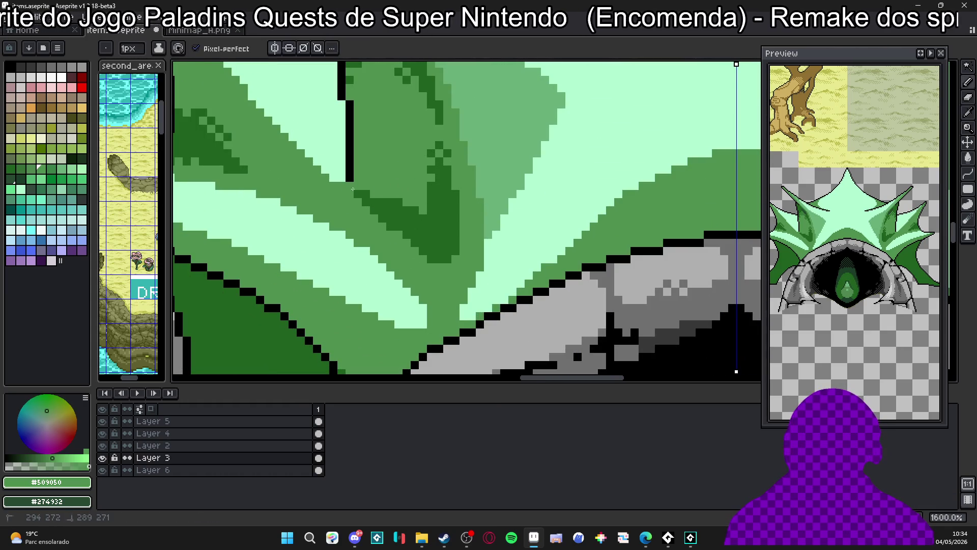
{"action": "left_click", "coordinate": [399, 203], "text": "alt"}
{"action": "left_click", "coordinate": [370, 195]}
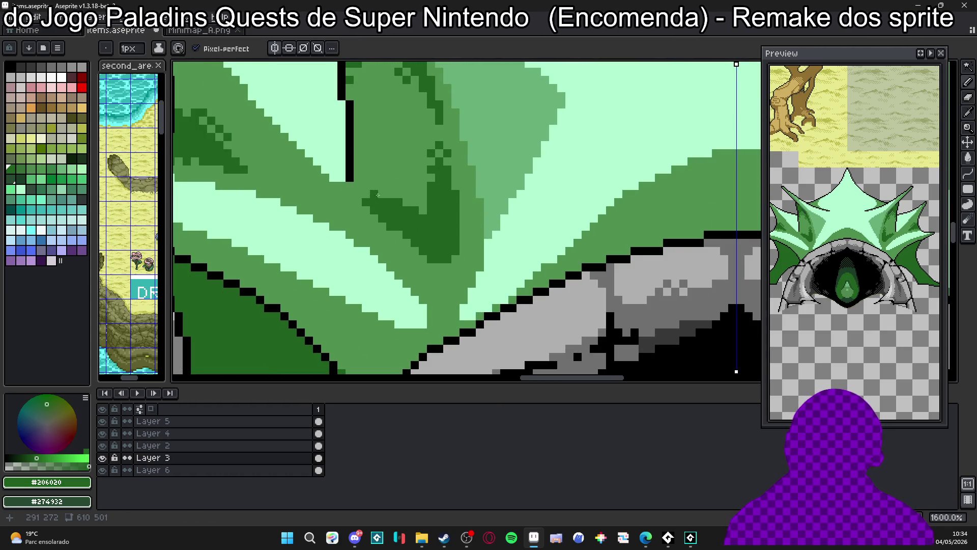
Eyedrop the medium green, then the darkest #274932 shadow green from the spike.
{"action": "scroll", "coordinate": [389, 194], "scroll_direction": "down", "scroll_amount": 3}
{"action": "scroll", "coordinate": [402, 214], "scroll_direction": "up", "scroll_amount": 2}
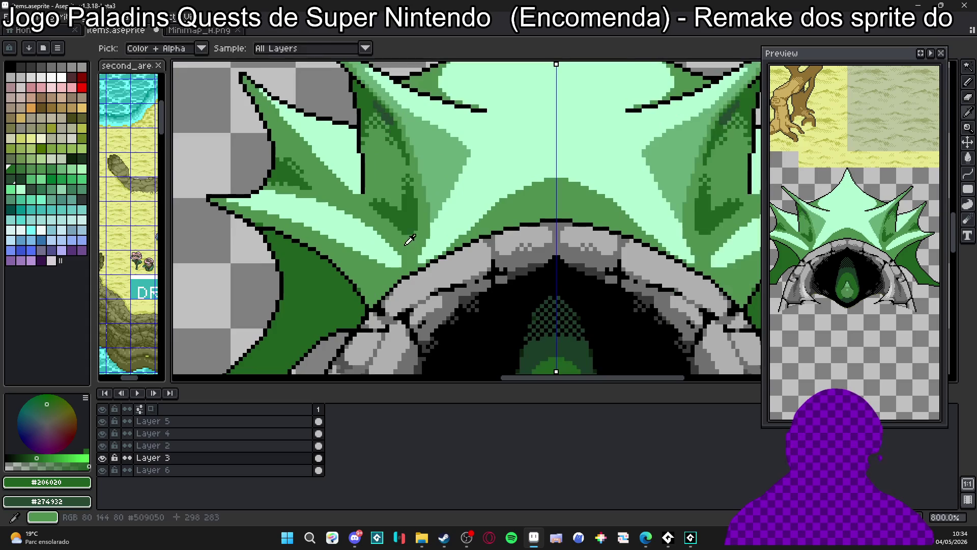
{"action": "scroll", "coordinate": [412, 232], "scroll_direction": "up", "scroll_amount": 1}
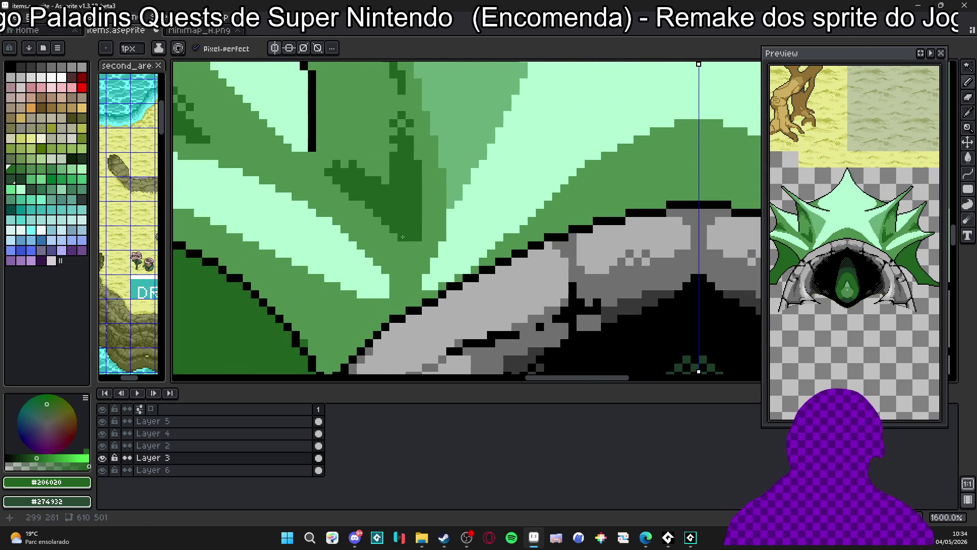
{"action": "left_click", "coordinate": [418, 244], "text": "alt"}
{"action": "scroll", "coordinate": [400, 152], "scroll_direction": "down", "scroll_amount": 3}
{"action": "scroll", "coordinate": [392, 125], "scroll_direction": "up", "scroll_amount": 2}
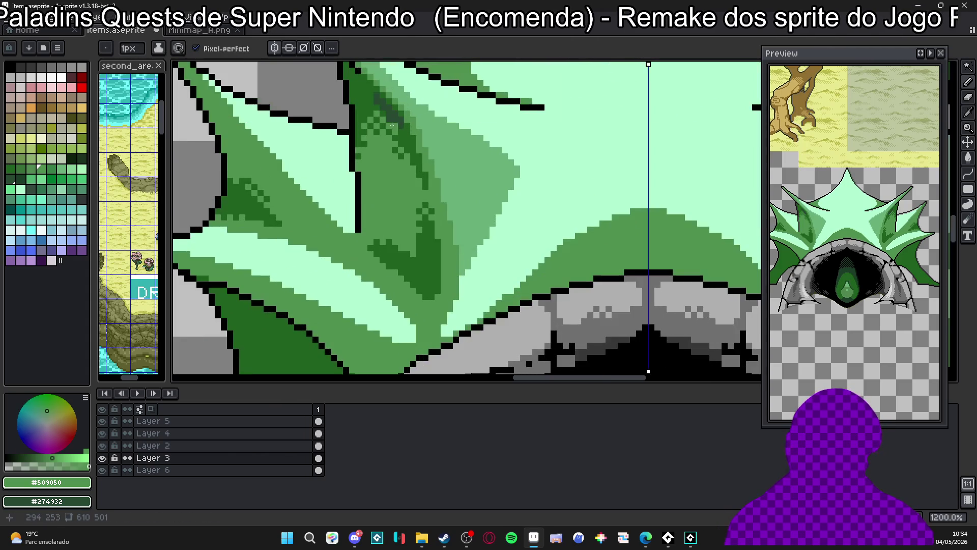
{"action": "left_click", "coordinate": [399, 120], "text": "alt"}
{"action": "scroll", "coordinate": [405, 170], "scroll_direction": "up", "scroll_amount": 2}
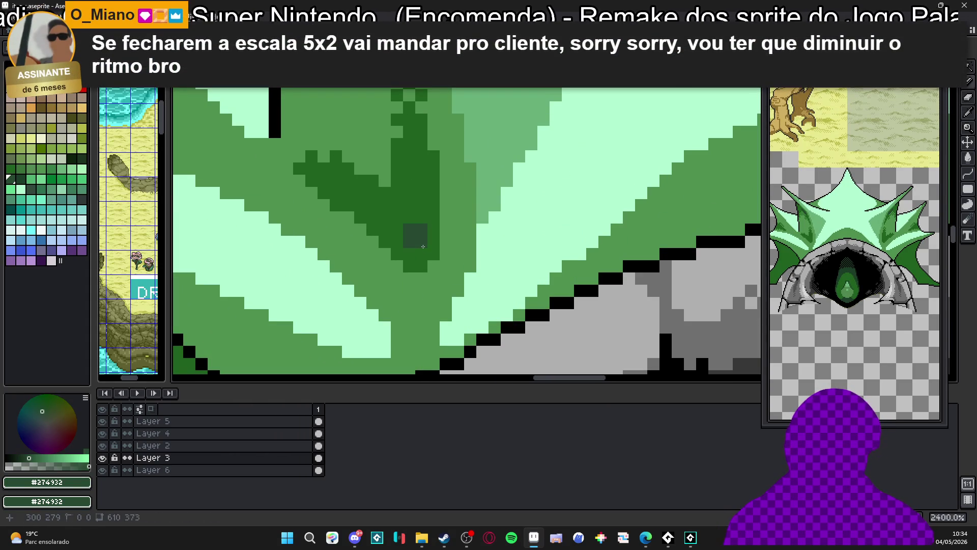
Remove the extra dark shadow stroke extended up the crest's left spike.
{"action": "mouse_move", "coordinate": [423, 247]}
{"action": "left_mouse_down"}
{"action": "mouse_move", "coordinate": [435, 244]}
{"action": "mouse_move", "coordinate": [411, 204]}
{"action": "left_mouse_up"}
{"action": "key", "text": "ctrl+z"}
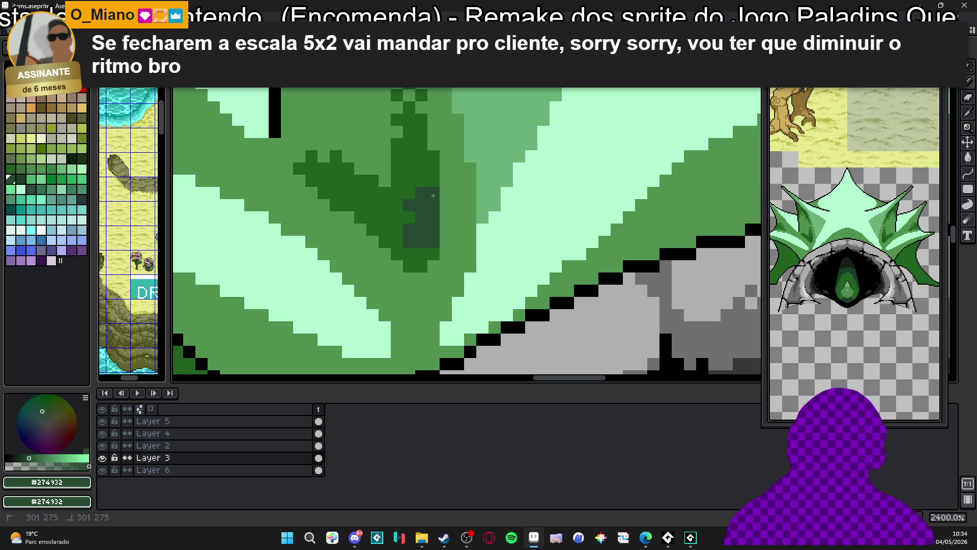
{"action": "scroll", "coordinate": [432, 216], "scroll_direction": "down", "scroll_amount": 5}
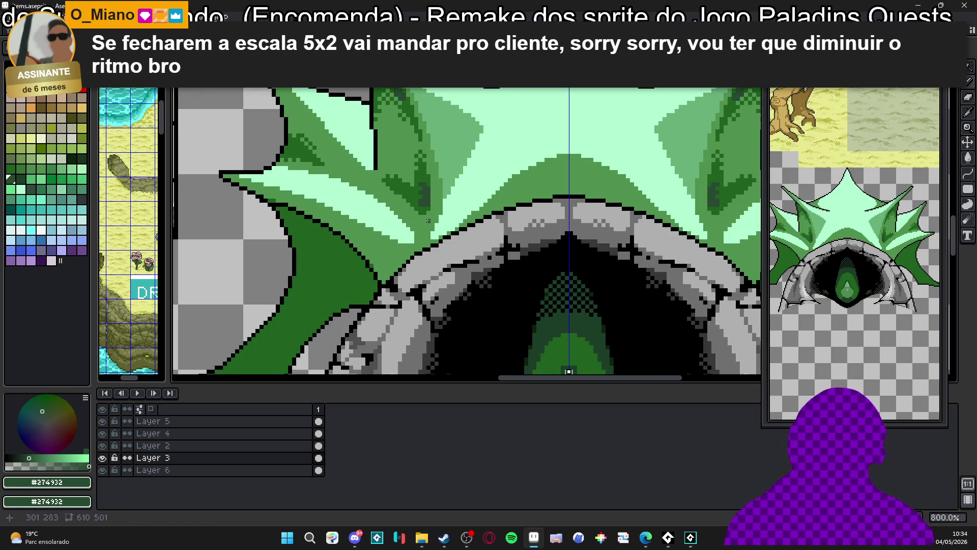
{"action": "scroll", "coordinate": [396, 200], "scroll_direction": "up", "scroll_amount": 3}
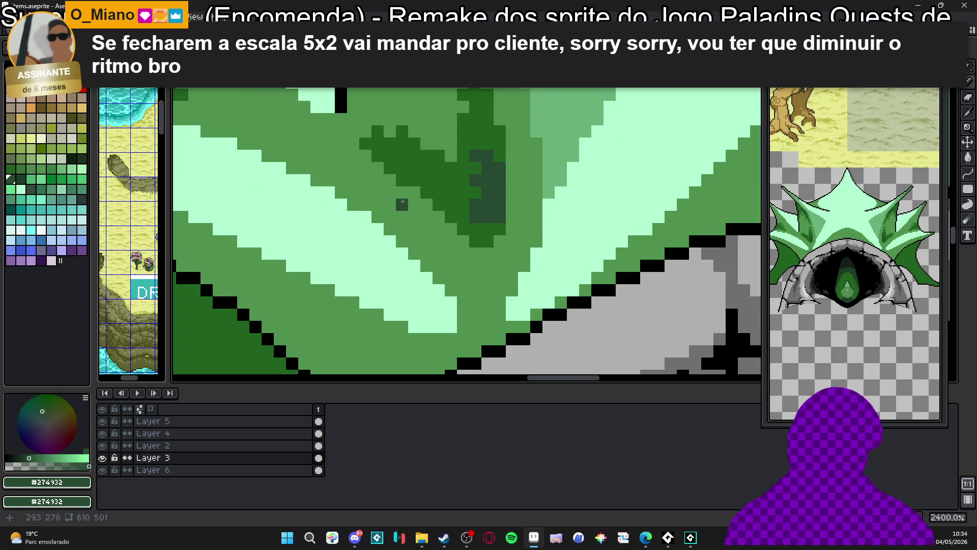
{"action": "scroll", "coordinate": [430, 223], "scroll_direction": "down", "scroll_amount": 3}
{"action": "scroll", "coordinate": [430, 214], "scroll_direction": "up", "scroll_amount": 2}
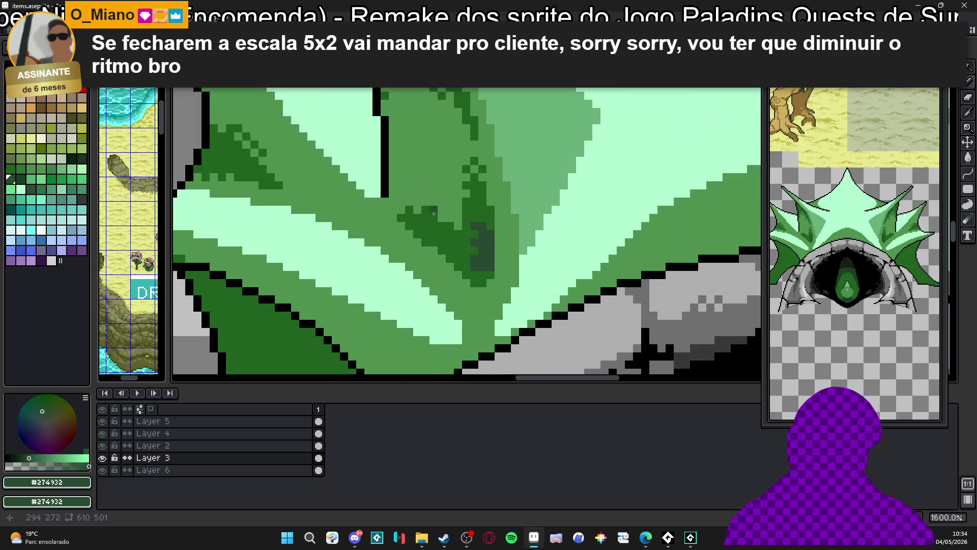
Choose muted green swatch Idx-81 and dot four shading pixels along the spike's shadow edge.
{"action": "left_click", "coordinate": [430, 225], "text": "alt"}
{"action": "left_click", "coordinate": [21, 169]}
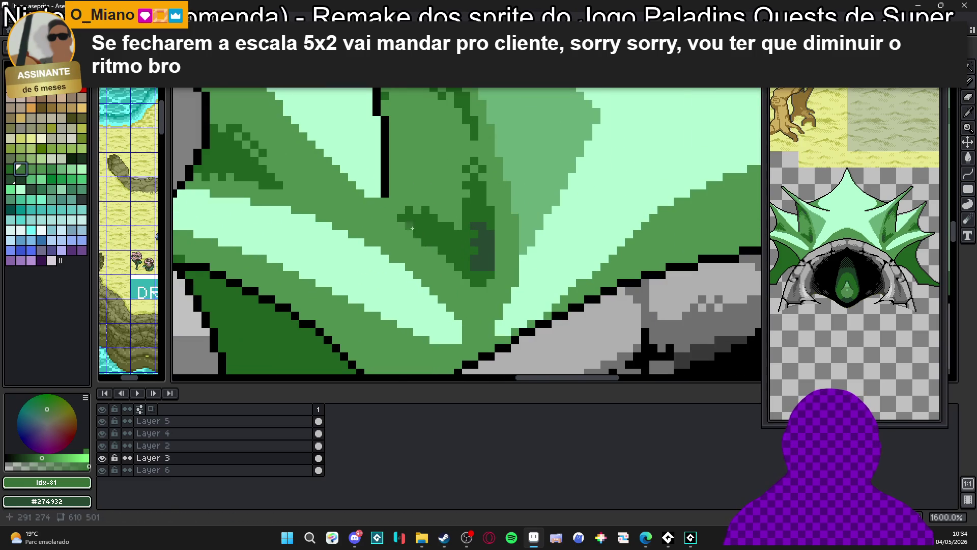
{"action": "left_click", "coordinate": [395, 220]}
{"action": "left_click", "coordinate": [406, 233]}
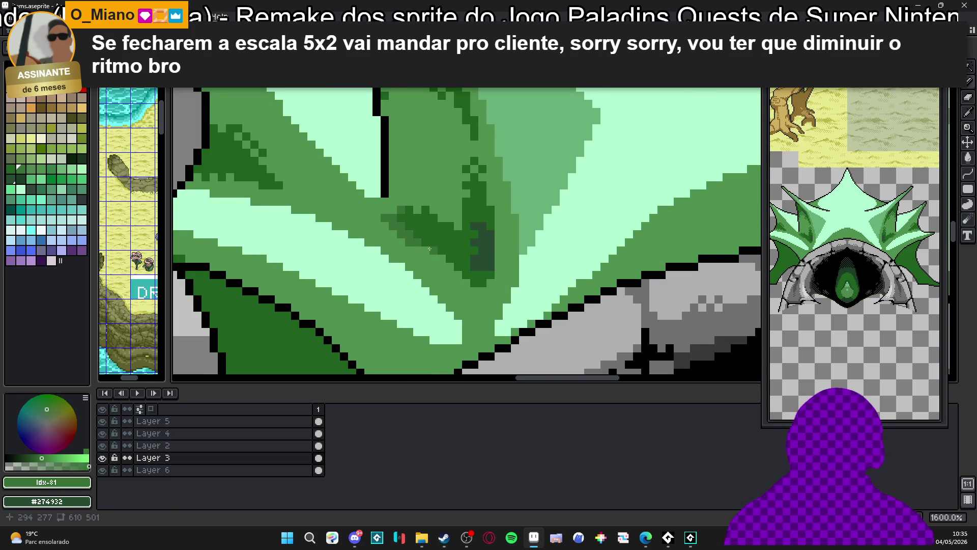
{"action": "left_click", "coordinate": [450, 211]}
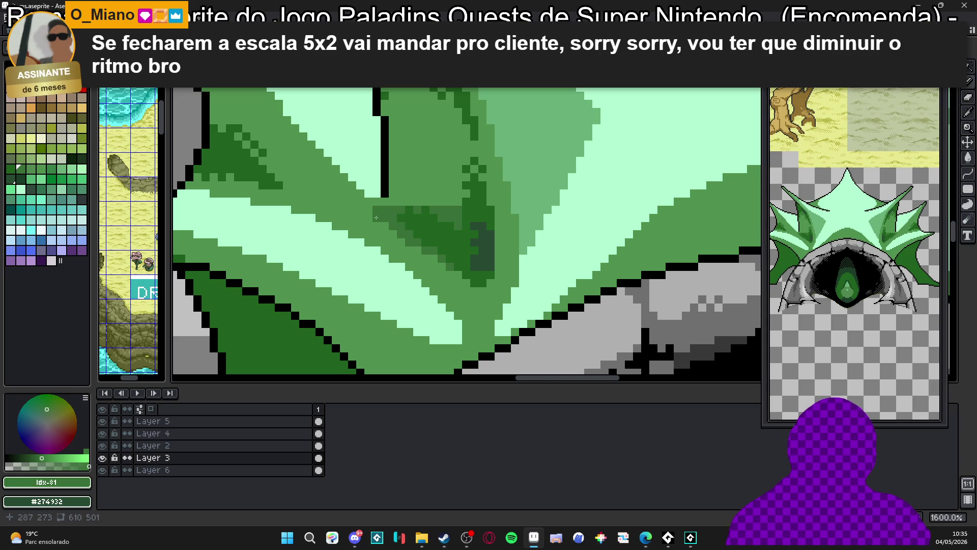
{"action": "left_click", "coordinate": [459, 194]}
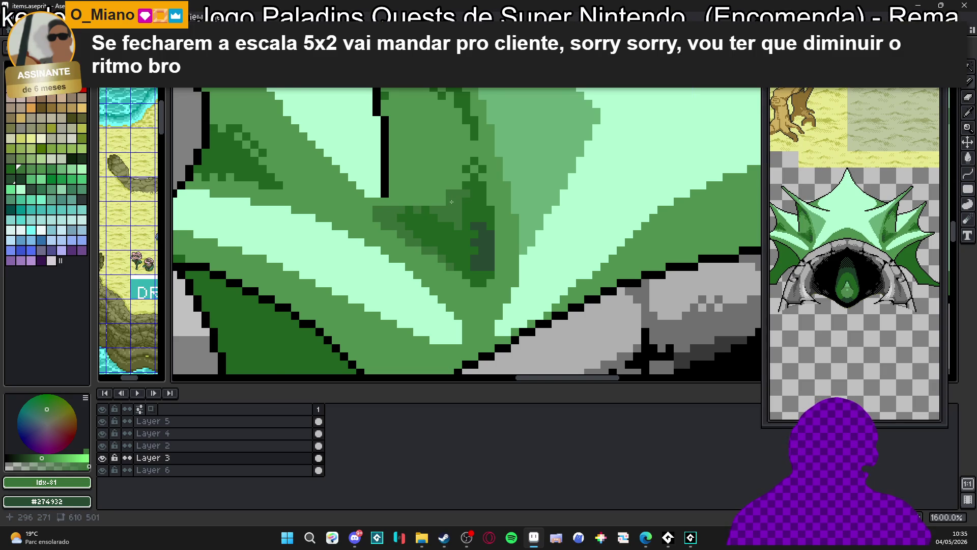
{"action": "scroll", "coordinate": [455, 219], "scroll_direction": "down", "scroll_amount": 6}
{"action": "scroll", "coordinate": [442, 225], "scroll_direction": "up", "scroll_amount": 6}
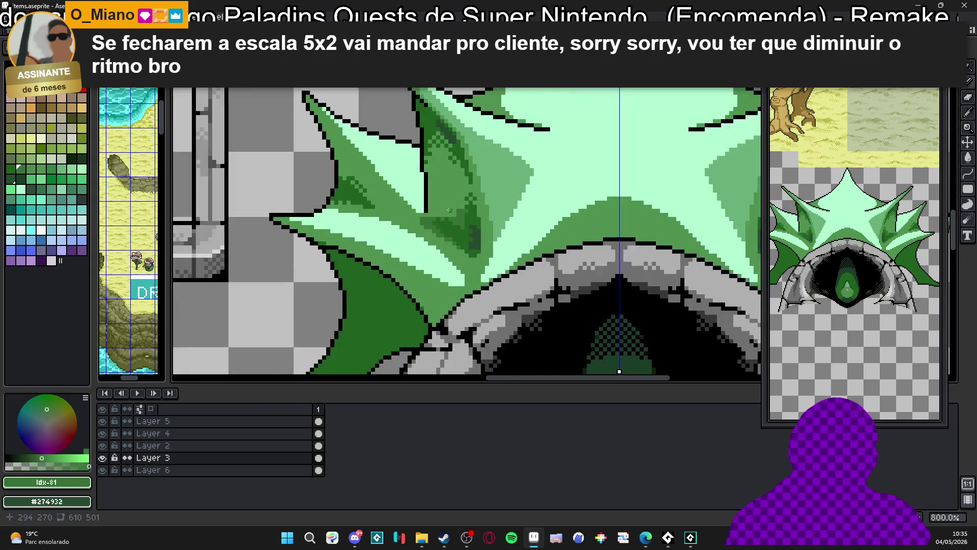
{"action": "scroll", "coordinate": [427, 127], "scroll_direction": "up", "scroll_amount": 3}
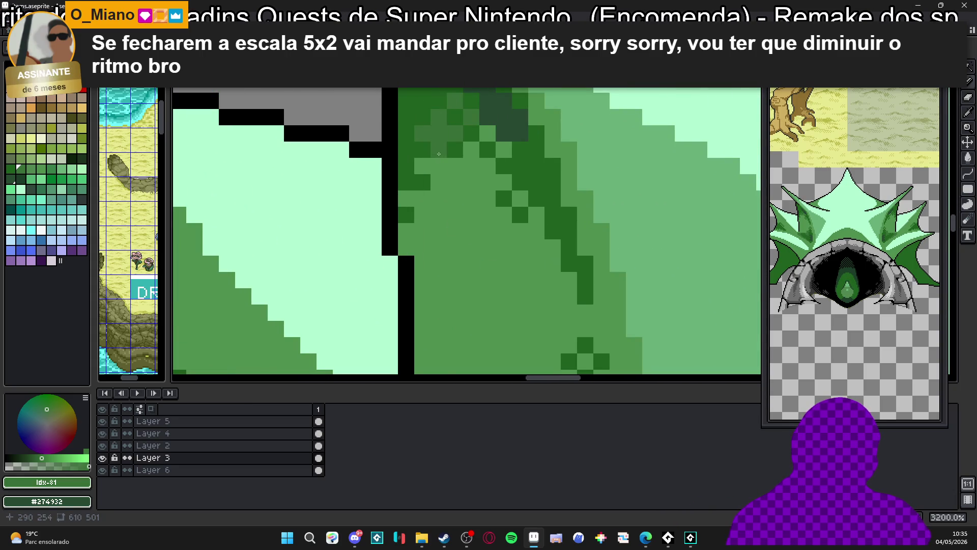
Paint a medium-green patch and darken several pixels in the spike's shadow beside the outline.
{"action": "mouse_move", "coordinate": [425, 131]}
{"action": "left_mouse_down"}
{"action": "mouse_move", "coordinate": [470, 148]}
{"action": "mouse_move", "coordinate": [494, 183]}
{"action": "mouse_move", "coordinate": [490, 197]}
{"action": "mouse_move", "coordinate": [451, 182]}
{"action": "mouse_move", "coordinate": [490, 188]}
{"action": "mouse_move", "coordinate": [465, 214]}
{"action": "mouse_move", "coordinate": [423, 214]}
{"action": "mouse_move", "coordinate": [406, 198]}
{"action": "left_mouse_up"}
{"action": "left_click", "coordinate": [422, 247]}
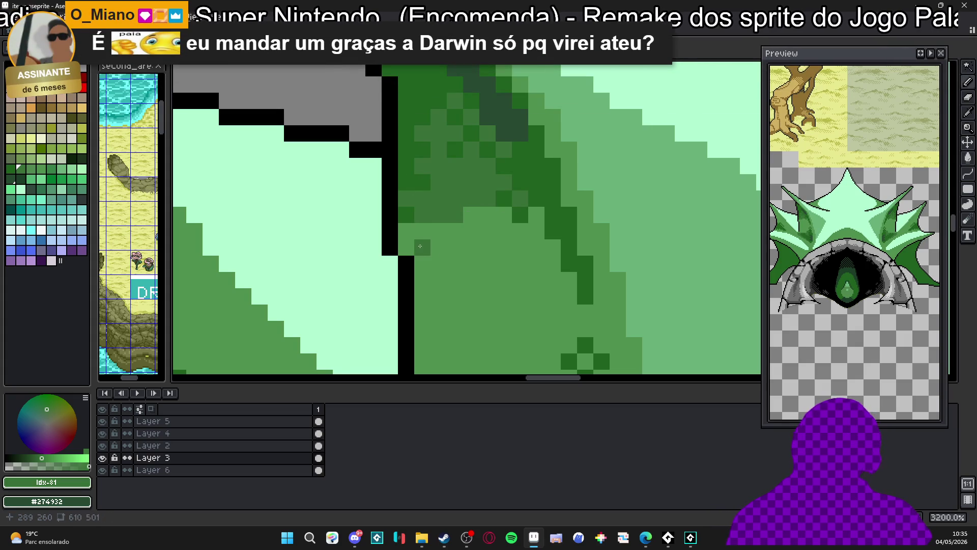
{"action": "left_click", "coordinate": [308, 297]}
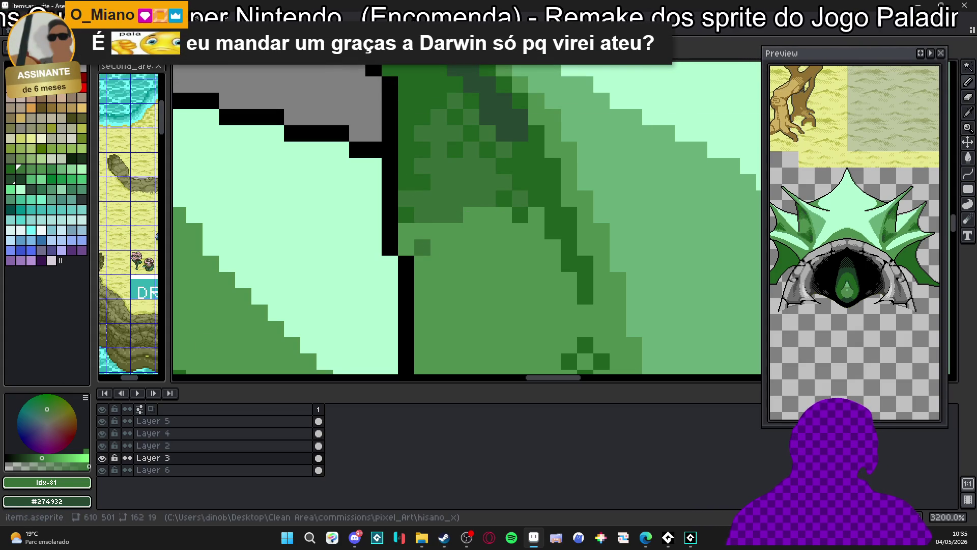
{"action": "left_click", "coordinate": [250, 306]}
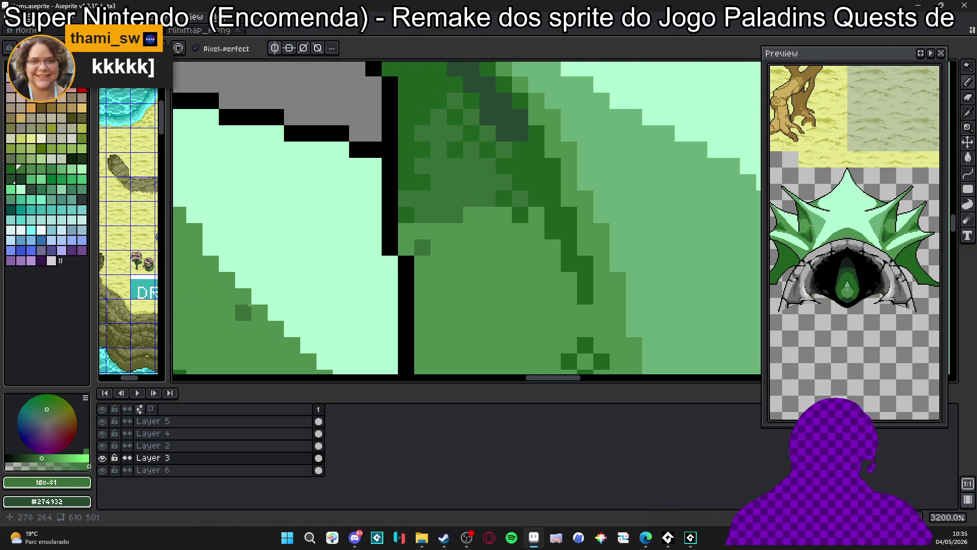
{"action": "left_click", "coordinate": [509, 216]}
{"action": "mouse_move", "coordinate": [509, 217]}
{"action": "left_mouse_down"}
{"action": "mouse_move", "coordinate": [534, 229]}
{"action": "mouse_move", "coordinate": [451, 225]}
{"action": "mouse_move", "coordinate": [407, 247]}
{"action": "mouse_move", "coordinate": [437, 232]}
{"action": "left_mouse_up"}
Fill the shading gaps with stepped darker-green pixels down the spike's base.
{"action": "left_click", "coordinate": [554, 258]}
{"action": "left_click_drag", "start_coordinate": [553, 258], "coordinate": [504, 248]}
{"action": "left_click", "coordinate": [526, 251]}
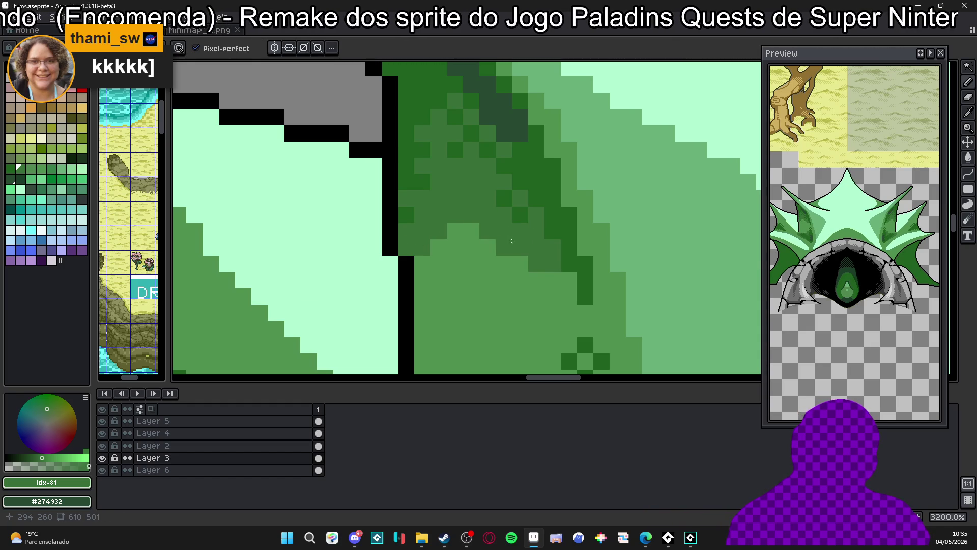
{"action": "mouse_move", "coordinate": [552, 280]}
{"action": "left_mouse_down"}
{"action": "mouse_move", "coordinate": [569, 285]}
{"action": "mouse_move", "coordinate": [569, 328]}
{"action": "left_mouse_up"}
{"action": "left_click", "coordinate": [552, 295]}
{"action": "left_click", "coordinate": [503, 280]}
{"action": "left_click", "coordinate": [439, 263]}
{"action": "left_click", "coordinate": [422, 280]}
{"action": "scroll", "coordinate": [441, 258], "scroll_direction": "down", "scroll_amount": 4}
{"action": "left_click_drag", "start_coordinate": [441, 258], "coordinate": [444, 258]}
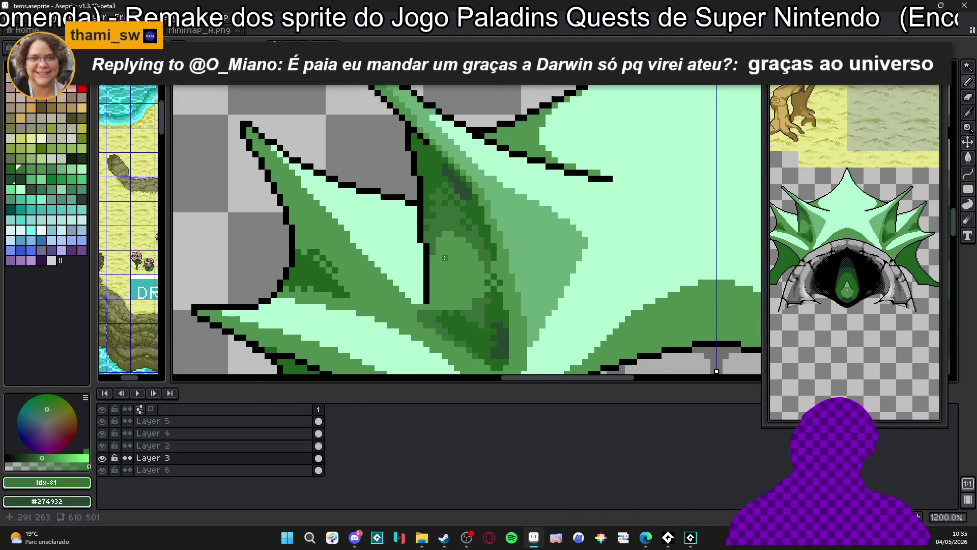
Try a short darker stroke in the spike's shadow, then undo it.
{"action": "scroll", "coordinate": [449, 256], "scroll_direction": "down", "scroll_amount": 2}
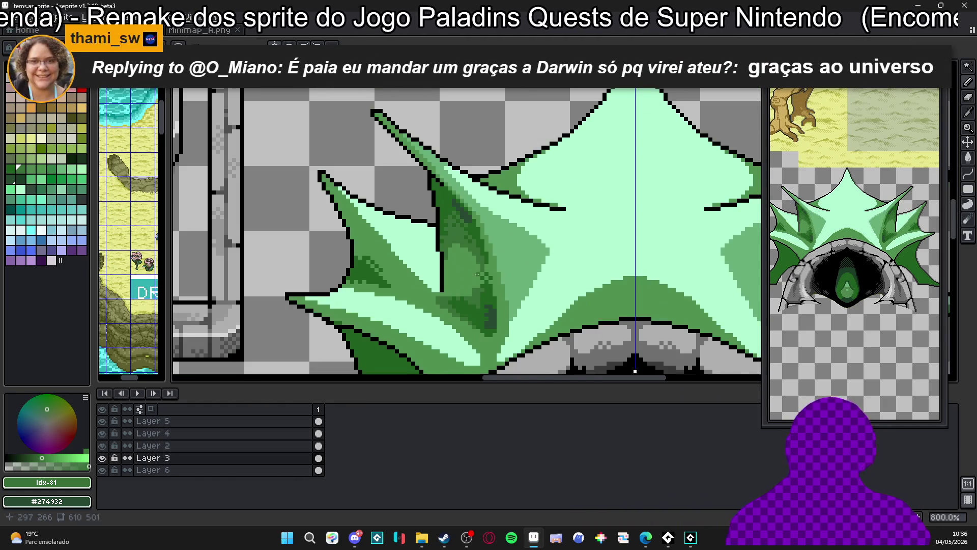
{"action": "scroll", "coordinate": [436, 283], "scroll_direction": "up", "scroll_amount": 3}
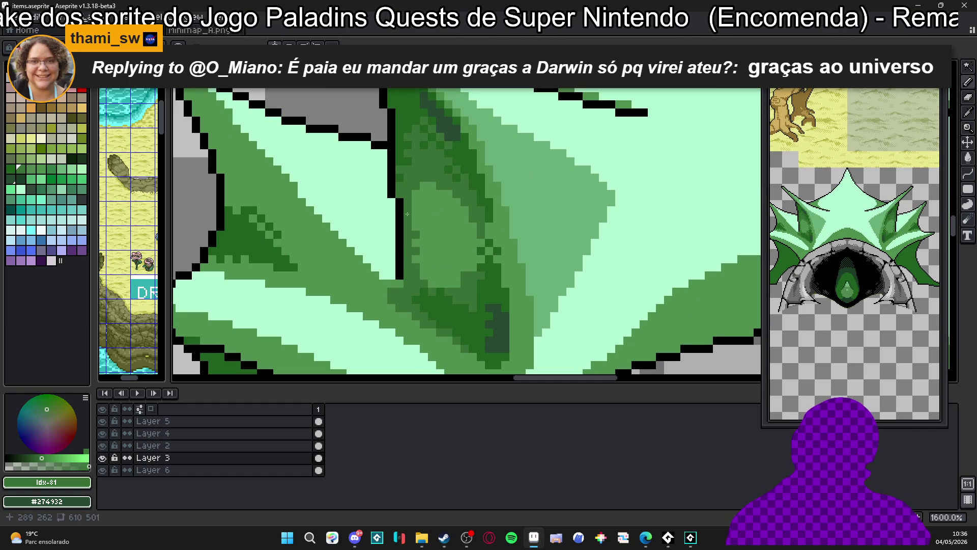
{"action": "scroll", "coordinate": [407, 214], "scroll_direction": "down", "scroll_amount": 3}
{"action": "scroll", "coordinate": [435, 263], "scroll_direction": "up", "scroll_amount": 3}
{"action": "left_click_drag", "start_coordinate": [453, 253], "coordinate": [454, 221]}
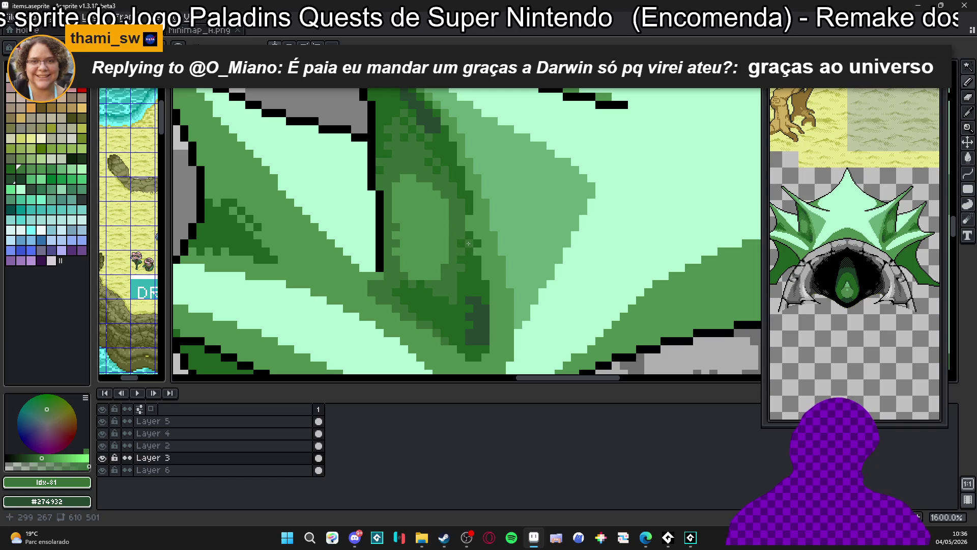
{"action": "scroll", "coordinate": [471, 228], "scroll_direction": "down", "scroll_amount": 1}
{"action": "scroll", "coordinate": [453, 208], "scroll_direction": "up", "scroll_amount": 2}
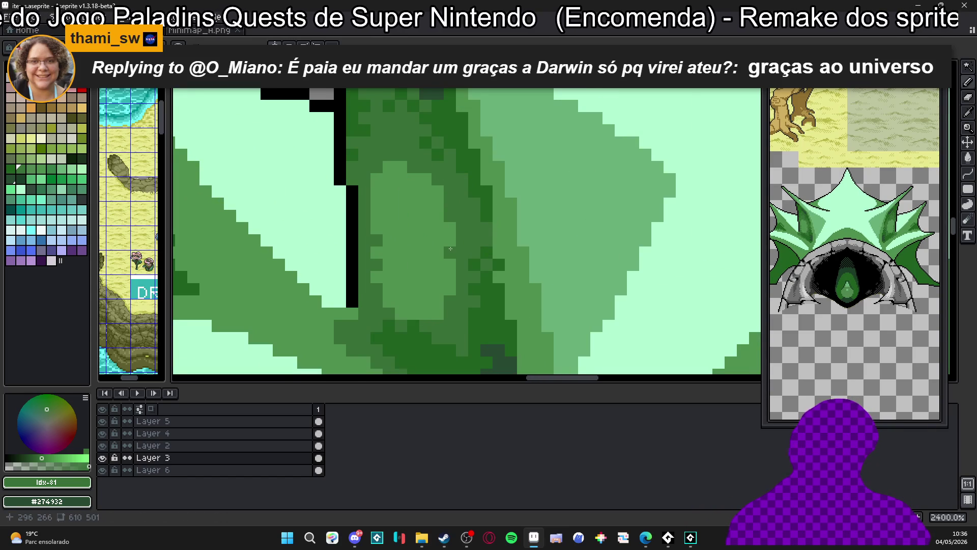
{"action": "key", "text": "ctrl+z"}
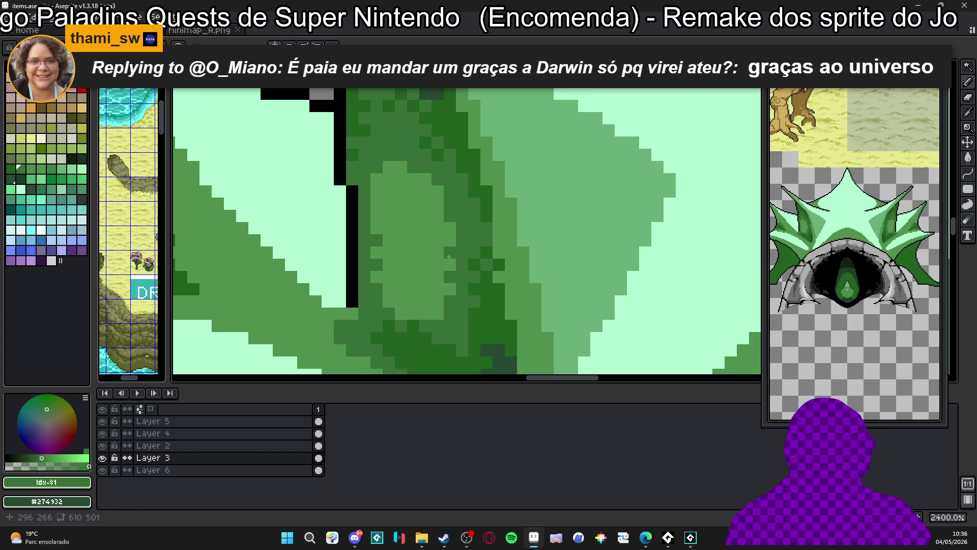
Eyedrop dark green #206020 from the crest as the drawing colour.
{"action": "scroll", "coordinate": [449, 256], "scroll_direction": "down", "scroll_amount": 6}
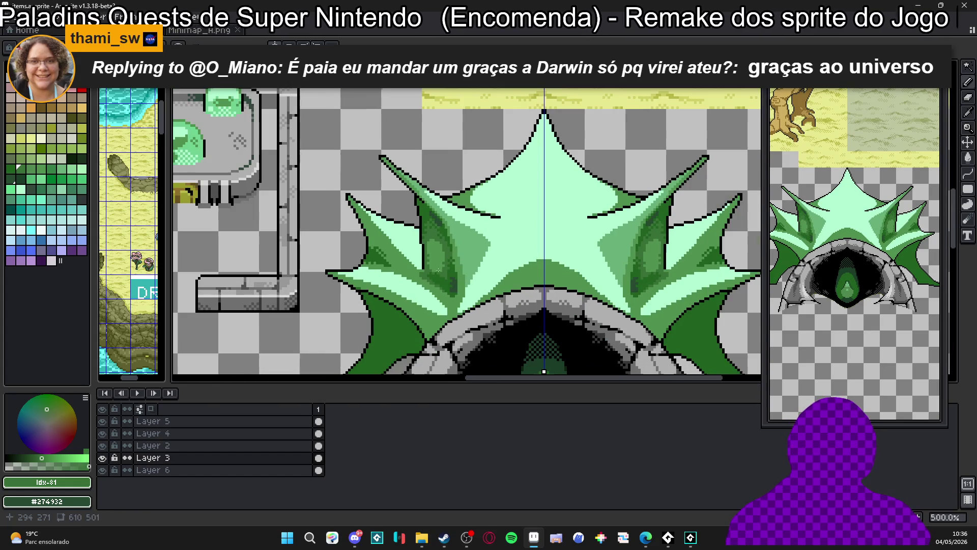
{"action": "scroll", "coordinate": [404, 275], "scroll_direction": "down", "scroll_amount": 1}
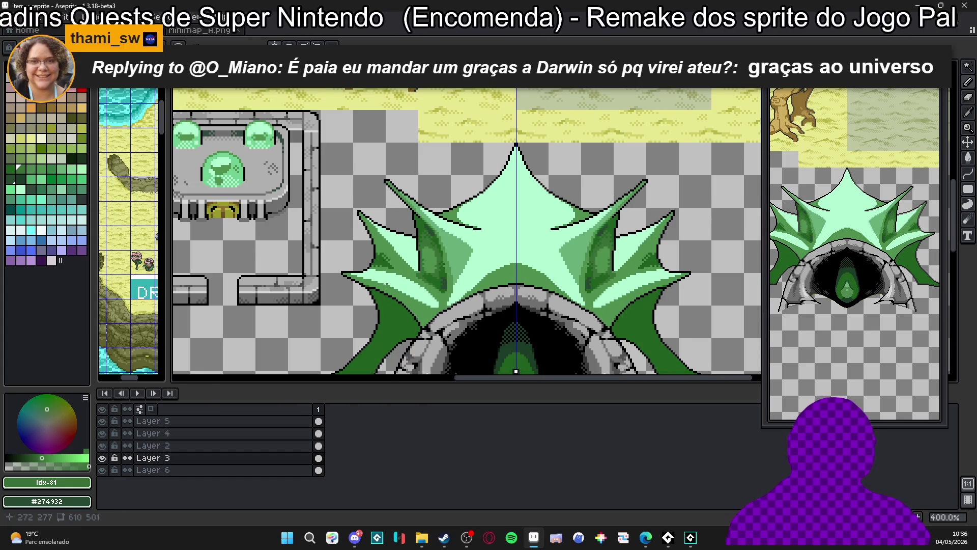
{"action": "scroll", "coordinate": [418, 309], "scroll_direction": "up", "scroll_amount": 8}
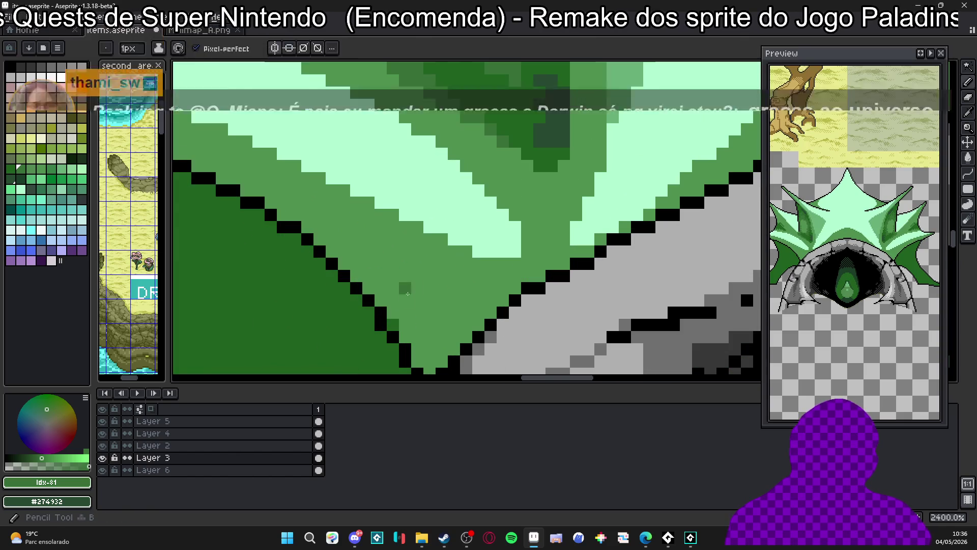
{"action": "left_click", "coordinate": [392, 324], "text": "alt"}
{"action": "scroll", "coordinate": [349, 149], "scroll_direction": "down", "scroll_amount": 2}
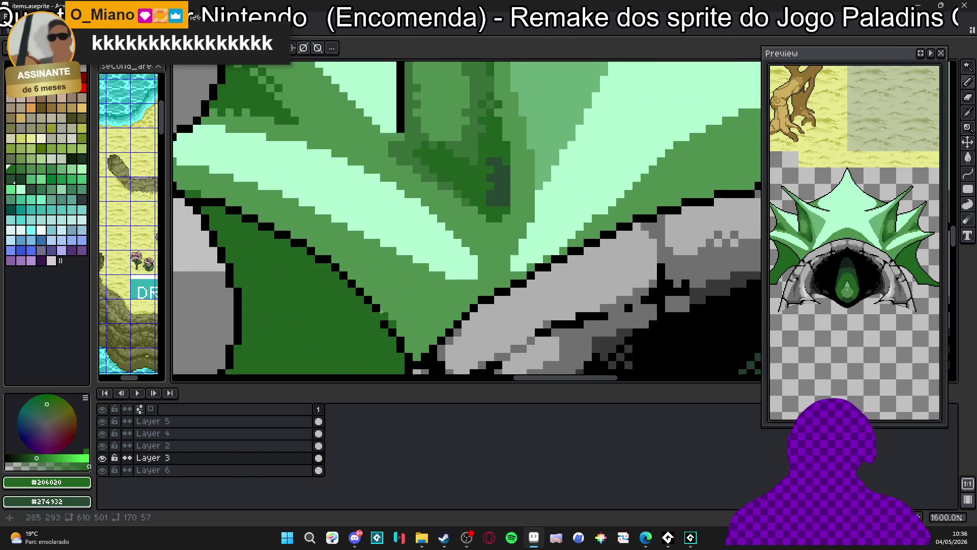
Fill the light strip along the spike's black outline with dark green using the G fill tool.
{"action": "left_click_drag", "start_coordinate": [349, 149], "coordinate": [529, 248]}
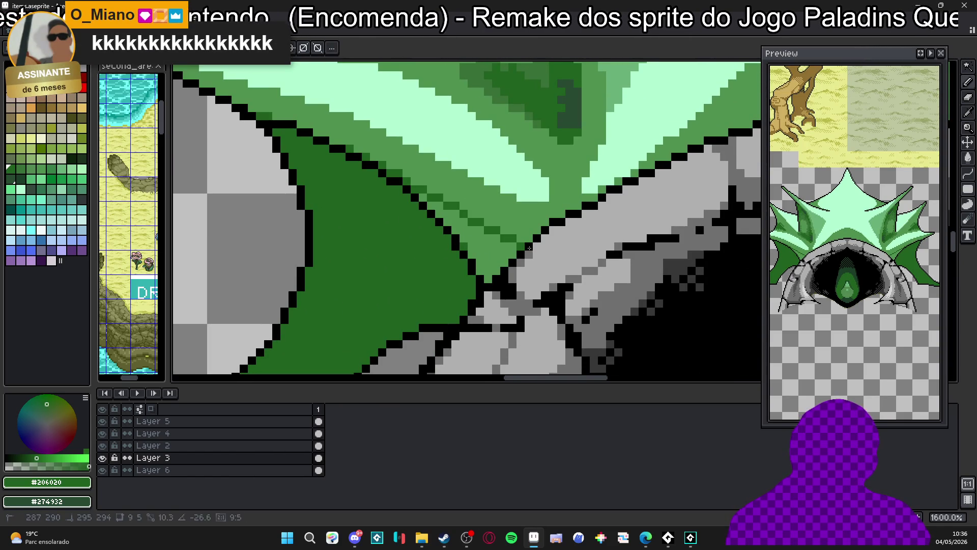
{"action": "key", "text": "g"}
{"action": "left_click", "coordinate": [495, 254]}
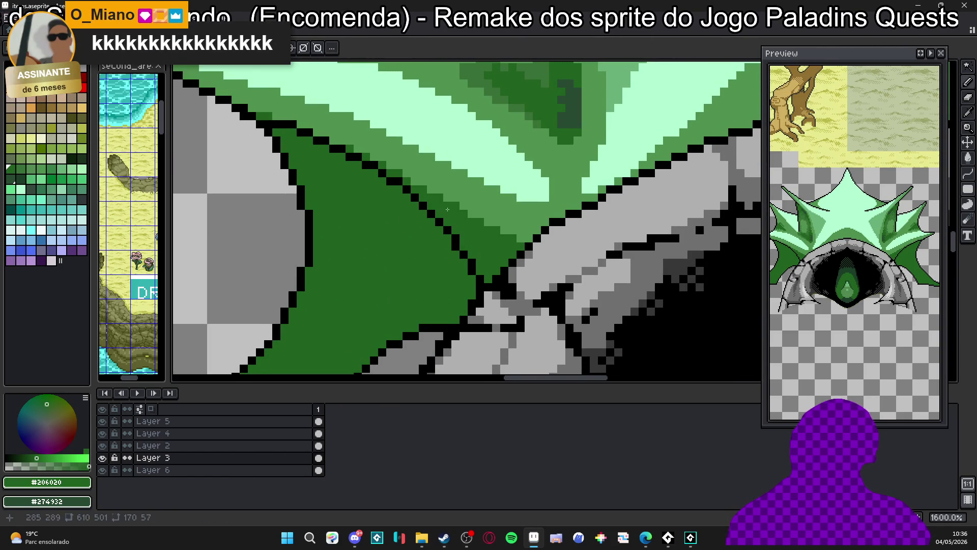
{"action": "scroll", "coordinate": [469, 227], "scroll_direction": "up", "scroll_amount": 2}
Undo the last pencil stroke and pick the darker crest green #387038.
{"action": "left_click", "coordinate": [407, 211], "text": "alt"}
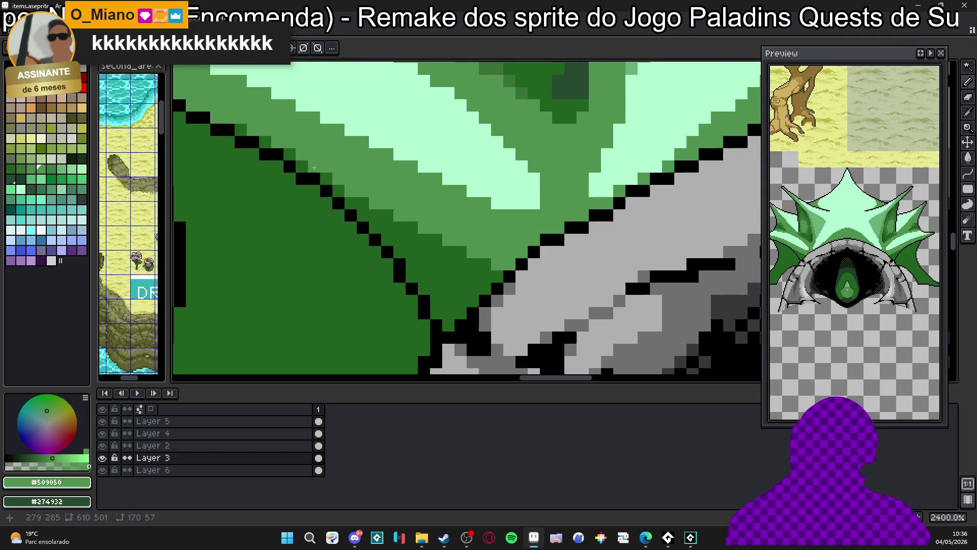
{"action": "scroll", "coordinate": [314, 168], "scroll_direction": "down", "scroll_amount": 2}
{"action": "scroll", "coordinate": [325, 183], "scroll_direction": "up", "scroll_amount": 3}
{"action": "left_click", "coordinate": [378, 231], "text": "alt"}
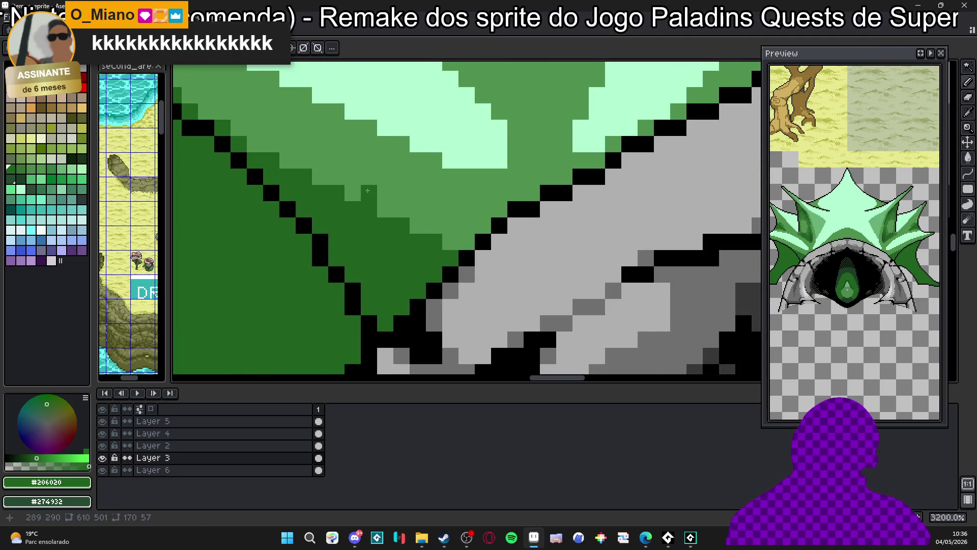
{"action": "scroll", "coordinate": [433, 239], "scroll_direction": "down", "scroll_amount": 3}
{"action": "key", "text": "ctrl+z"}
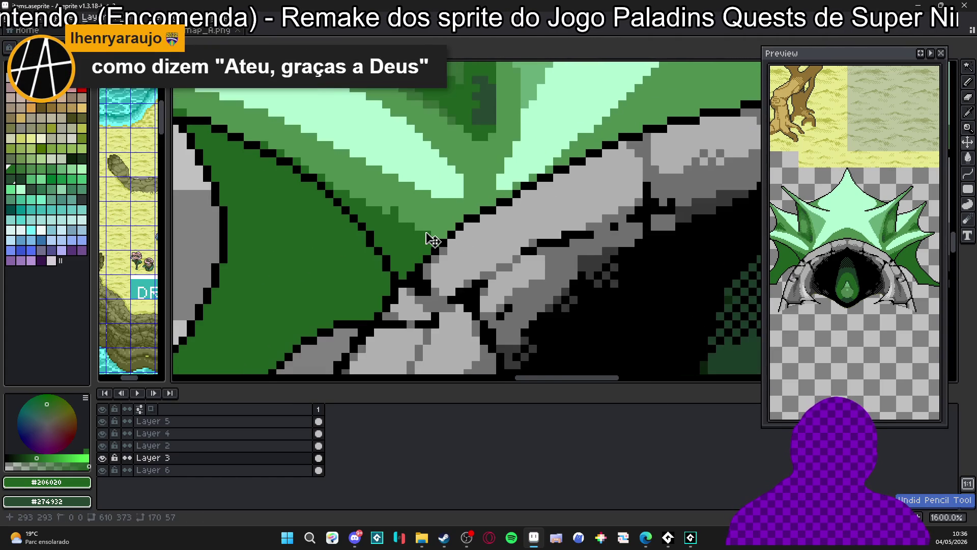
{"action": "left_click", "coordinate": [461, 108], "text": "alt"}
Pan across the crest spike and pick the light mint #b0f8d0.
{"action": "scroll", "coordinate": [434, 251], "scroll_direction": "down", "scroll_amount": 3}
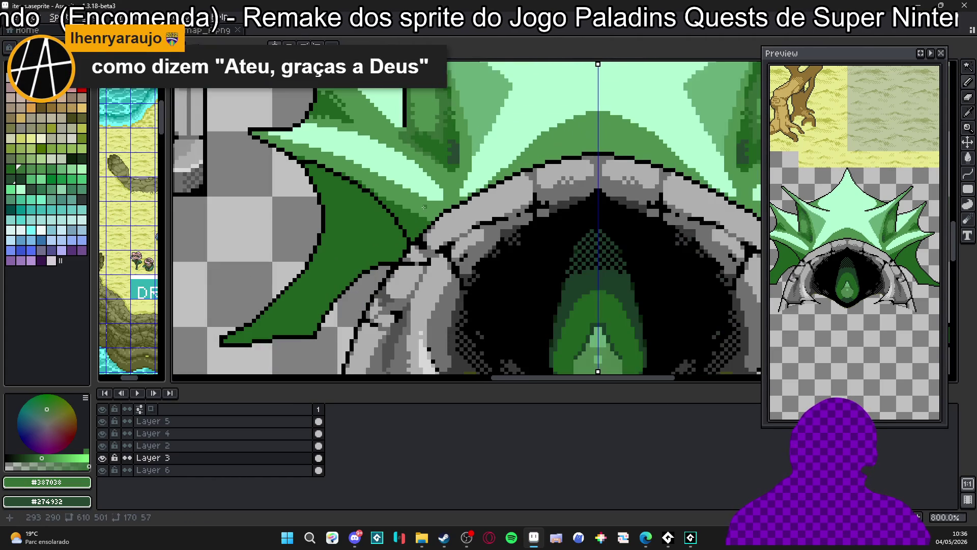
{"action": "scroll", "coordinate": [433, 251], "scroll_direction": "down", "scroll_amount": 1}
{"action": "scroll", "coordinate": [438, 250], "scroll_direction": "up", "scroll_amount": 2}
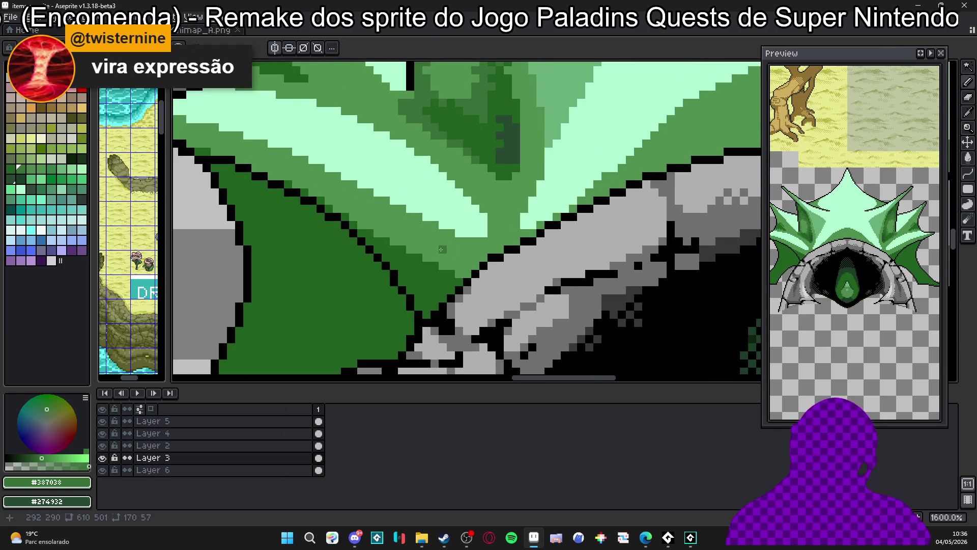
{"action": "scroll", "coordinate": [442, 249], "scroll_direction": "down", "scroll_amount": 1}
{"action": "left_click_drag", "start_coordinate": [446, 245], "coordinate": [455, 267]}
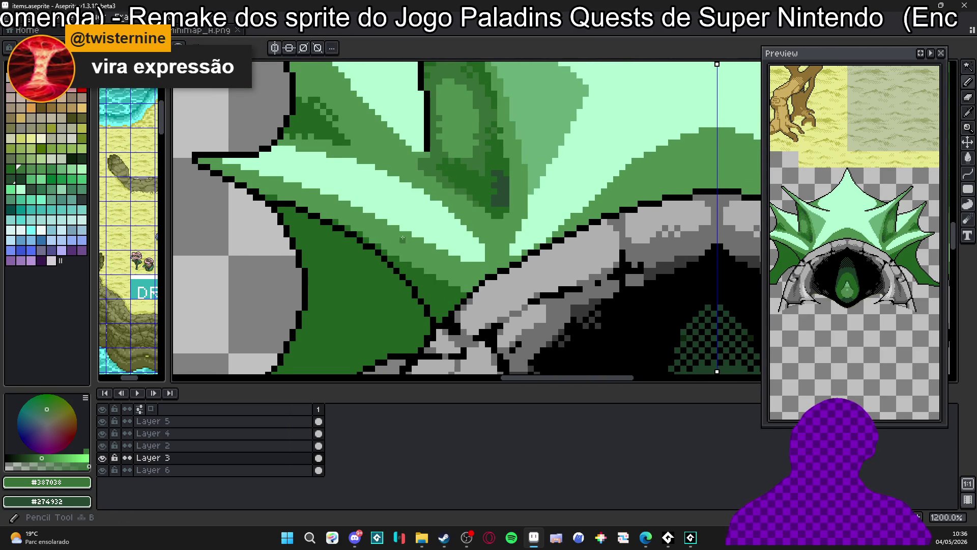
{"action": "scroll", "coordinate": [407, 240], "scroll_direction": "up", "scroll_amount": 1}
{"action": "scroll", "coordinate": [422, 243], "scroll_direction": "down", "scroll_amount": 3}
{"action": "scroll", "coordinate": [433, 247], "scroll_direction": "up", "scroll_amount": 3}
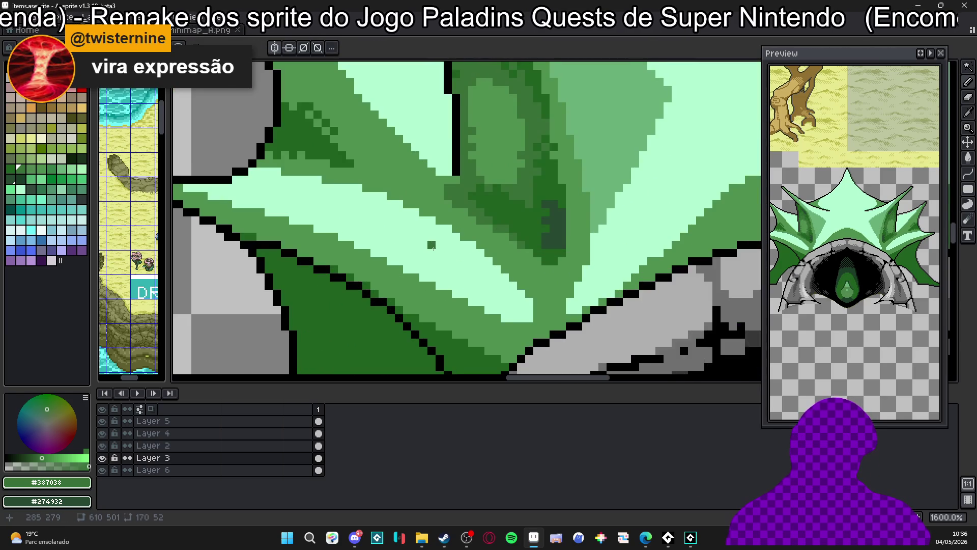
{"action": "scroll", "coordinate": [432, 246], "scroll_direction": "down", "scroll_amount": 3}
{"action": "scroll", "coordinate": [457, 232], "scroll_direction": "up", "scroll_amount": 3}
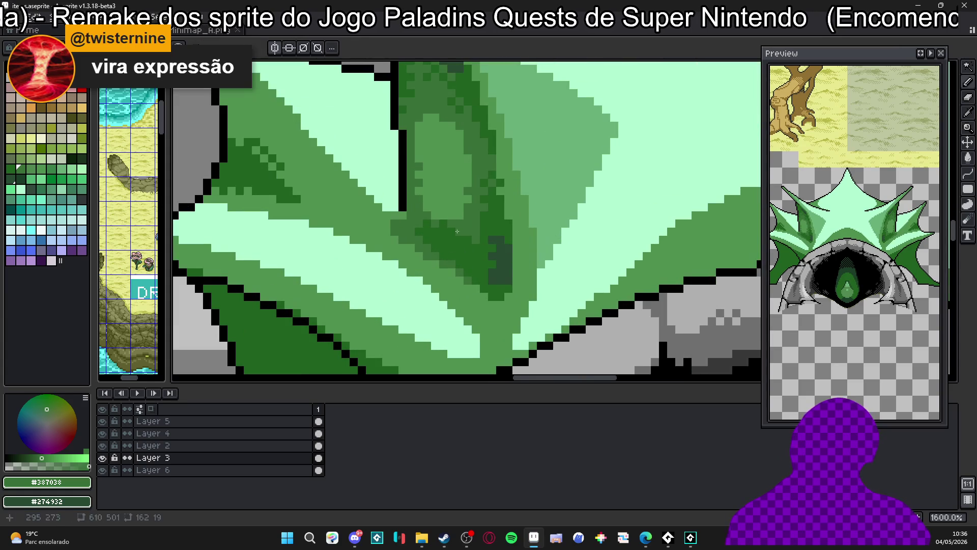
{"action": "left_click", "coordinate": [435, 193], "text": "alt"}
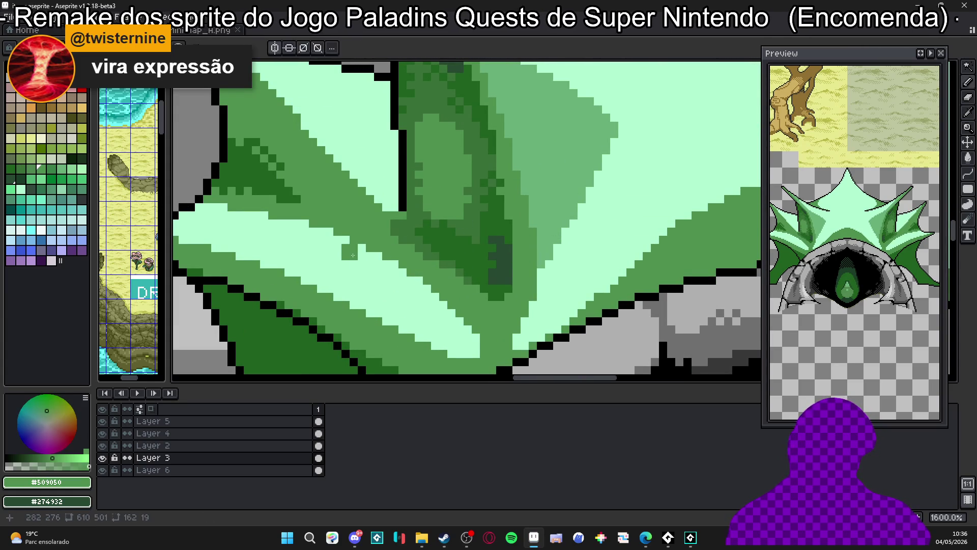
{"action": "left_click", "coordinate": [357, 255], "text": "alt"}
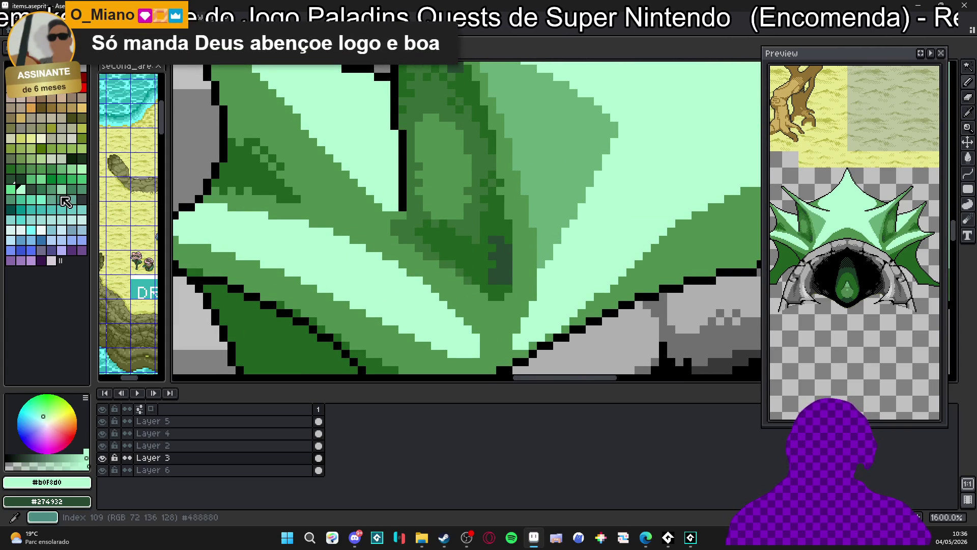
Paint a bright green Idx-96 highlight stripe diagonally along the lower-left spike.
{"action": "left_click", "coordinate": [11, 189]}
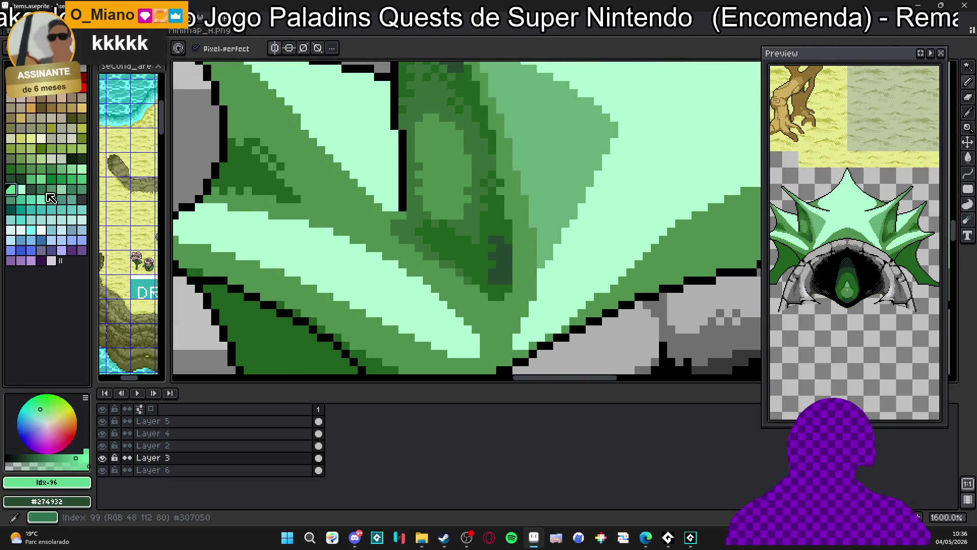
{"action": "left_click", "coordinate": [326, 235]}
{"action": "mouse_move", "coordinate": [262, 212]}
{"action": "left_mouse_down"}
{"action": "mouse_move", "coordinate": [357, 257]}
{"action": "mouse_move", "coordinate": [479, 337]}
{"action": "mouse_move", "coordinate": [439, 335]}
{"action": "mouse_move", "coordinate": [450, 328]}
{"action": "mouse_move", "coordinate": [384, 254]}
{"action": "mouse_move", "coordinate": [436, 321]}
{"action": "left_mouse_up"}
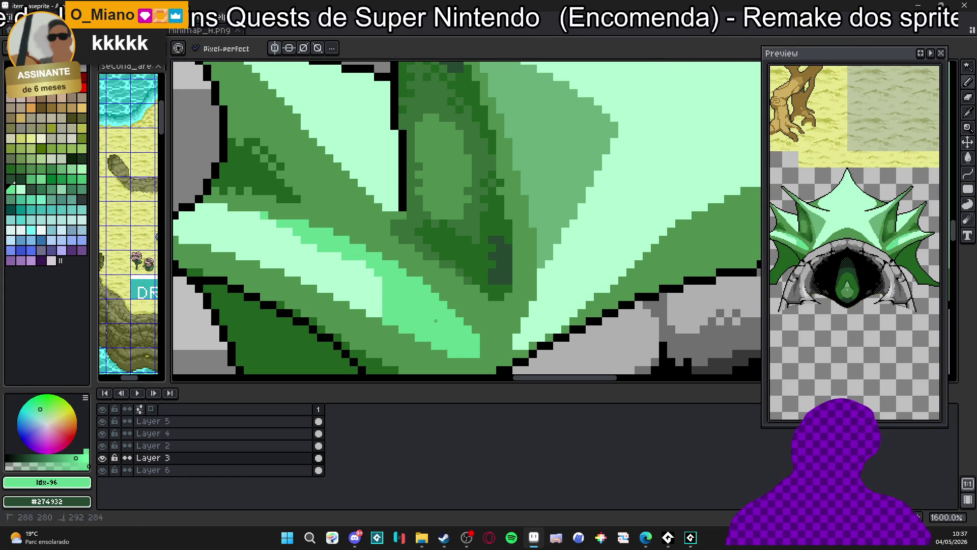
{"action": "left_click", "coordinate": [219, 207]}
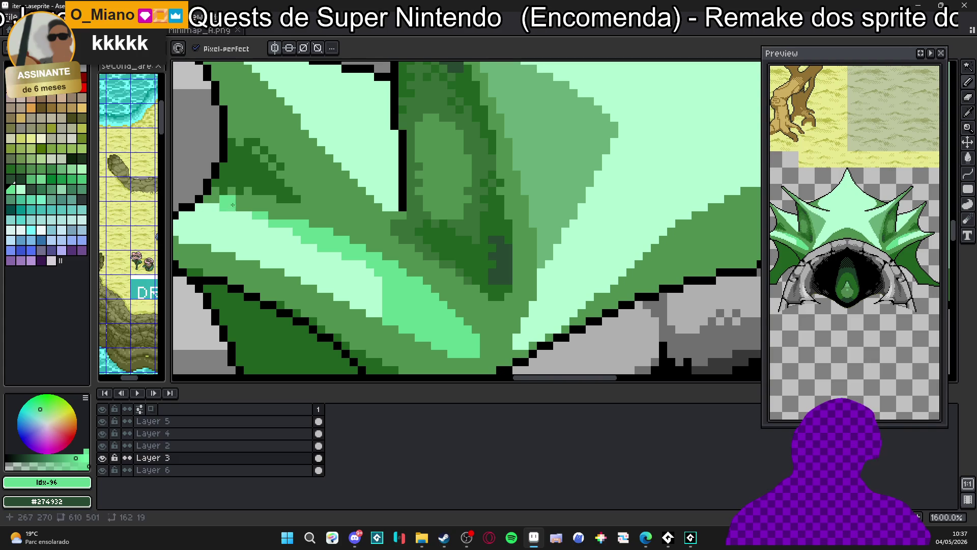
Sample the mint and #60d890 greens, then repaint the stripe's tip pixels medium green.
{"action": "left_click", "coordinate": [271, 264], "text": "alt"}
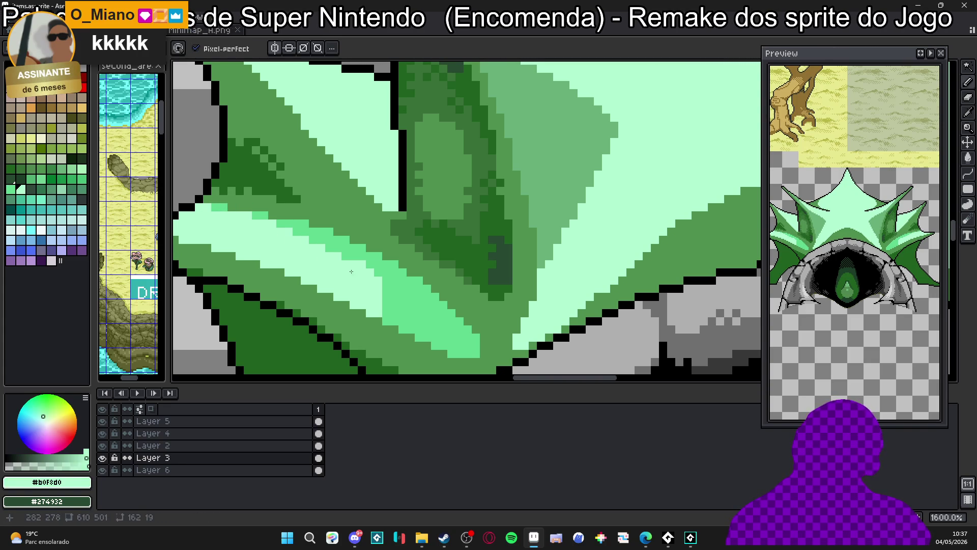
{"action": "left_click", "coordinate": [377, 269], "text": "alt"}
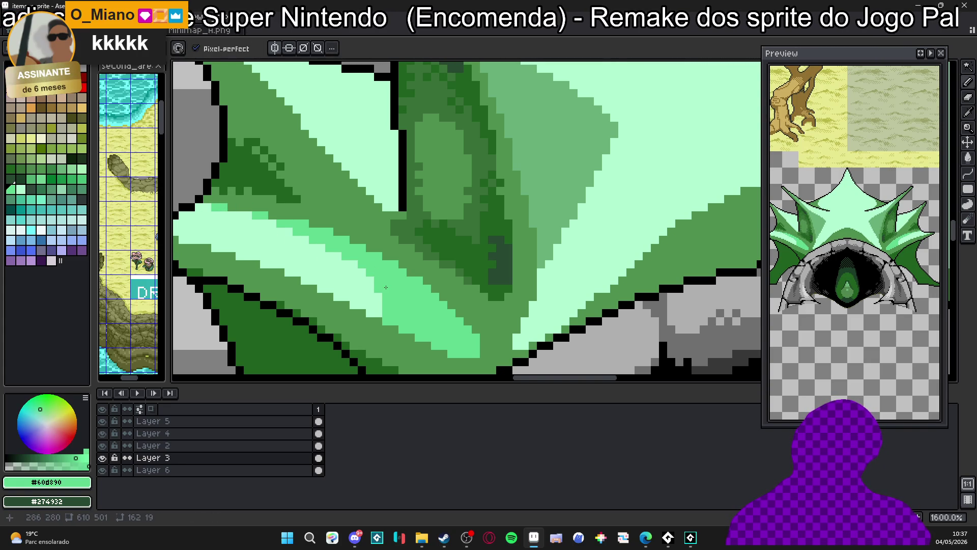
{"action": "scroll", "coordinate": [386, 287], "scroll_direction": "down", "scroll_amount": 2}
{"action": "scroll", "coordinate": [378, 294], "scroll_direction": "up", "scroll_amount": 3}
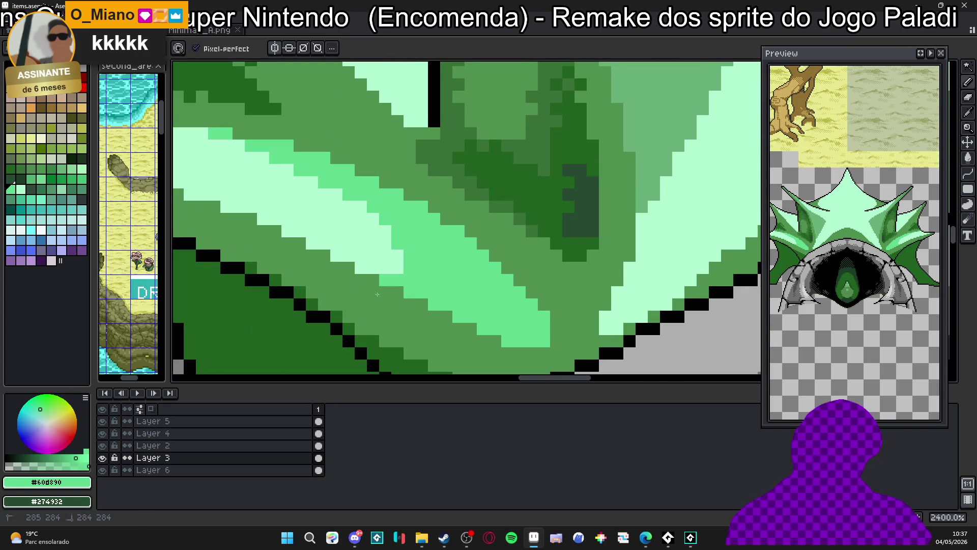
{"action": "mouse_move", "coordinate": [327, 275]}
{"action": "left_mouse_down"}
{"action": "mouse_move", "coordinate": [392, 285]}
{"action": "mouse_move", "coordinate": [437, 314]}
{"action": "left_mouse_up"}
{"action": "scroll", "coordinate": [392, 284], "scroll_direction": "down", "scroll_amount": 1}
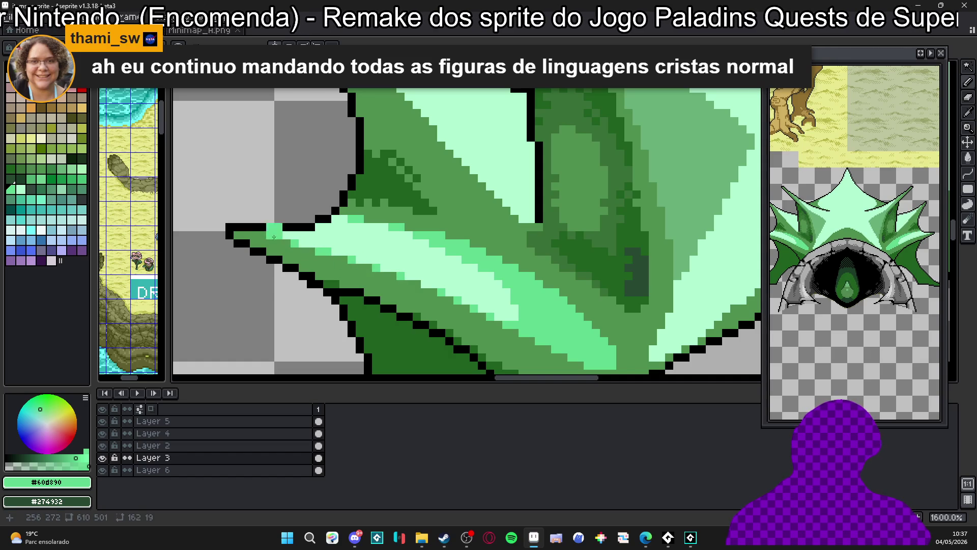
{"action": "scroll", "coordinate": [312, 245], "scroll_direction": "down", "scroll_amount": 4}
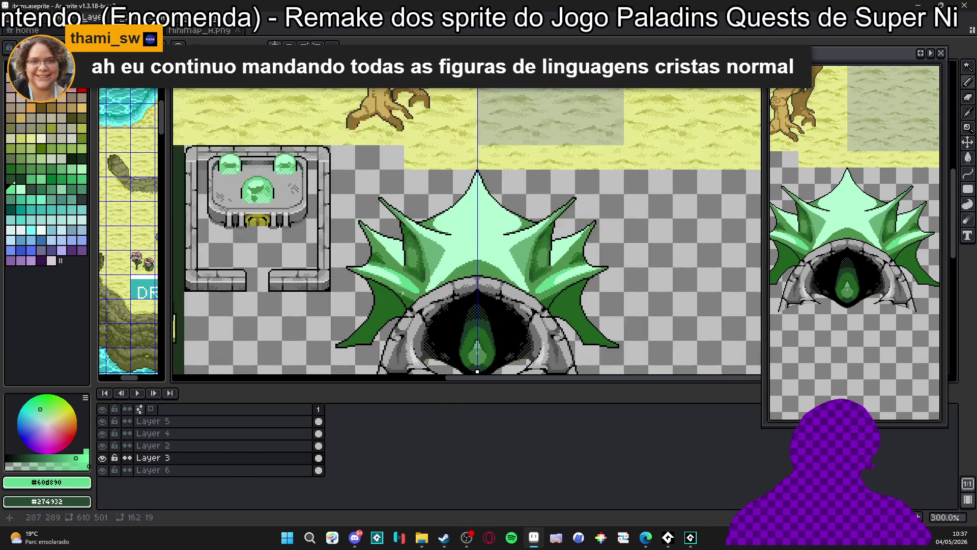
{"action": "scroll", "coordinate": [412, 269], "scroll_direction": "up", "scroll_amount": 4}
{"action": "left_click", "coordinate": [413, 269], "text": "alt"}
{"action": "left_click", "coordinate": [433, 278], "text": "alt"}
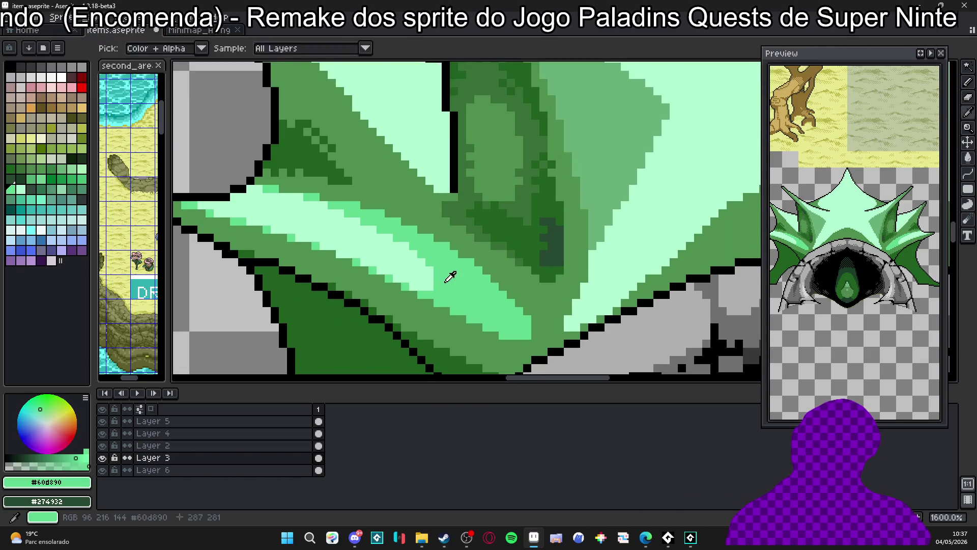
{"action": "scroll", "coordinate": [434, 277], "scroll_direction": "up", "scroll_amount": 1}
{"action": "left_click", "coordinate": [439, 288]}
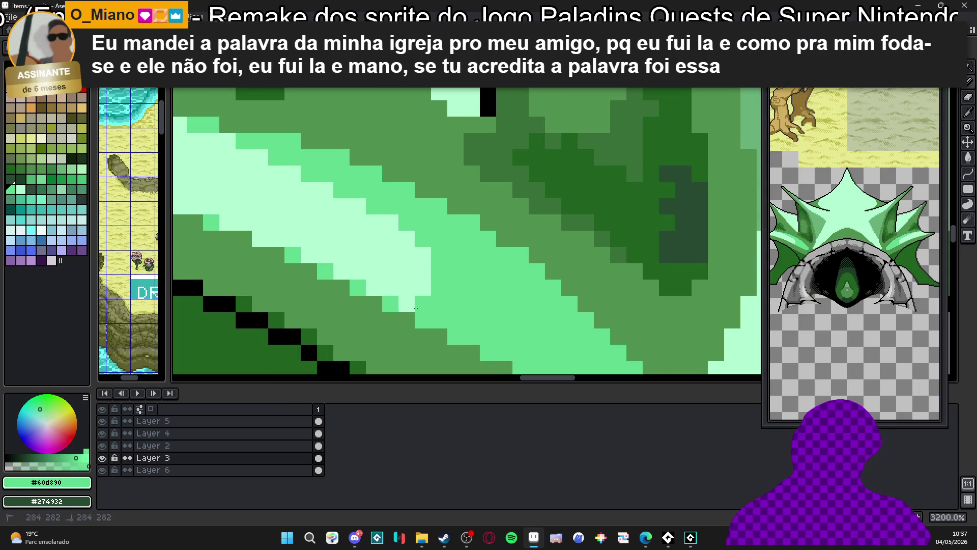
{"action": "left_click", "coordinate": [409, 304]}
{"action": "left_click", "coordinate": [423, 289]}
Sample mid-green #509050 and add a mid-green pixel inside the light strip.
{"action": "scroll", "coordinate": [426, 287], "scroll_direction": "down", "scroll_amount": 1}
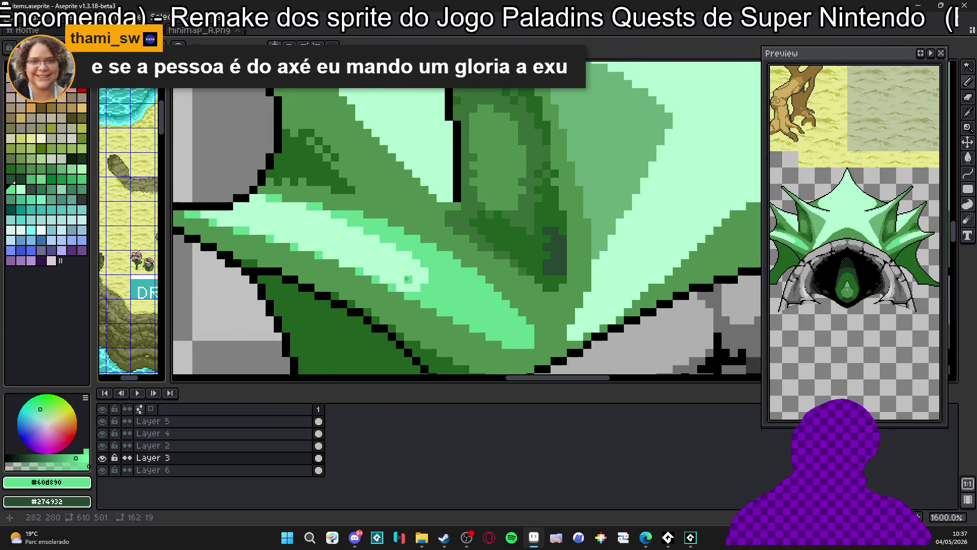
{"action": "scroll", "coordinate": [407, 278], "scroll_direction": "up", "scroll_amount": 1}
{"action": "scroll", "coordinate": [280, 230], "scroll_direction": "up", "scroll_amount": 1}
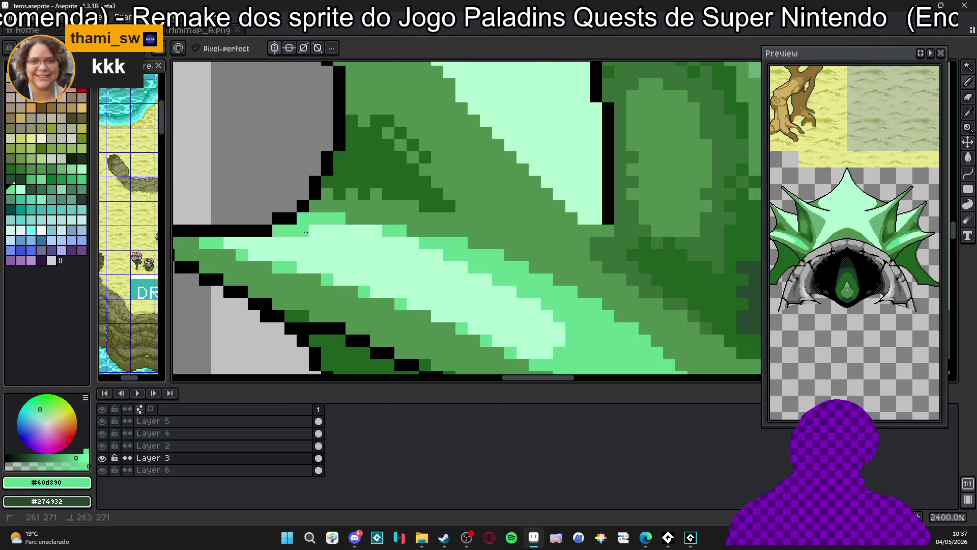
{"action": "scroll", "coordinate": [376, 230], "scroll_direction": "down", "scroll_amount": 2}
{"action": "scroll", "coordinate": [399, 261], "scroll_direction": "down", "scroll_amount": 1}
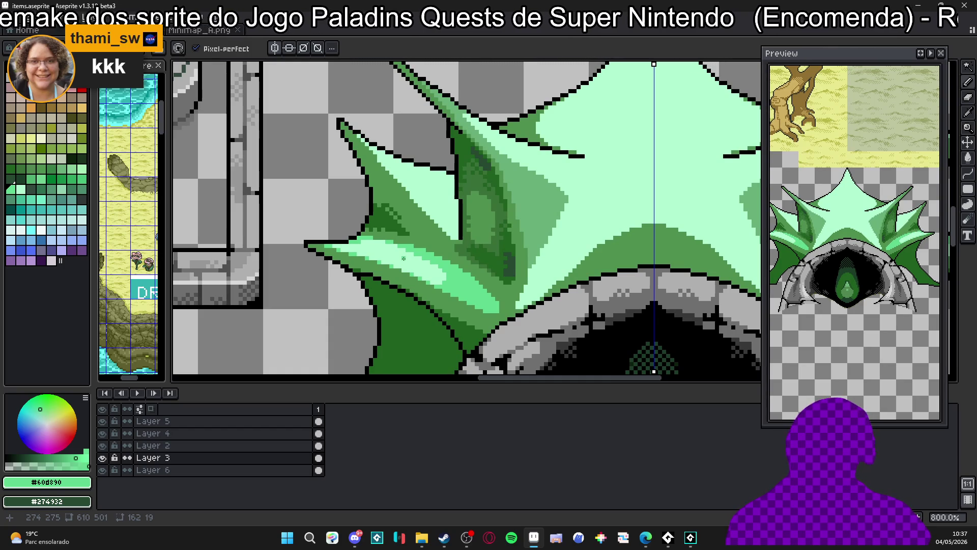
{"action": "scroll", "coordinate": [404, 259], "scroll_direction": "down", "scroll_amount": 2}
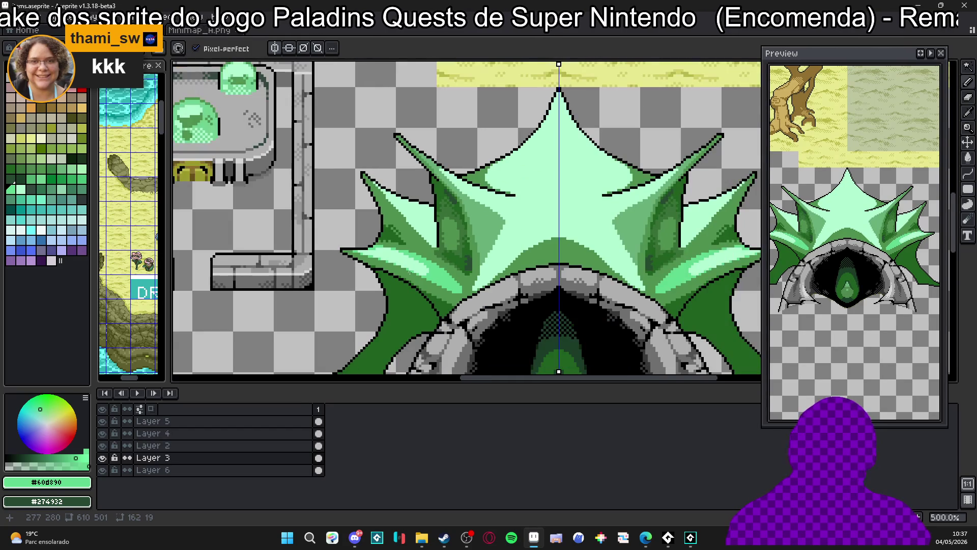
{"action": "scroll", "coordinate": [438, 274], "scroll_direction": "up", "scroll_amount": 6}
{"action": "left_click", "coordinate": [483, 302], "text": "alt"}
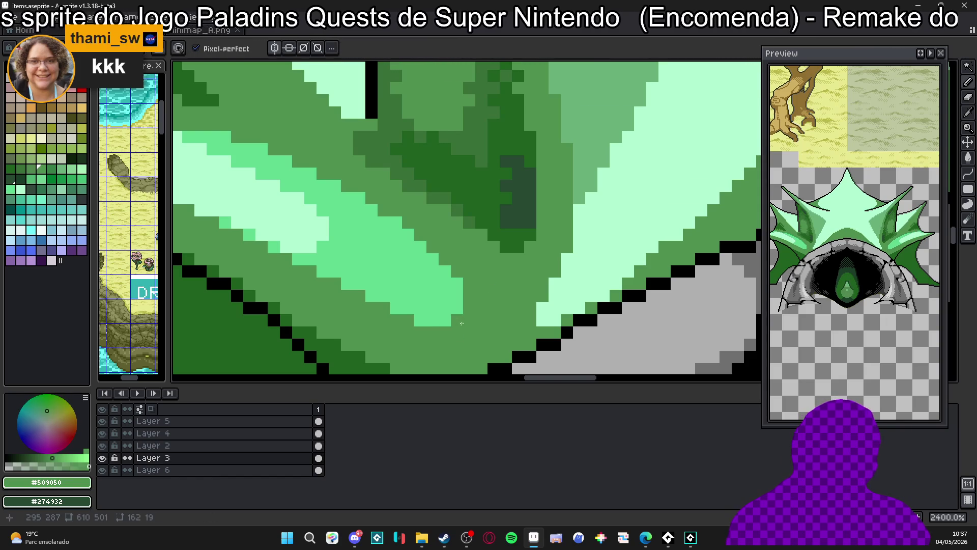
{"action": "scroll", "coordinate": [481, 313], "scroll_direction": "down", "scroll_amount": 2}
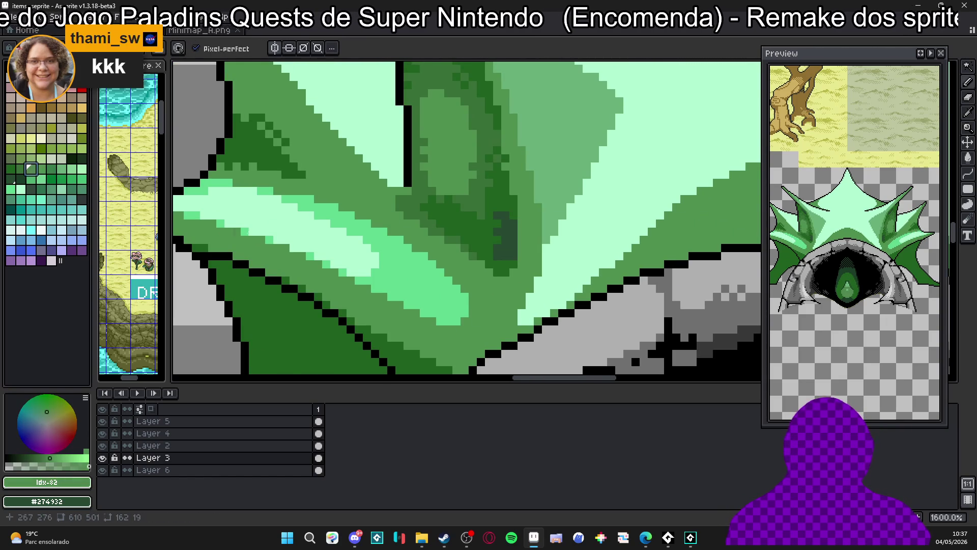
{"action": "left_click", "coordinate": [437, 302]}
{"action": "scroll", "coordinate": [439, 304], "scroll_direction": "up", "scroll_amount": 1}
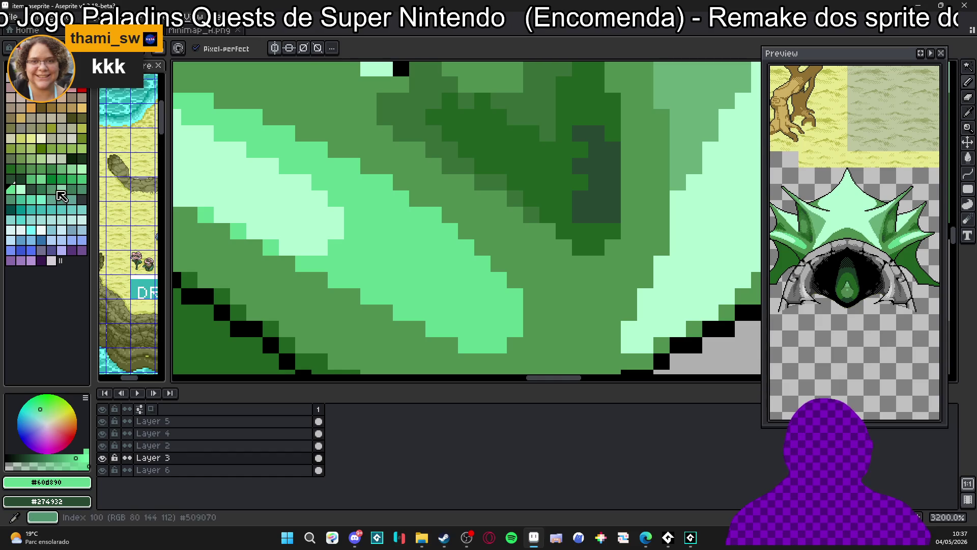
Paint a small dark-green block on the spike, then undo part of it.
{"action": "left_click", "coordinate": [81, 179]}
{"action": "key", "text": "["}
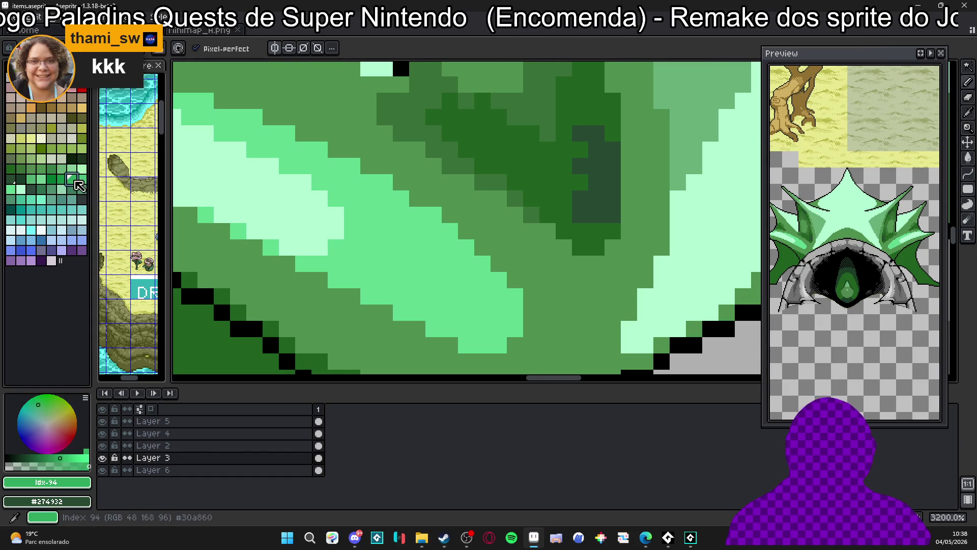
{"action": "mouse_move", "coordinate": [496, 311]}
{"action": "left_mouse_down"}
{"action": "mouse_move", "coordinate": [504, 324]}
{"action": "mouse_move", "coordinate": [511, 311]}
{"action": "mouse_move", "coordinate": [496, 343]}
{"action": "mouse_move", "coordinate": [472, 332]}
{"action": "mouse_move", "coordinate": [491, 287]}
{"action": "mouse_move", "coordinate": [474, 271]}
{"action": "mouse_move", "coordinate": [427, 326]}
{"action": "mouse_move", "coordinate": [441, 306]}
{"action": "left_mouse_up"}
{"action": "key", "text": "ctrl+z"}
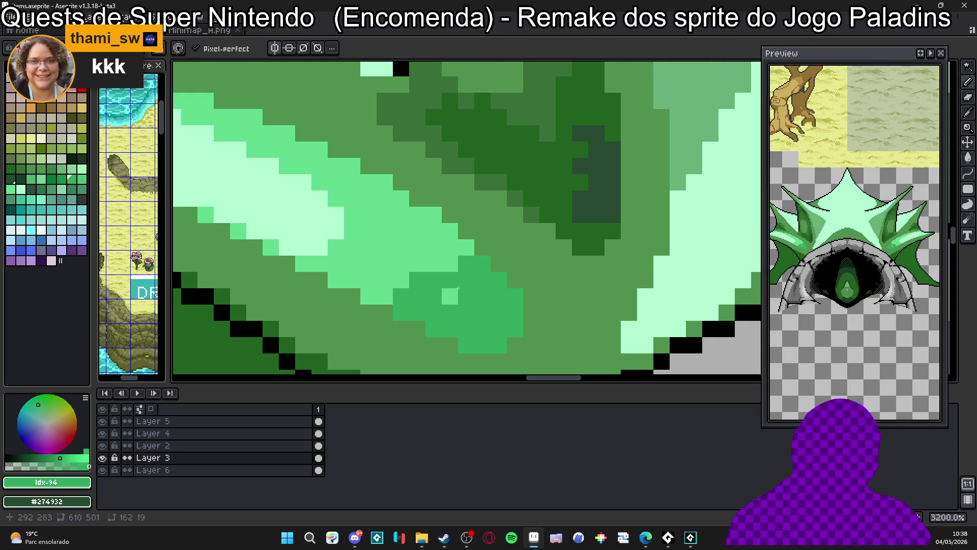
Paint medium green #30a860 pixels on the spike and extend the shading upward.
{"action": "left_click", "coordinate": [419, 300], "text": "alt"}
{"action": "left_click_drag", "start_coordinate": [419, 300], "coordinate": [391, 300]}
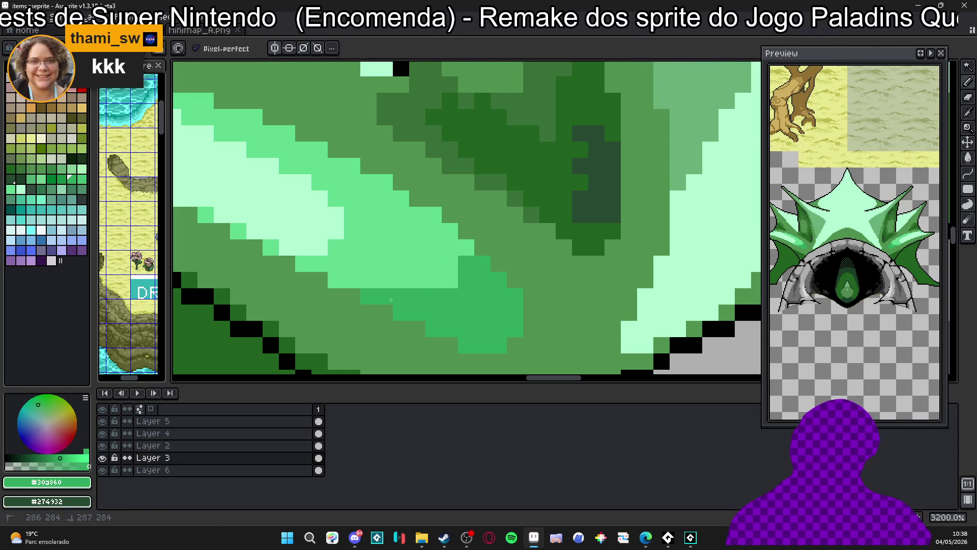
{"action": "left_click_drag", "start_coordinate": [444, 248], "coordinate": [441, 231]}
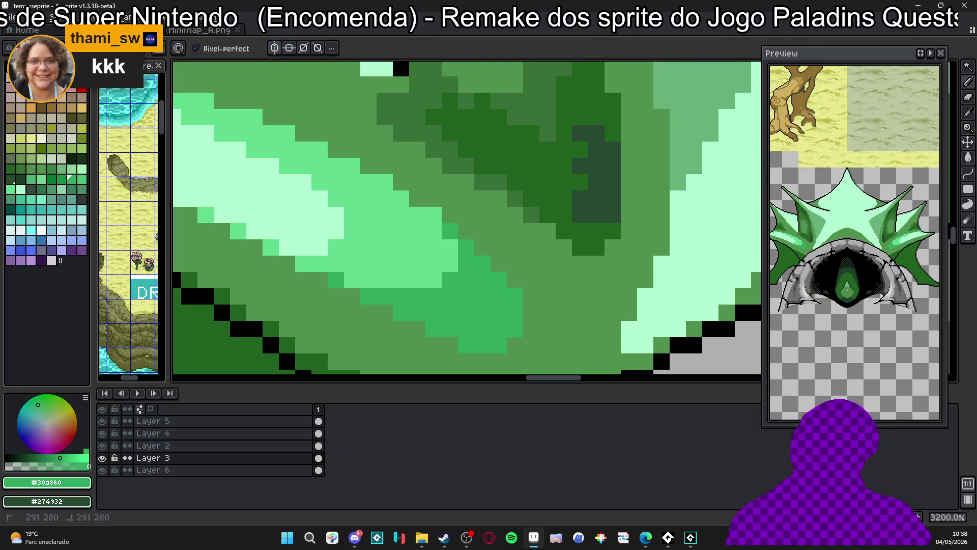
{"action": "scroll", "coordinate": [412, 189], "scroll_direction": "down", "scroll_amount": 5}
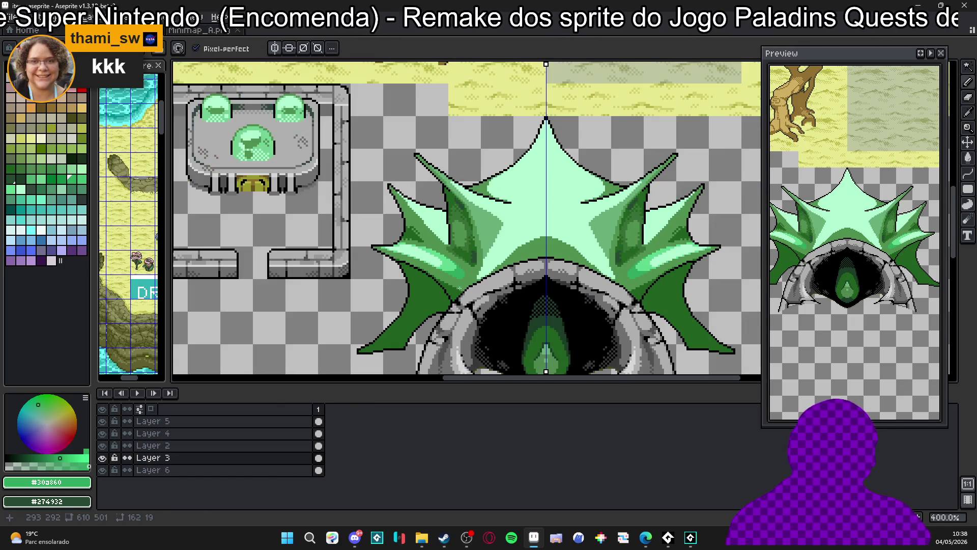
{"action": "scroll", "coordinate": [427, 278], "scroll_direction": "up", "scroll_amount": 5}
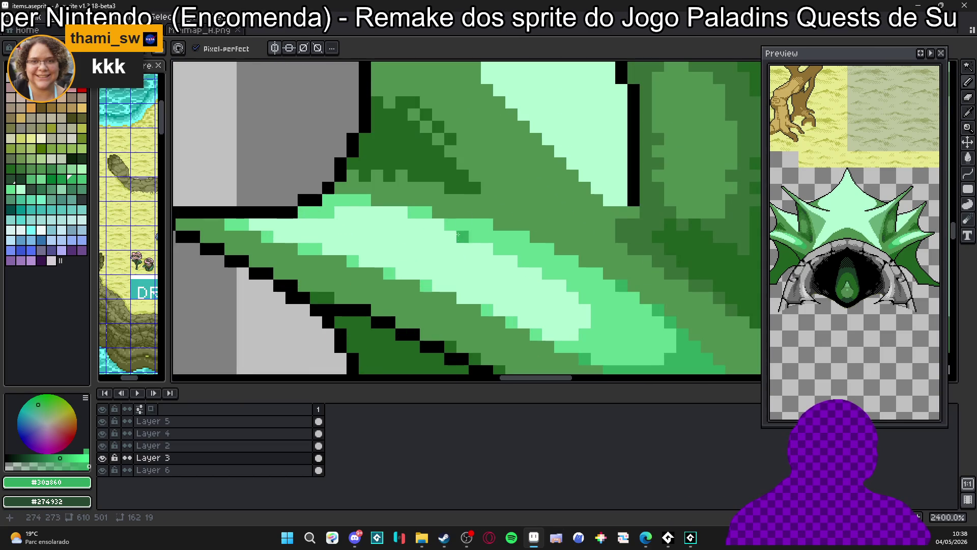
Draw #60d890 and mid-green lines along the spike, then a pale green highlight streak.
{"action": "left_click", "coordinate": [443, 223], "text": "alt"}
{"action": "left_click", "coordinate": [316, 214], "text": "shift"}
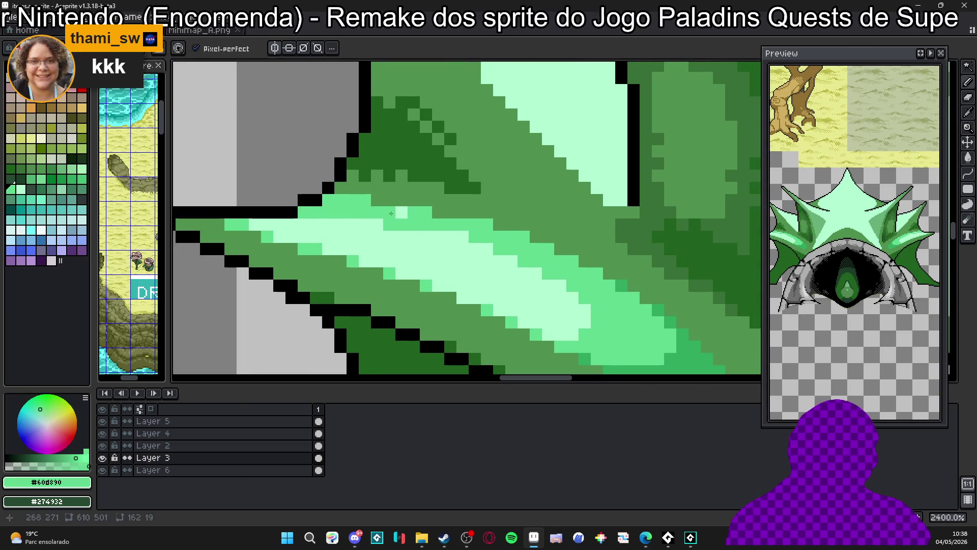
{"action": "left_click", "coordinate": [433, 227], "text": "shift"}
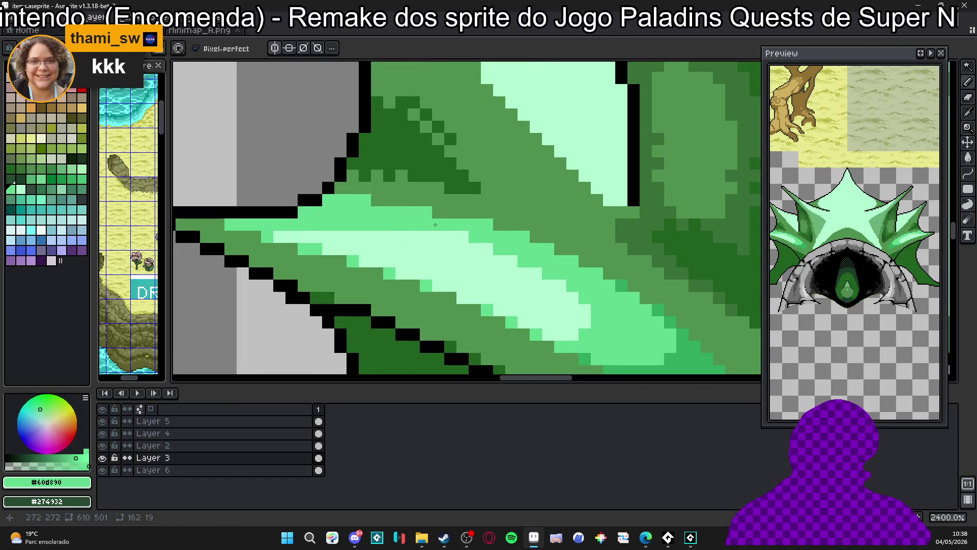
{"action": "left_click", "coordinate": [390, 237], "text": "alt"}
{"action": "left_click_drag", "start_coordinate": [352, 224], "coordinate": [304, 225]}
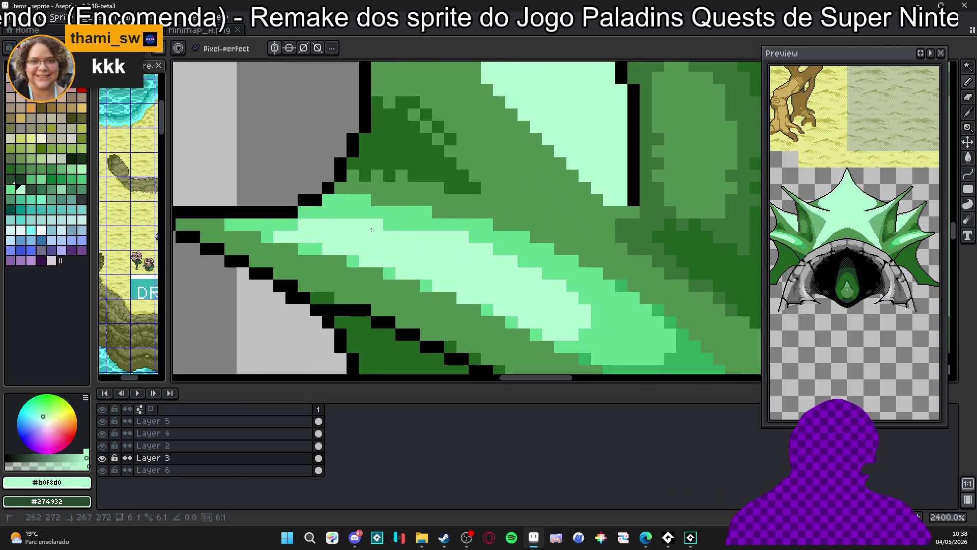
{"action": "scroll", "coordinate": [386, 229], "scroll_direction": "down", "scroll_amount": 6}
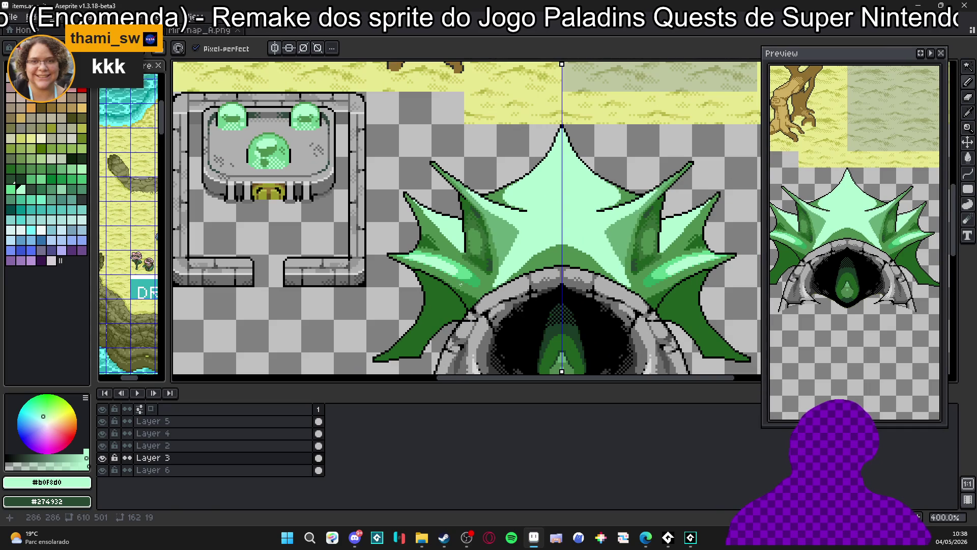
{"action": "scroll", "coordinate": [467, 279], "scroll_direction": "up", "scroll_amount": 5}
Sample medium green #30a860 from the crest and review the highlighted spike.
{"action": "left_click", "coordinate": [437, 279], "text": "alt"}
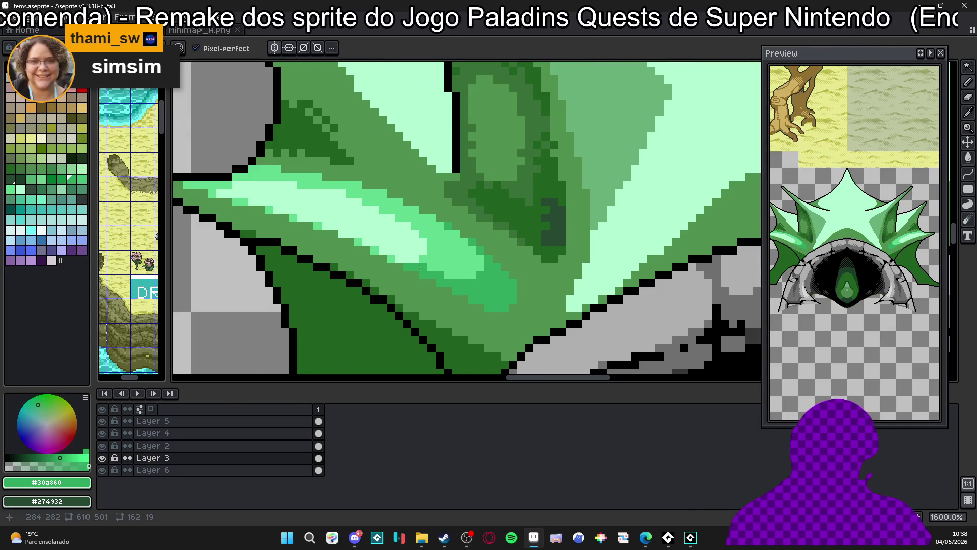
{"action": "scroll", "coordinate": [451, 275], "scroll_direction": "down", "scroll_amount": 4}
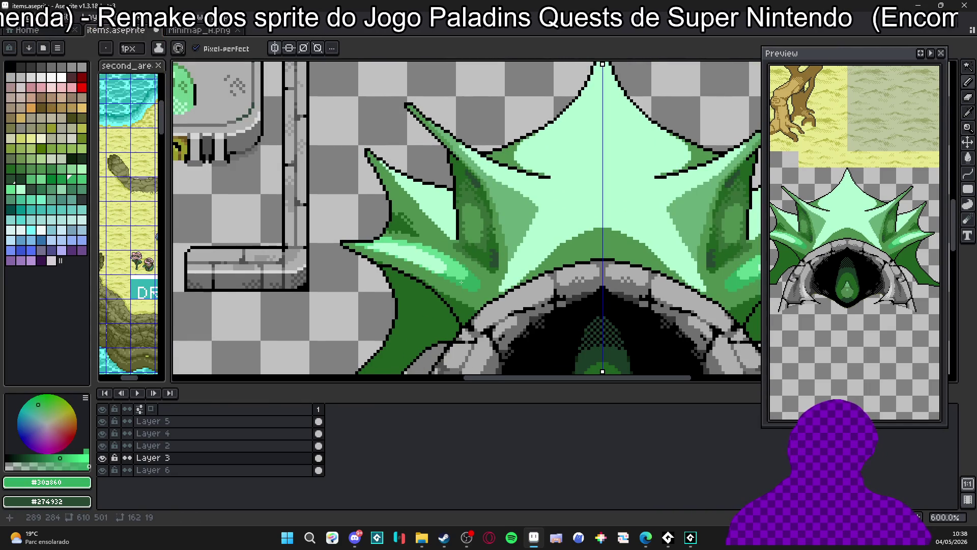
{"action": "scroll", "coordinate": [467, 280], "scroll_direction": "right", "scroll_amount": 1}
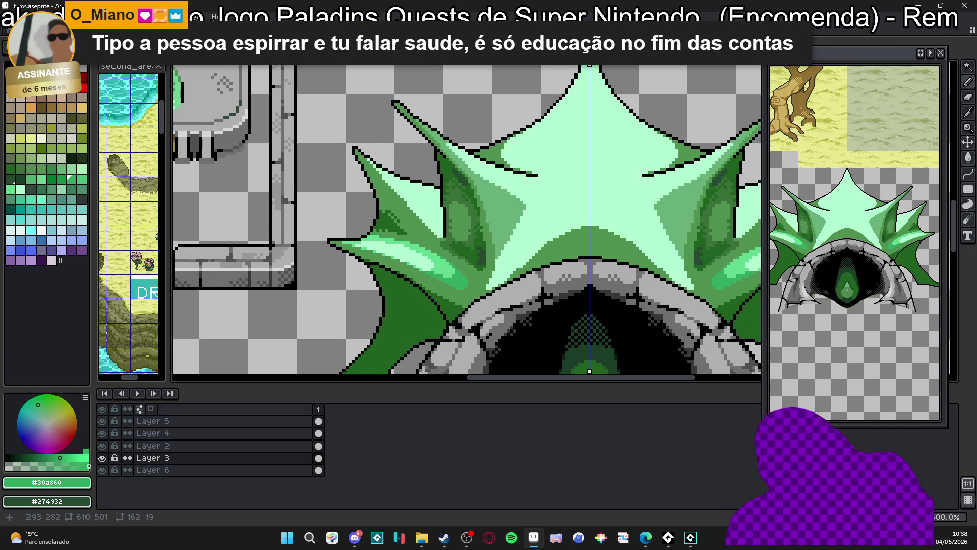
{"action": "scroll", "coordinate": [433, 243], "scroll_direction": "down", "scroll_amount": 1}
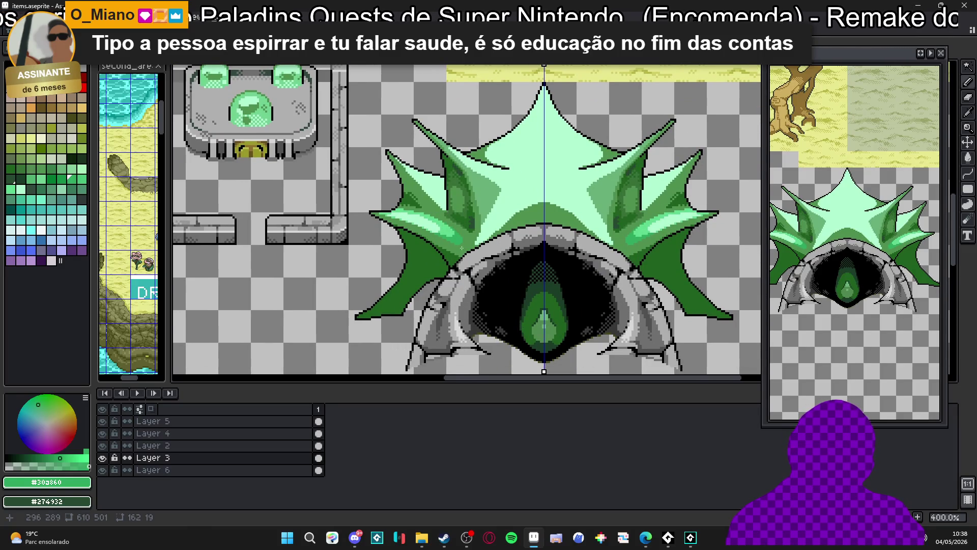
{"action": "scroll", "coordinate": [462, 248], "scroll_direction": "up", "scroll_amount": 3}
{"action": "scroll", "coordinate": [496, 202], "scroll_direction": "up", "scroll_amount": 2}
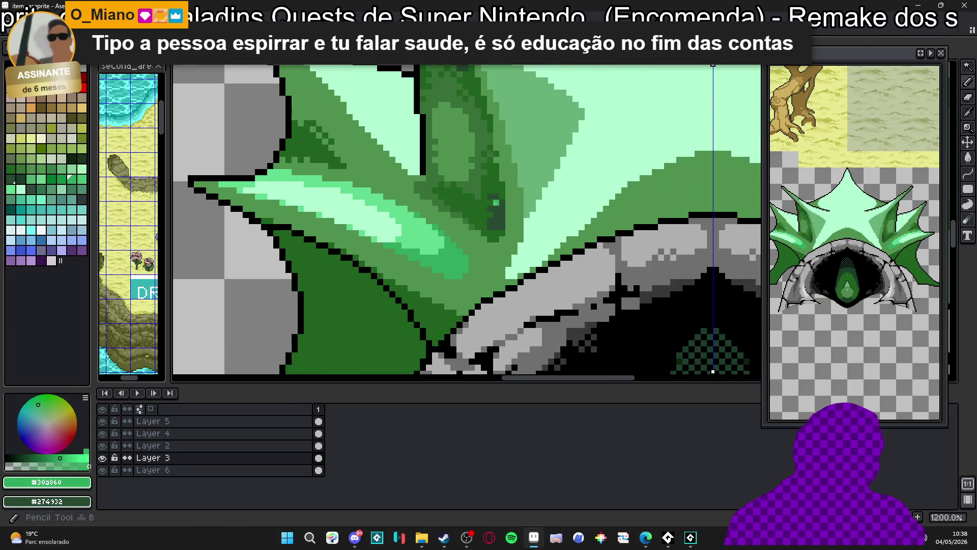
Pick dark green #274932 and paint shading along the left spike's lower outline.
{"action": "left_click", "coordinate": [495, 203], "text": "alt"}
{"action": "left_click_drag", "start_coordinate": [496, 203], "coordinate": [524, 153]}
{"action": "mouse_move", "coordinate": [328, 228]}
{"action": "left_mouse_down"}
{"action": "mouse_move", "coordinate": [389, 246]}
{"action": "mouse_move", "coordinate": [448, 287]}
{"action": "left_mouse_up"}
{"action": "mouse_move", "coordinate": [305, 183]}
{"action": "left_mouse_down"}
{"action": "mouse_move", "coordinate": [423, 262]}
{"action": "mouse_move", "coordinate": [443, 303]}
{"action": "left_mouse_up"}
{"action": "scroll", "coordinate": [422, 265], "scroll_direction": "up", "scroll_amount": 1}
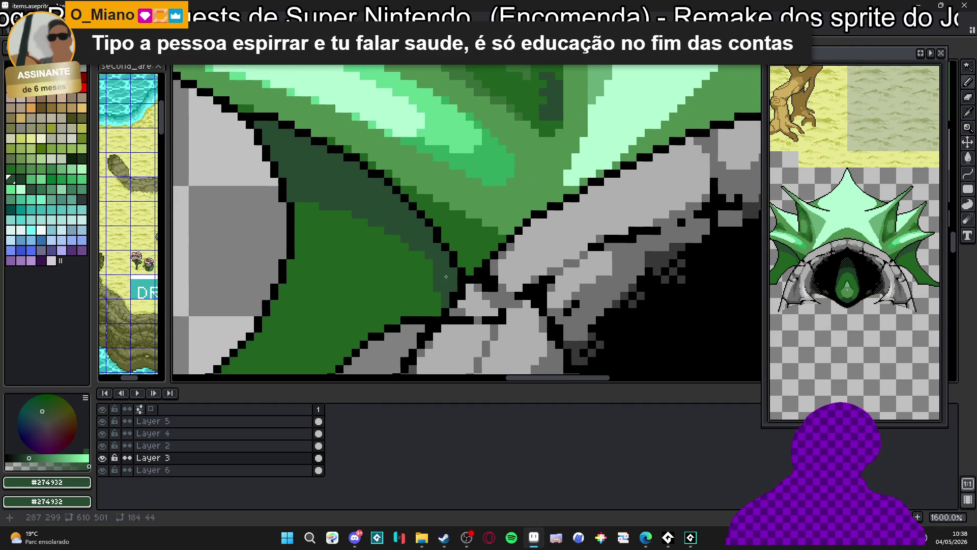
{"action": "left_click", "coordinate": [429, 263]}
{"action": "left_click", "coordinate": [421, 259]}
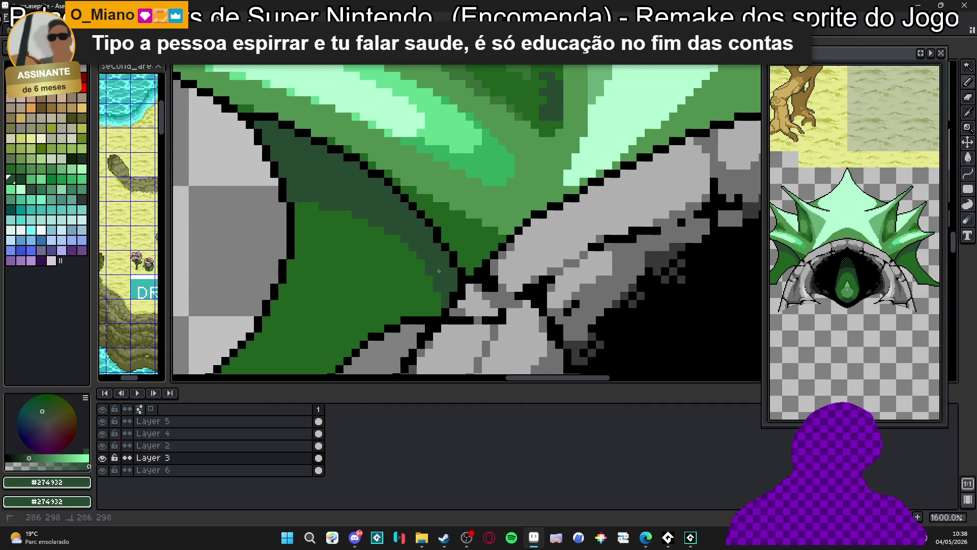
Paint a dark green shadow patch extending down the lower part of the spike.
{"action": "mouse_move", "coordinate": [365, 307]}
{"action": "left_mouse_down"}
{"action": "mouse_move", "coordinate": [403, 257]}
{"action": "mouse_move", "coordinate": [387, 254]}
{"action": "mouse_move", "coordinate": [426, 270]}
{"action": "left_mouse_up"}
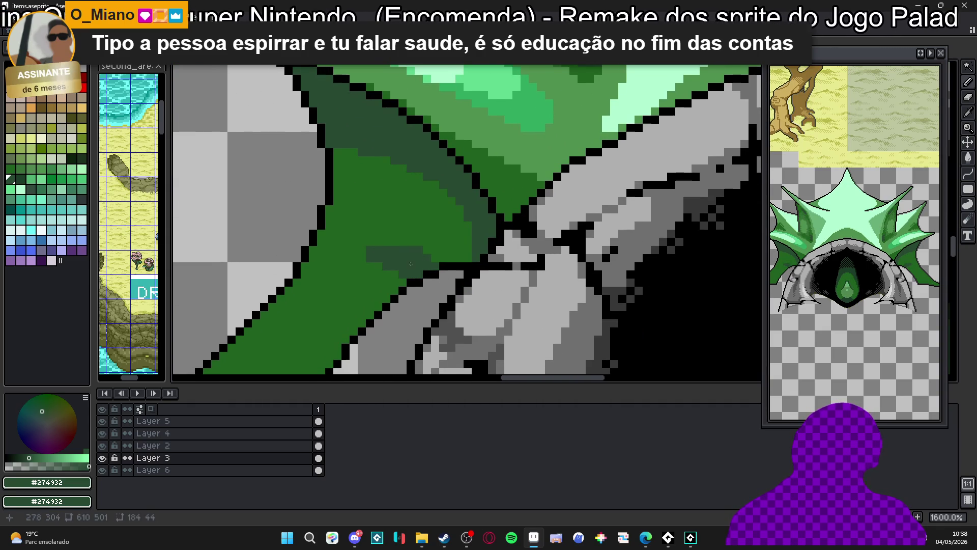
{"action": "left_click", "coordinate": [389, 268], "text": "alt"}
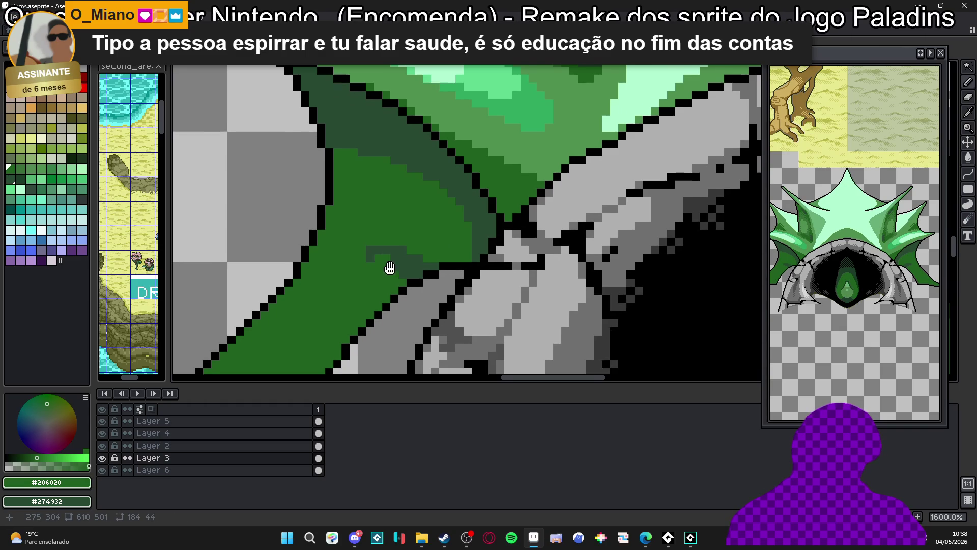
{"action": "scroll", "coordinate": [390, 268], "scroll_direction": "down", "scroll_amount": 1}
{"action": "scroll", "coordinate": [378, 287], "scroll_direction": "up", "scroll_amount": 1}
{"action": "left_click", "coordinate": [418, 247], "text": "alt"}
{"action": "mouse_move", "coordinate": [408, 255]}
{"action": "left_mouse_down"}
{"action": "mouse_move", "coordinate": [400, 286]}
{"action": "mouse_move", "coordinate": [363, 305]}
{"action": "mouse_move", "coordinate": [359, 325]}
{"action": "left_mouse_up"}
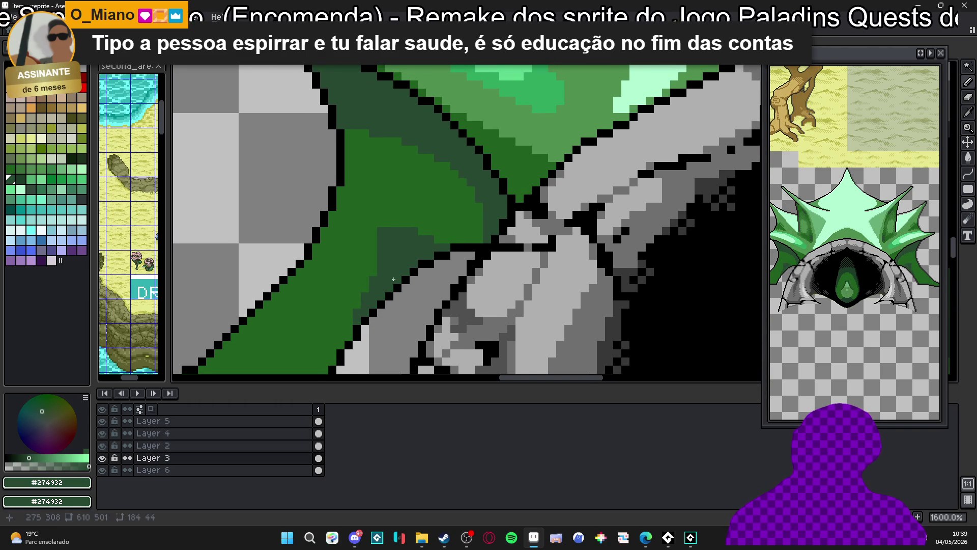
{"action": "scroll", "coordinate": [394, 279], "scroll_direction": "down", "scroll_amount": 4}
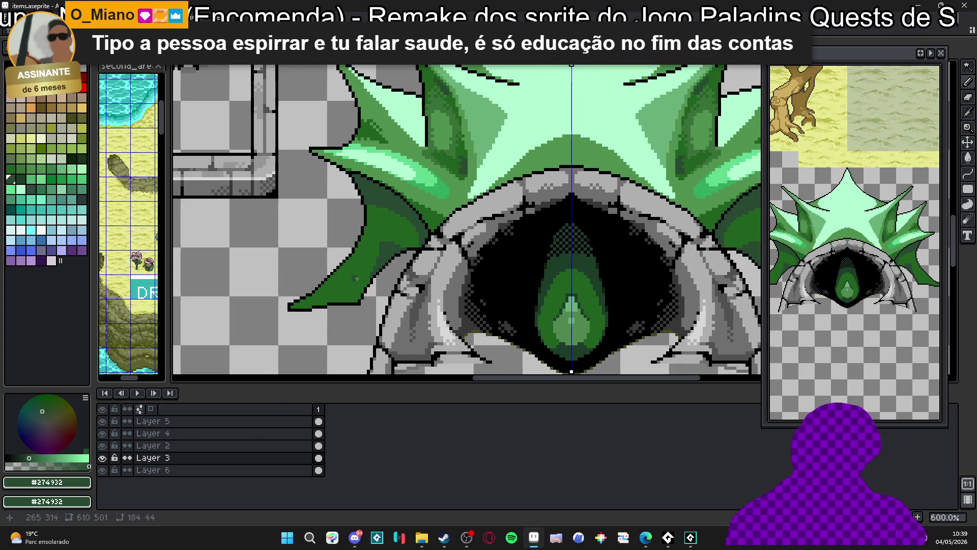
{"action": "scroll", "coordinate": [367, 224], "scroll_direction": "up", "scroll_amount": 4}
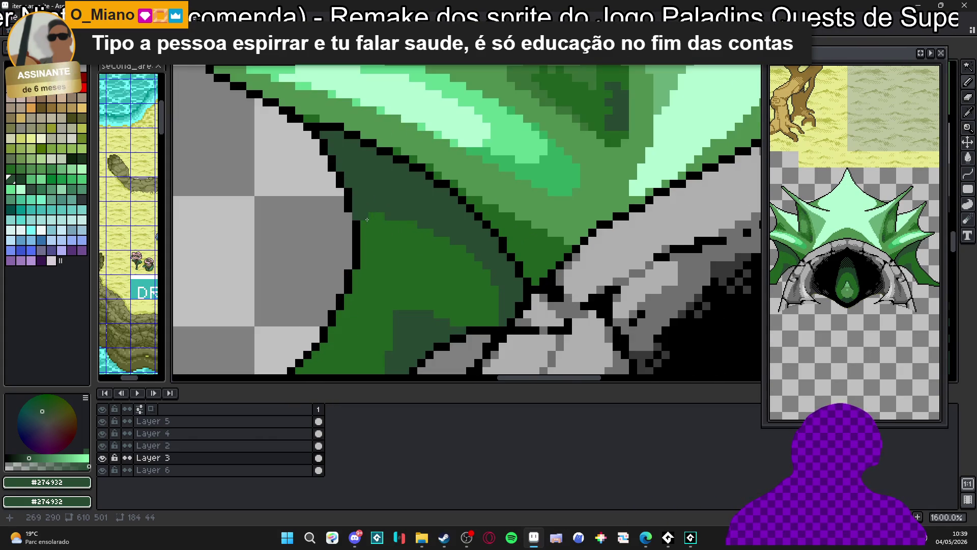
{"action": "left_click_drag", "start_coordinate": [367, 219], "coordinate": [367, 232]}
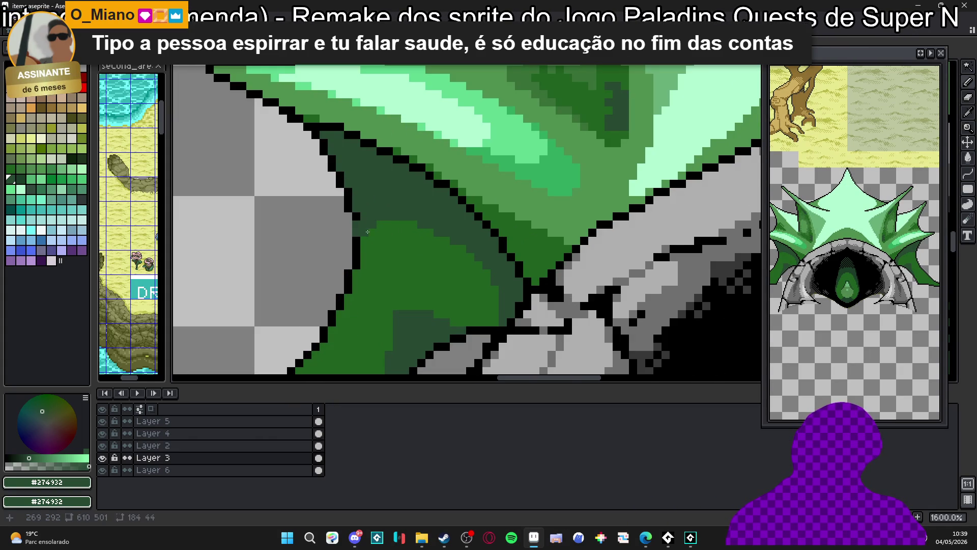
Sample main green #206020 and dark green #274932 alternately, zooming to check the shading.
{"action": "scroll", "coordinate": [368, 233], "scroll_direction": "down", "scroll_amount": 4}
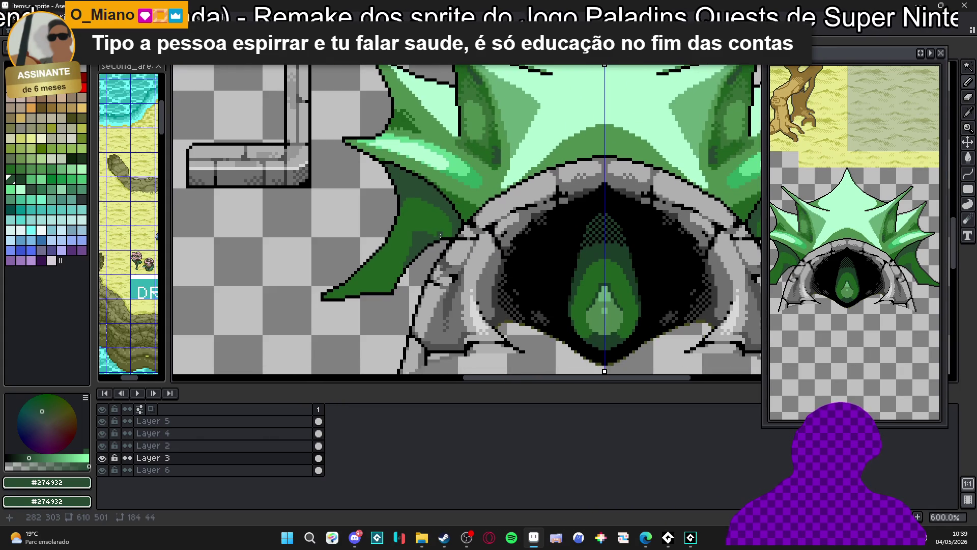
{"action": "scroll", "coordinate": [441, 235], "scroll_direction": "up", "scroll_amount": 2}
{"action": "left_click", "coordinate": [379, 235], "text": "alt"}
{"action": "left_click", "coordinate": [381, 236], "text": "alt"}
{"action": "scroll", "coordinate": [416, 266], "scroll_direction": "down", "scroll_amount": 3}
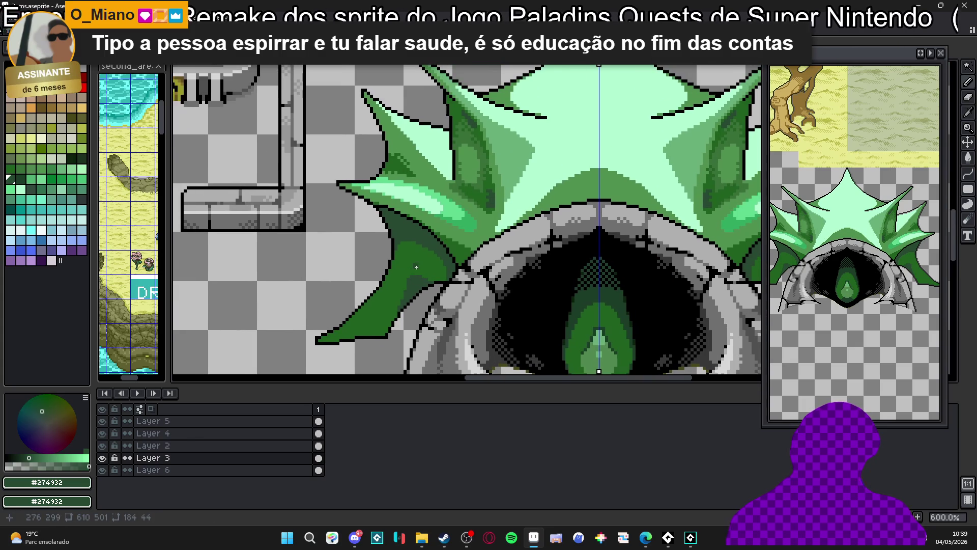
{"action": "scroll", "coordinate": [448, 168], "scroll_direction": "up", "scroll_amount": 3}
{"action": "left_click", "coordinate": [343, 297], "text": "alt"}
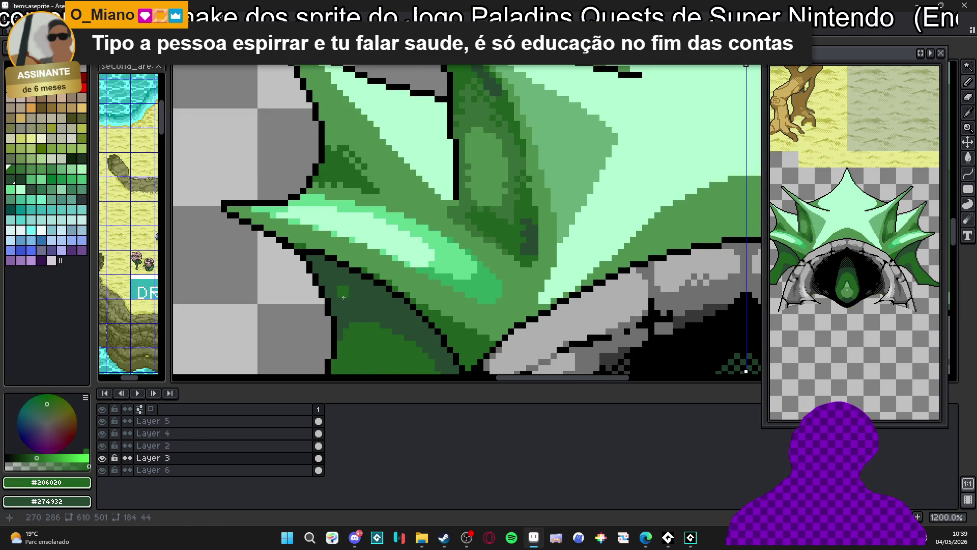
{"action": "left_click", "coordinate": [472, 321], "text": "alt"}
{"action": "scroll", "coordinate": [385, 301], "scroll_direction": "down", "scroll_amount": 5}
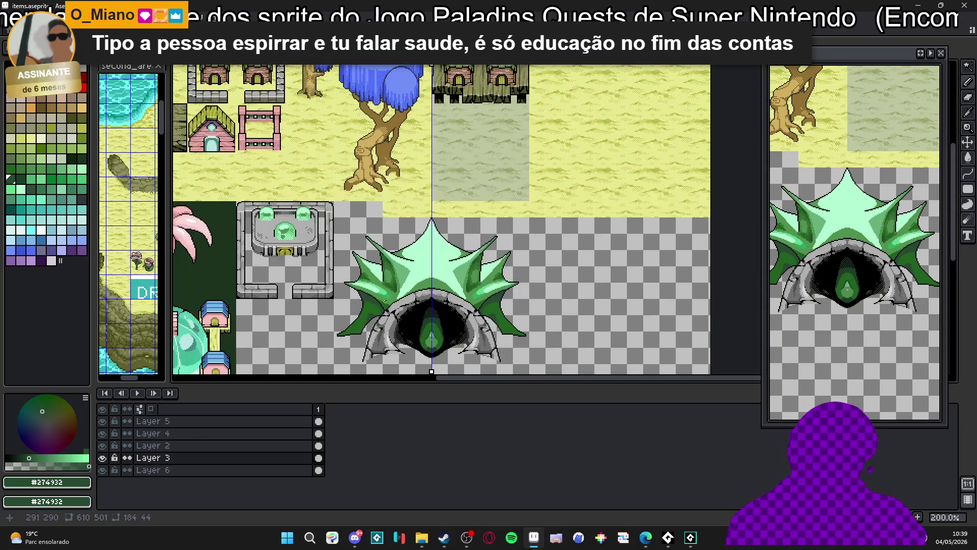
{"action": "scroll", "coordinate": [386, 301], "scroll_direction": "up", "scroll_amount": 2}
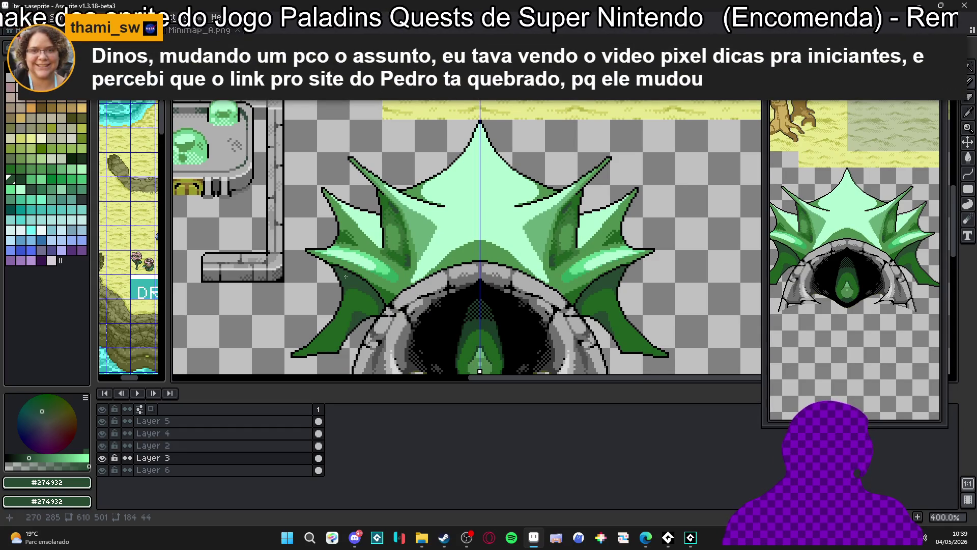
{"action": "scroll", "coordinate": [376, 261], "scroll_direction": "up", "scroll_amount": 2}
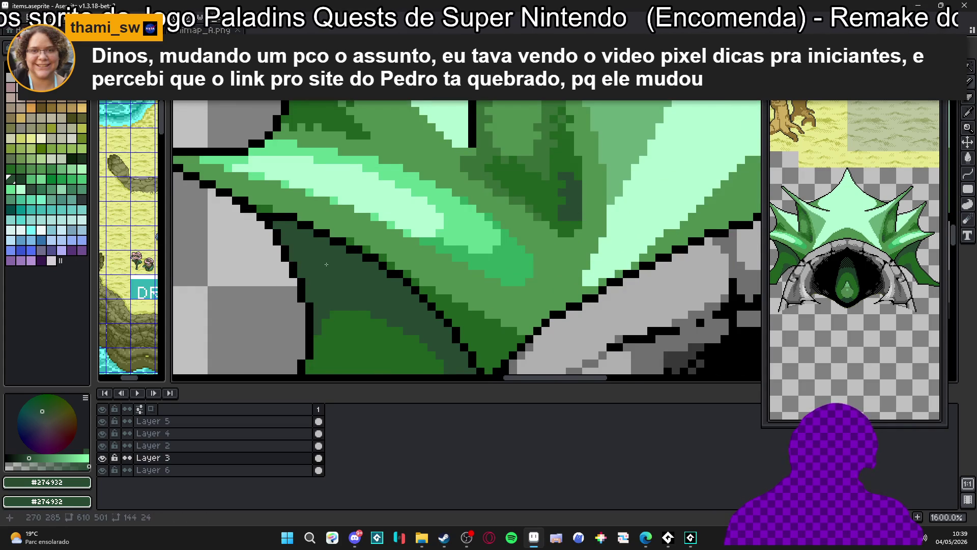
{"action": "scroll", "coordinate": [269, 319], "scroll_direction": "down", "scroll_amount": 1}
{"action": "key", "text": "alt+Tab"}
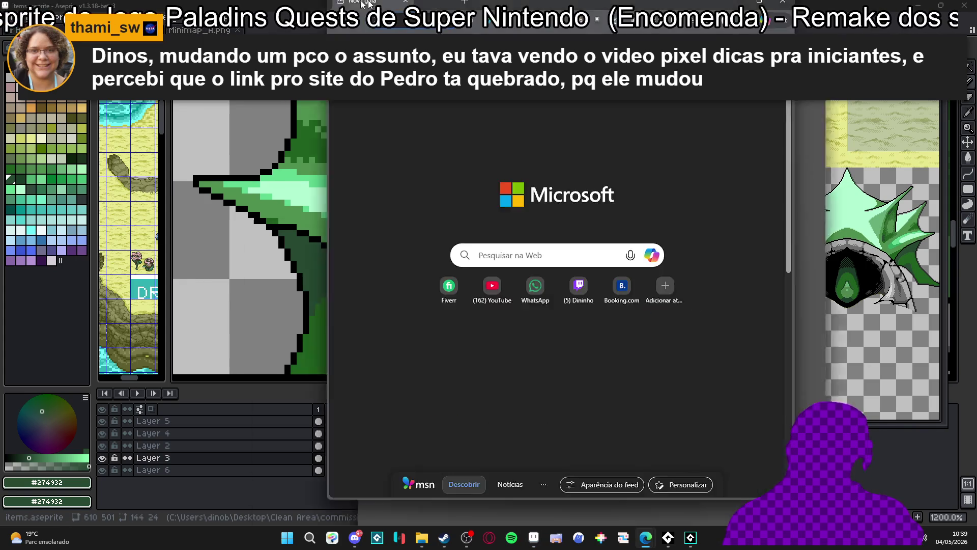
Go to the Saint11 pixel-art site by entering 'saint' in the address bar.
{"action": "type", "text": "ped"}
{"action": "key", "text": "BackSpace"}
{"action": "key", "text": "BackSpace"}
{"action": "key", "text": "BackSpace"}
{"action": "type", "text": "saint"}
{"action": "key", "text": "Return"}
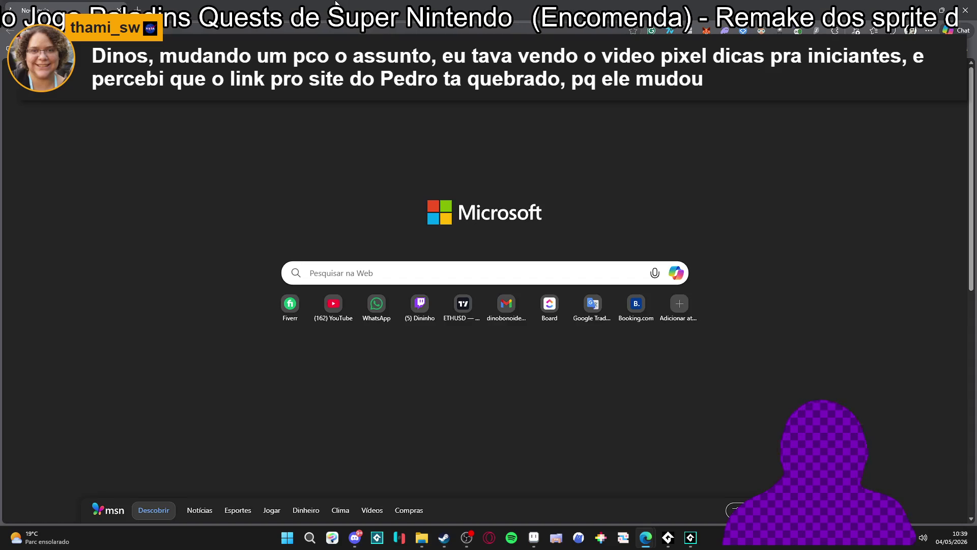
{"action": "scroll", "coordinate": [432, 311], "scroll_direction": "down", "scroll_amount": 3}
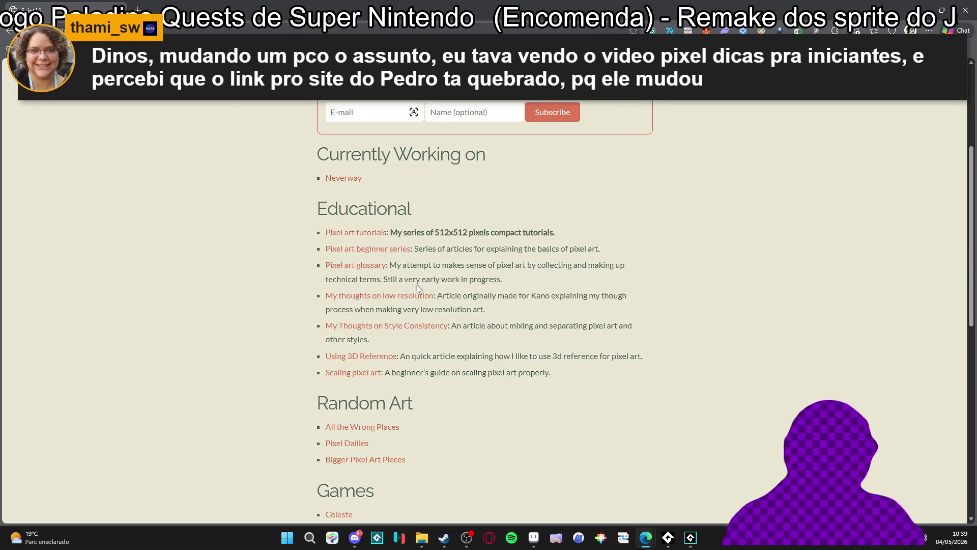
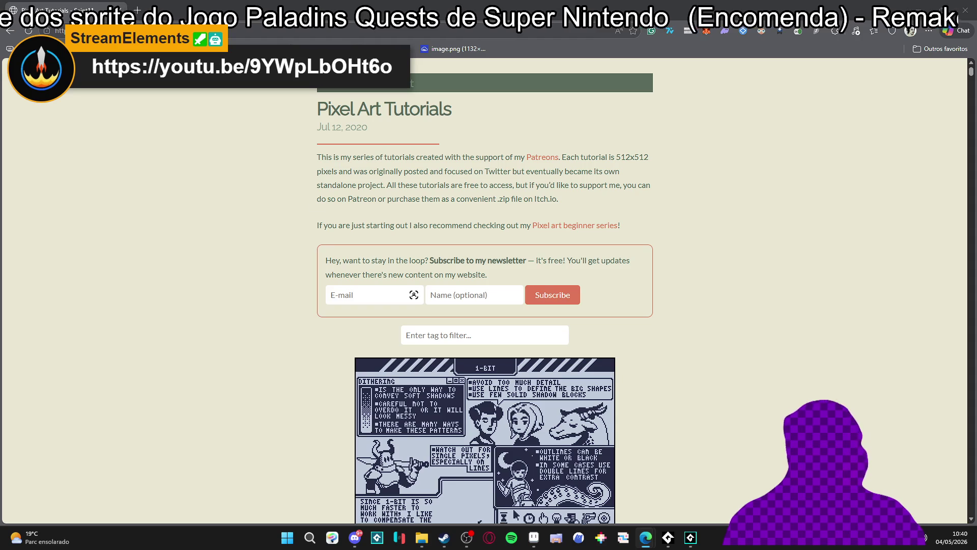
Switch from the pixel art tutorials page back to the cave entrance sprite in Aseprite.
{"action": "key", "text": "alt+Tab"}
{"action": "scroll", "coordinate": [467, 227], "scroll_direction": "down", "scroll_amount": 4}
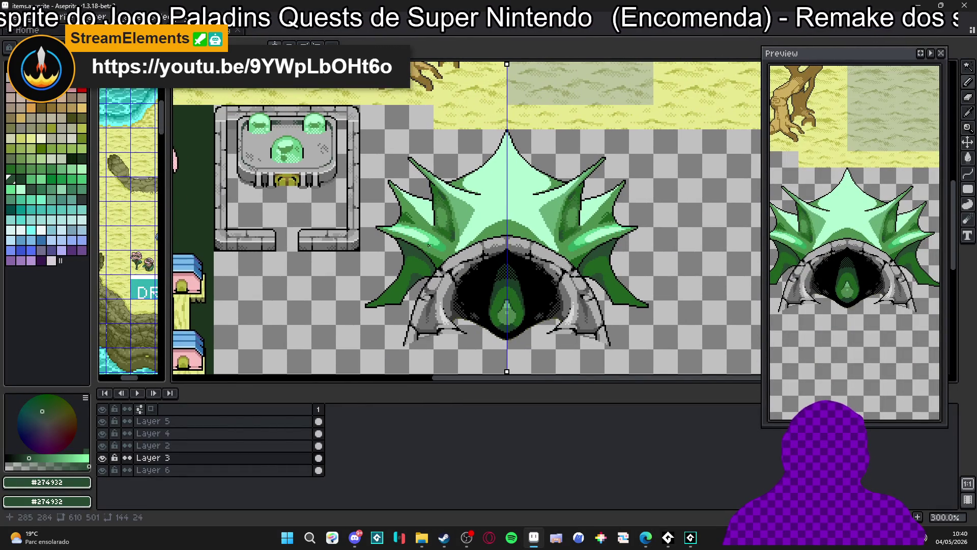
Shade the left fin's lower edge with a darker green from the palette.
{"action": "scroll", "coordinate": [383, 247], "scroll_direction": "up", "scroll_amount": 7}
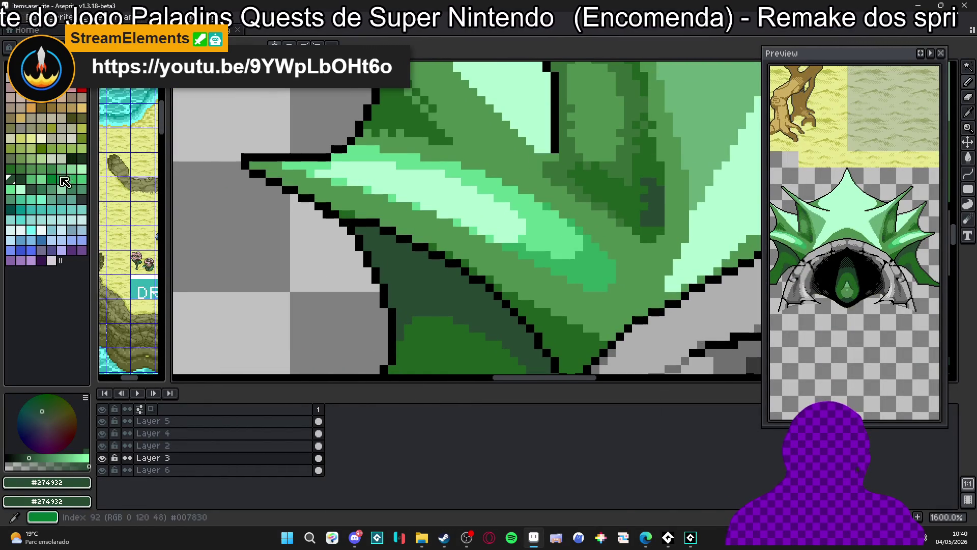
{"action": "left_click", "coordinate": [71, 158]}
{"action": "left_click", "coordinate": [349, 237]}
{"action": "mouse_move", "coordinate": [348, 237]}
{"action": "left_mouse_down"}
{"action": "mouse_move", "coordinate": [423, 252]}
{"action": "mouse_move", "coordinate": [387, 255]}
{"action": "mouse_move", "coordinate": [459, 279]}
{"action": "left_mouse_up"}
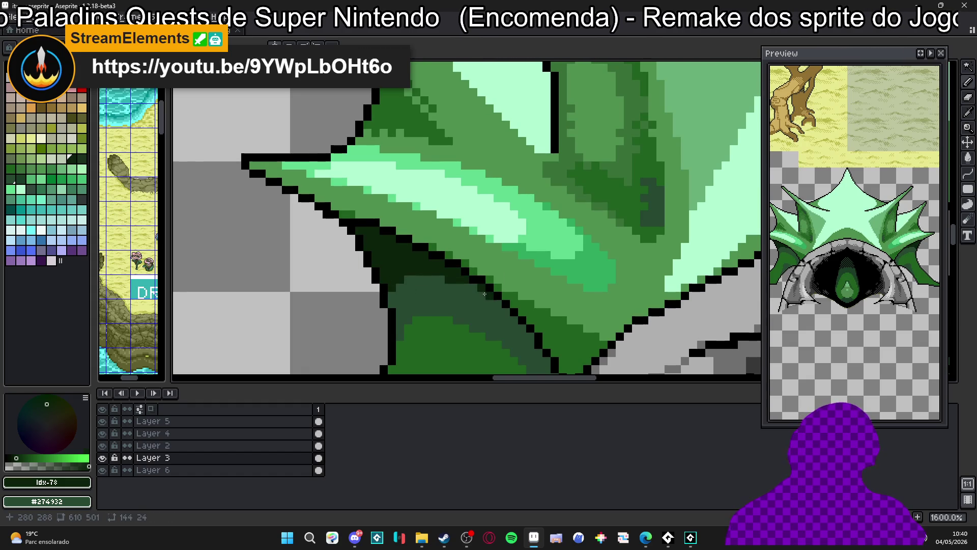
{"action": "scroll", "coordinate": [491, 298], "scroll_direction": "down", "scroll_amount": 2}
{"action": "scroll", "coordinate": [498, 293], "scroll_direction": "right", "scroll_amount": 1}
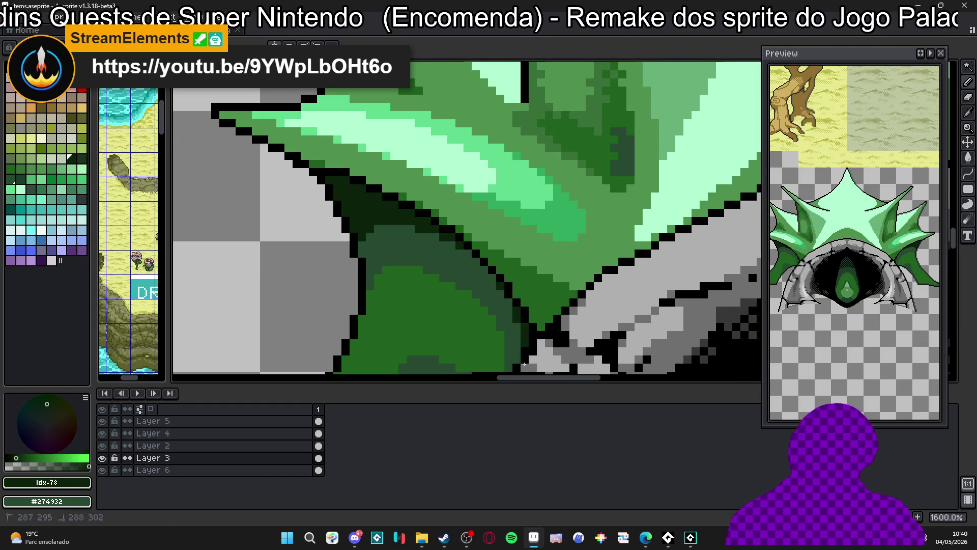
{"action": "left_click_drag", "start_coordinate": [516, 328], "coordinate": [515, 356]}
{"action": "scroll", "coordinate": [509, 346], "scroll_direction": "down", "scroll_amount": 1}
{"action": "scroll", "coordinate": [504, 341], "scroll_direction": "right", "scroll_amount": 1}
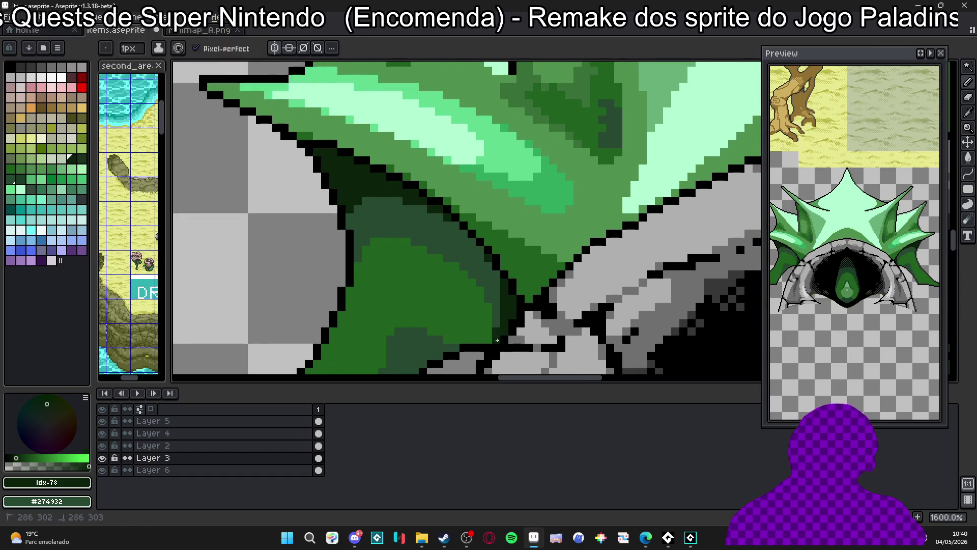
{"action": "scroll", "coordinate": [490, 272], "scroll_direction": "down", "scroll_amount": 5}
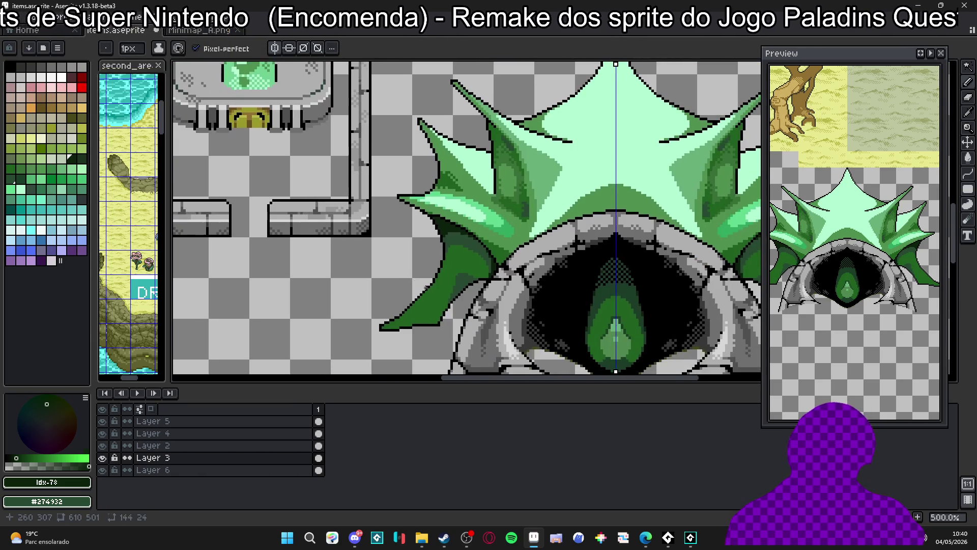
{"action": "scroll", "coordinate": [458, 294], "scroll_direction": "up", "scroll_amount": 7}
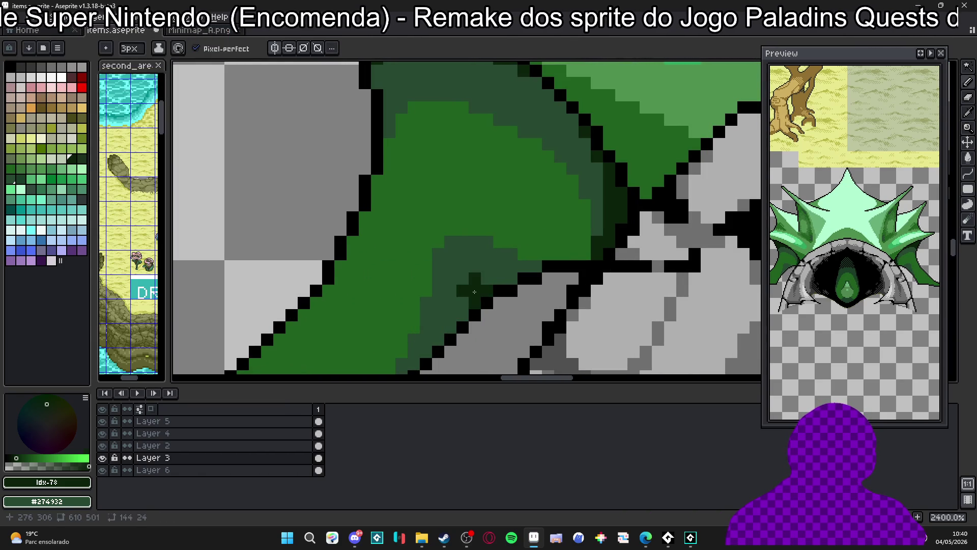
Paint very dark green pixels beneath the fin where it meets the grey rock.
{"action": "key", "text": "w"}
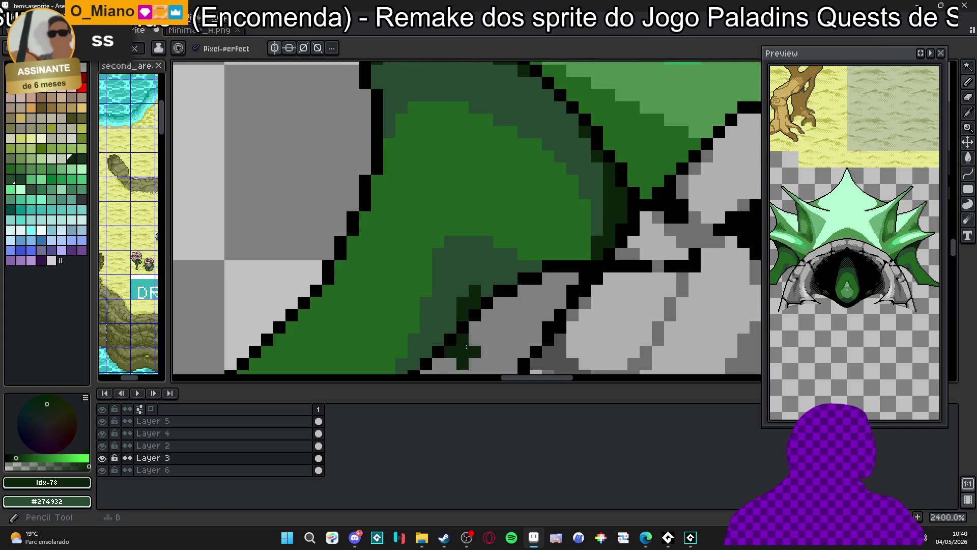
{"action": "key", "text": "b"}
{"action": "left_click_drag", "start_coordinate": [476, 262], "coordinate": [433, 328]}
{"action": "left_click", "coordinate": [482, 263]}
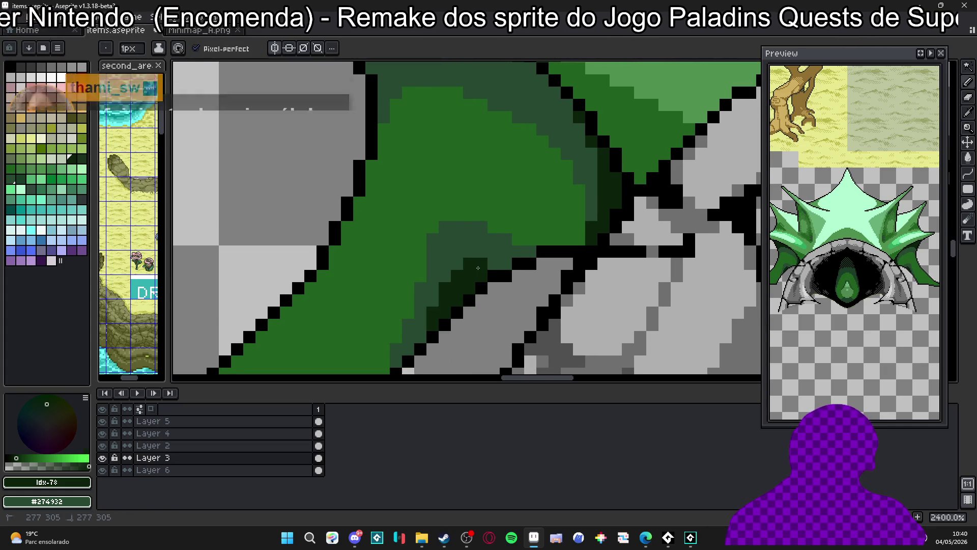
{"action": "scroll", "coordinate": [468, 276], "scroll_direction": "up", "scroll_amount": 2}
{"action": "scroll", "coordinate": [468, 276], "scroll_direction": "down", "scroll_amount": 2}
{"action": "scroll", "coordinate": [467, 276], "scroll_direction": "down", "scroll_amount": 8}
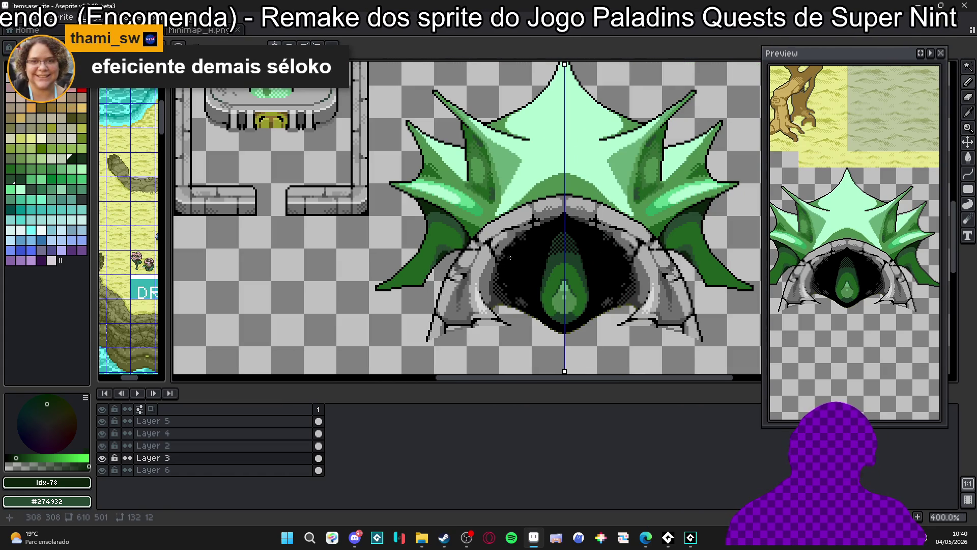
{"action": "scroll", "coordinate": [443, 266], "scroll_direction": "up", "scroll_amount": 3}
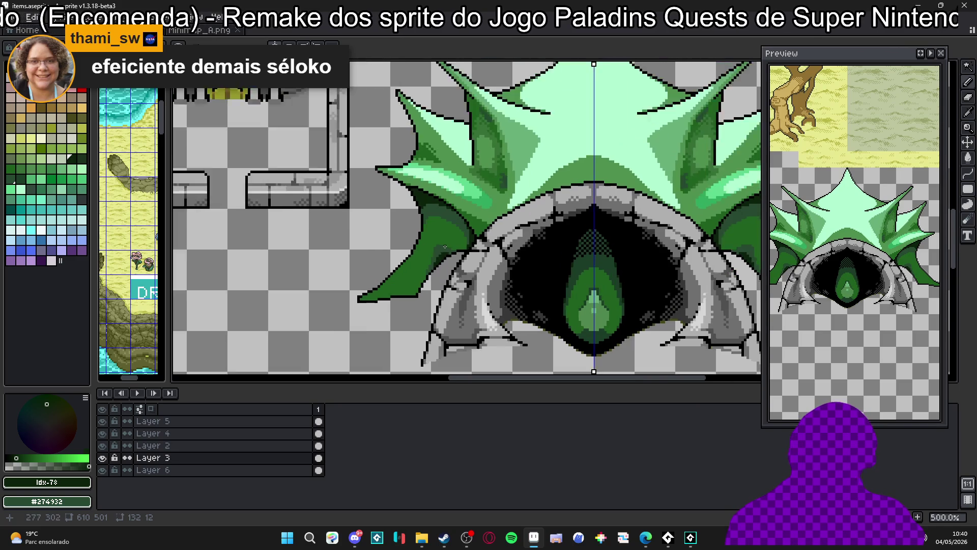
{"action": "left_click", "coordinate": [479, 189], "text": "alt"}
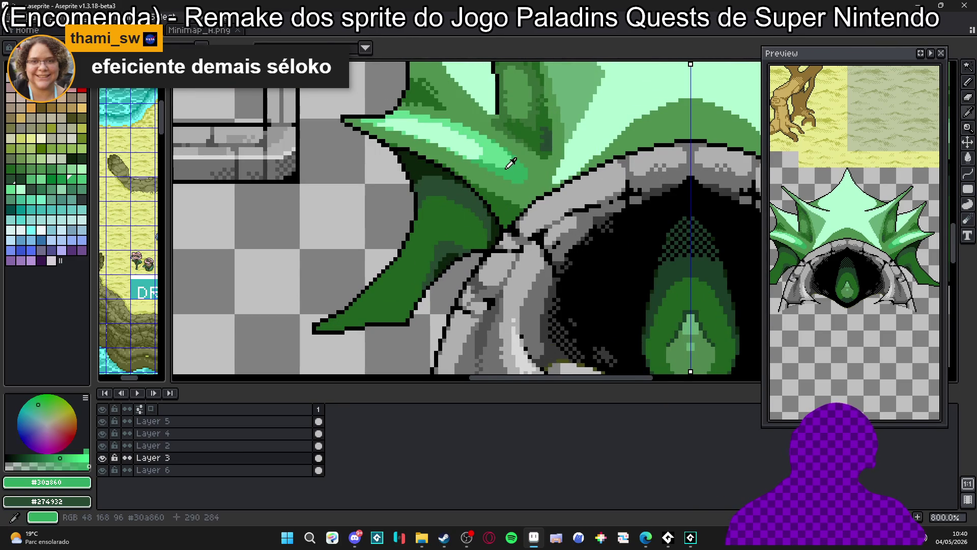
Paint a #509050 light-green highlight along the fin tip and widen the preview panel.
{"action": "scroll", "coordinate": [406, 266], "scroll_direction": "up", "scroll_amount": 1}
{"action": "scroll", "coordinate": [436, 257], "scroll_direction": "down", "scroll_amount": 3}
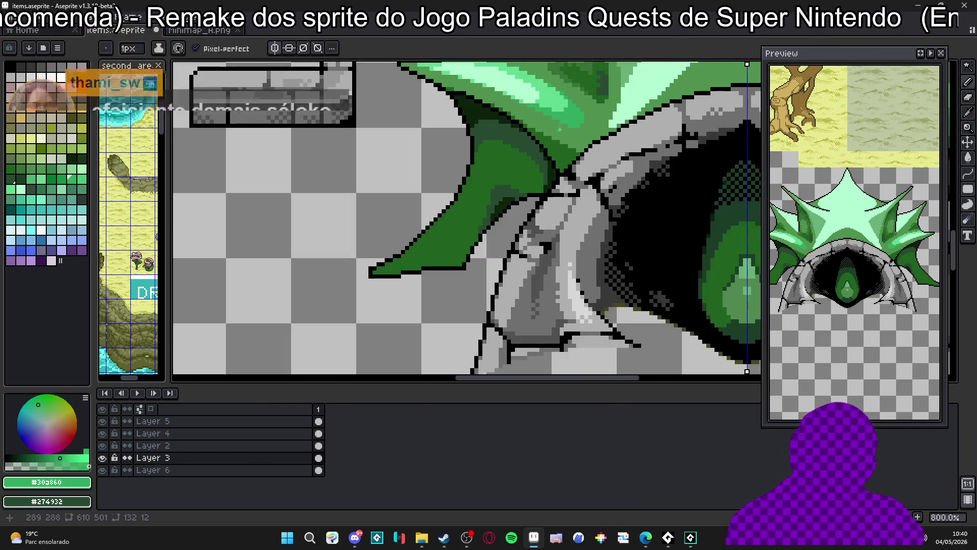
{"action": "left_click", "coordinate": [459, 212], "text": "alt"}
{"action": "scroll", "coordinate": [459, 212], "scroll_direction": "up", "scroll_amount": 3}
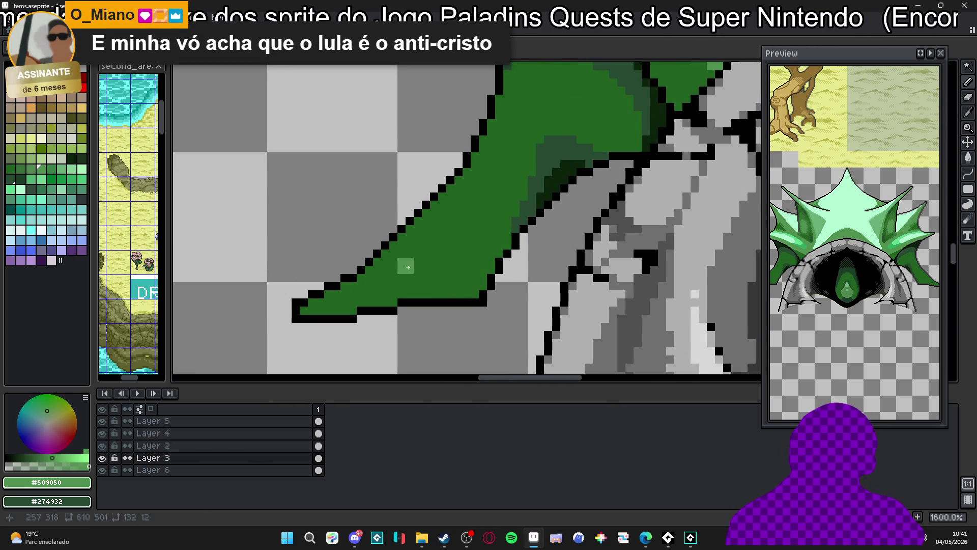
{"action": "mouse_move", "coordinate": [389, 274]}
{"action": "left_mouse_down"}
{"action": "mouse_move", "coordinate": [432, 263]}
{"action": "mouse_move", "coordinate": [407, 244]}
{"action": "mouse_move", "coordinate": [465, 214]}
{"action": "mouse_move", "coordinate": [475, 189]}
{"action": "left_mouse_up"}
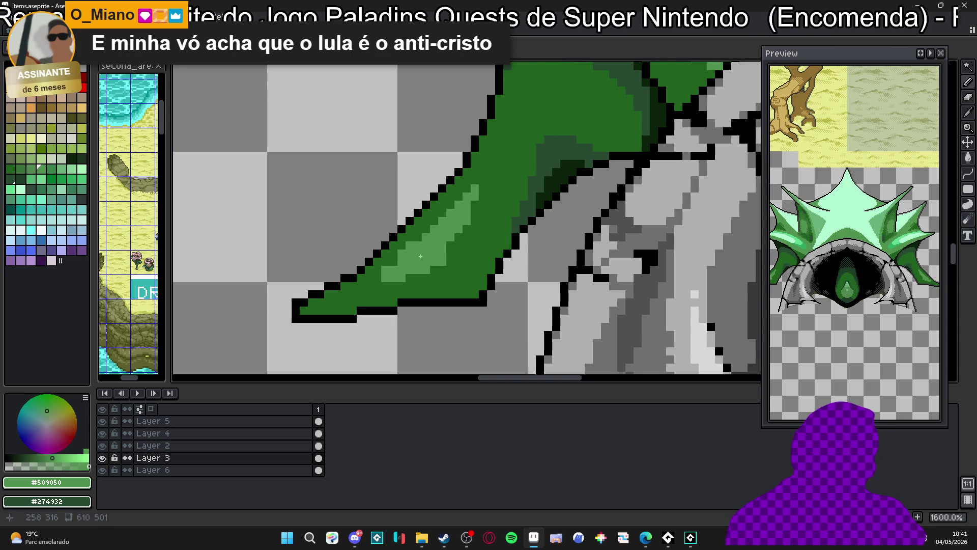
{"action": "left_click_drag", "start_coordinate": [765, 283], "coordinate": [718, 279]}
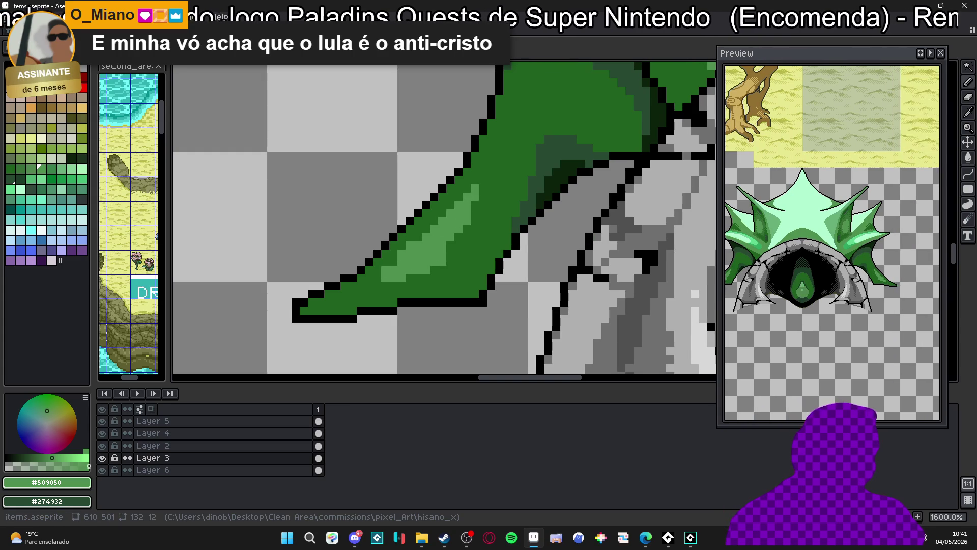
{"action": "scroll", "coordinate": [379, 259], "scroll_direction": "up", "scroll_amount": 1}
Extend the highlight row with #509050 and darken two top pixels with #206020.
{"action": "left_click", "coordinate": [410, 237], "text": "alt"}
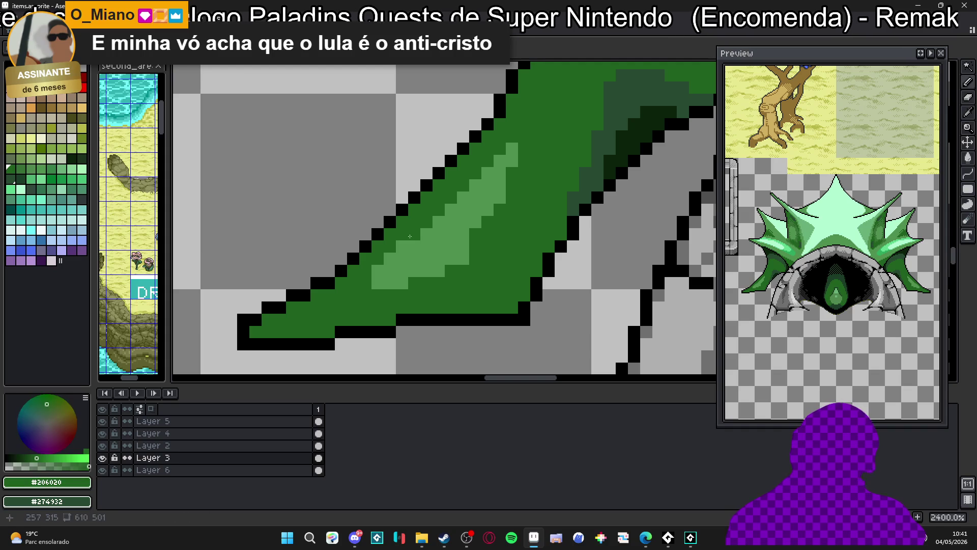
{"action": "left_click", "coordinate": [377, 271]}
{"action": "left_click", "coordinate": [382, 283], "text": "alt"}
{"action": "left_click", "coordinate": [329, 295]}
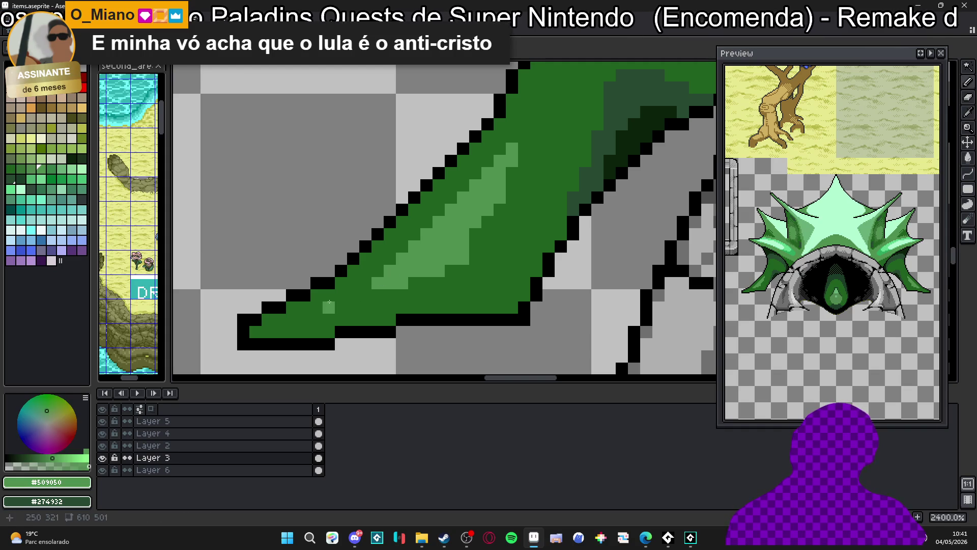
{"action": "left_click", "coordinate": [438, 295], "text": "shift"}
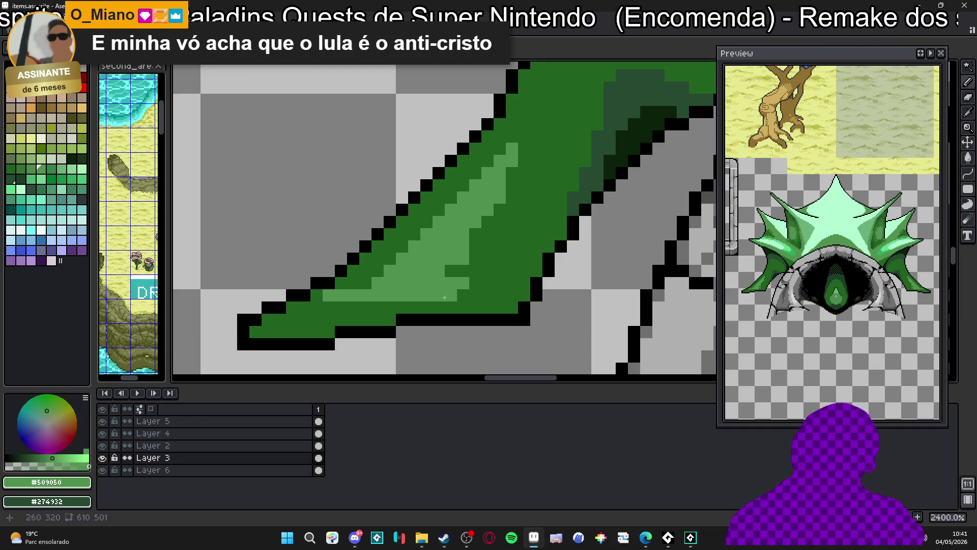
{"action": "left_click_drag", "start_coordinate": [475, 283], "coordinate": [487, 282]}
{"action": "left_click", "coordinate": [473, 298], "text": "alt"}
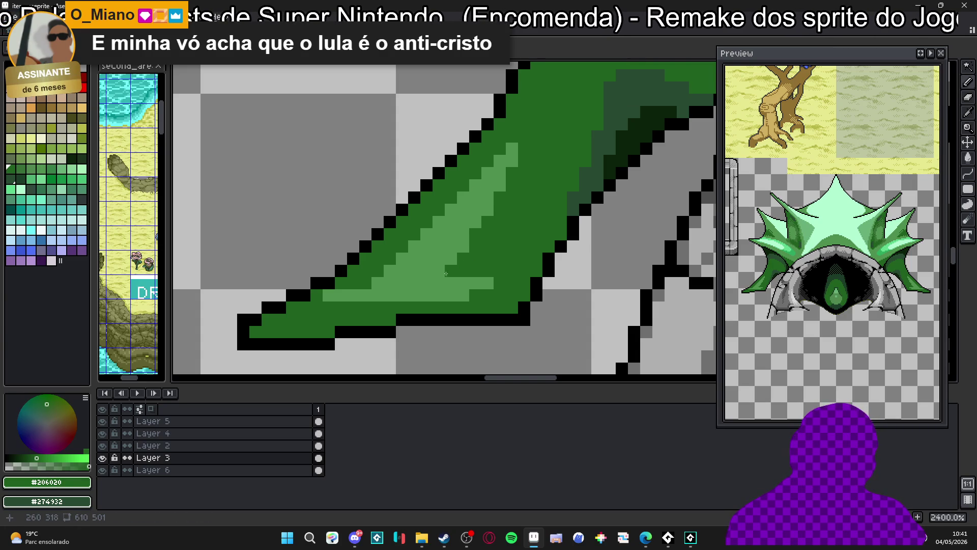
{"action": "left_click_drag", "start_coordinate": [512, 148], "coordinate": [511, 162]}
Touch up fin pixels using the #509050 and #206020 greens.
{"action": "scroll", "coordinate": [506, 152], "scroll_direction": "up", "scroll_amount": 1}
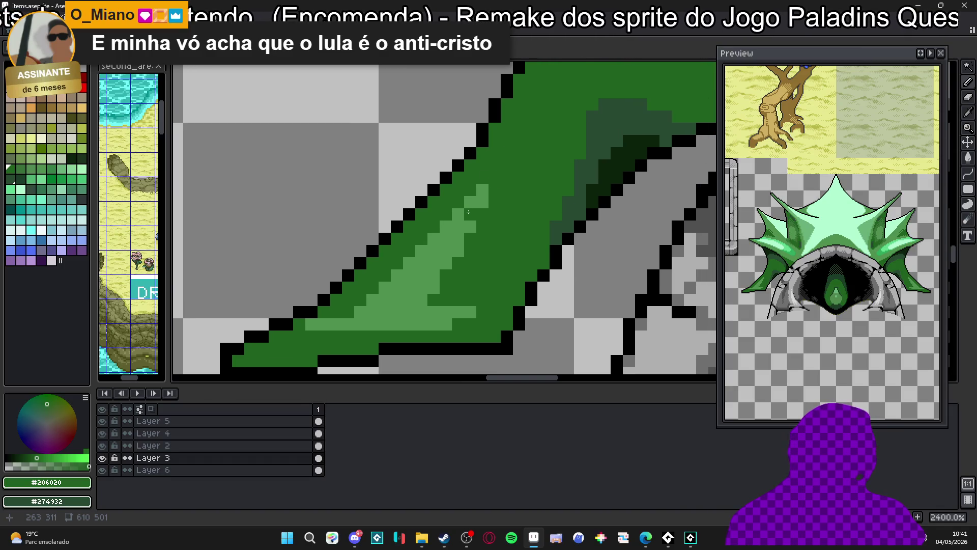
{"action": "left_click", "coordinate": [445, 229], "text": "alt"}
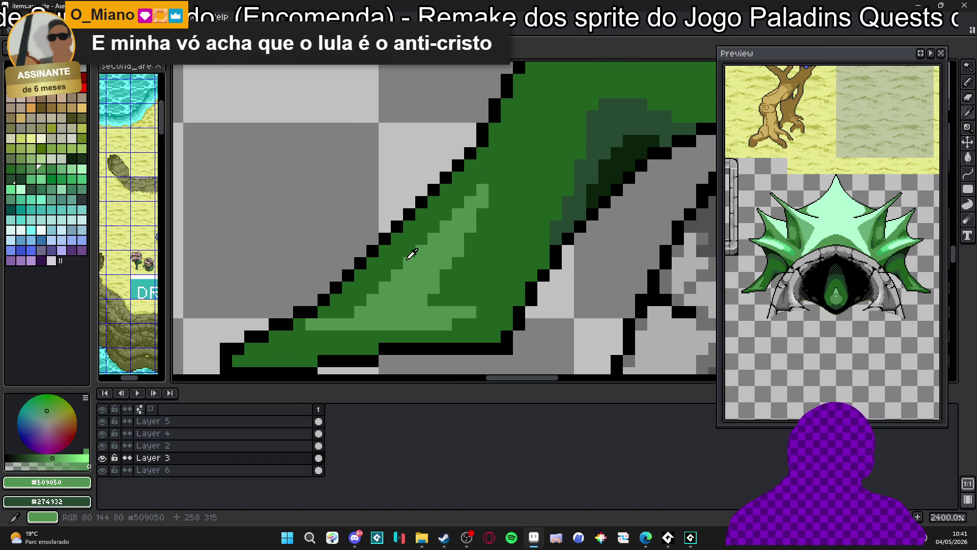
{"action": "left_click", "coordinate": [434, 238], "text": "alt"}
{"action": "left_click_drag", "start_coordinate": [434, 259], "coordinate": [397, 275]}
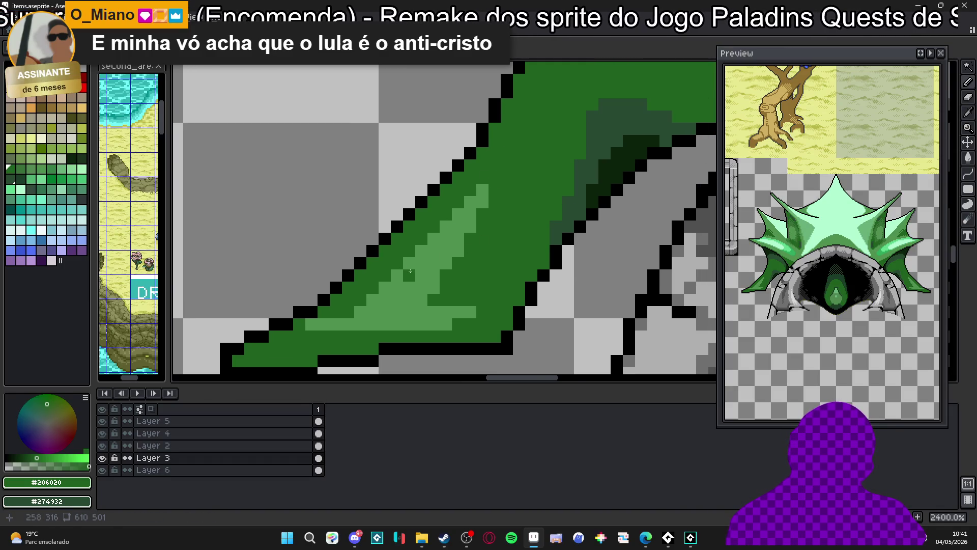
{"action": "scroll", "coordinate": [433, 285], "scroll_direction": "down", "scroll_amount": 2}
{"action": "scroll", "coordinate": [424, 304], "scroll_direction": "up", "scroll_amount": 1}
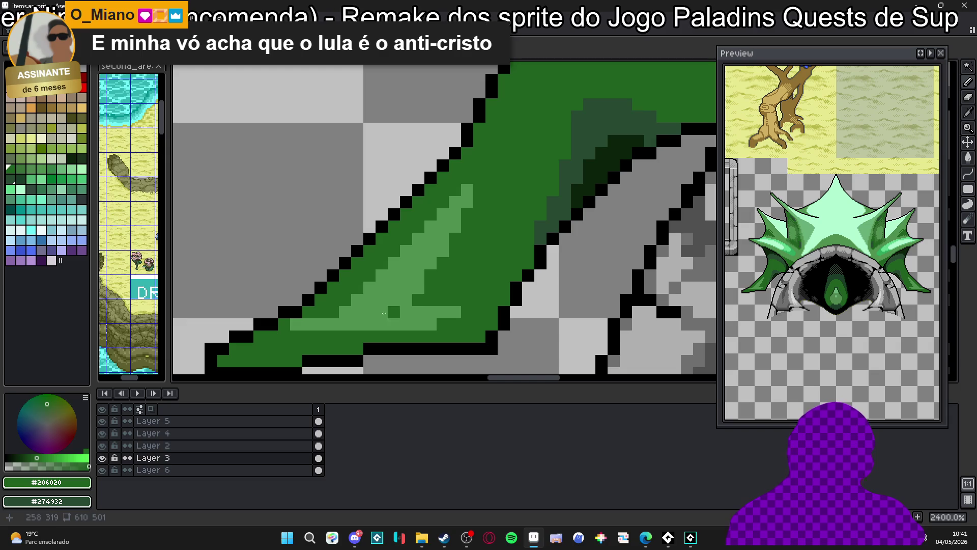
{"action": "left_click", "coordinate": [343, 319], "text": "alt"}
{"action": "scroll", "coordinate": [340, 311], "scroll_direction": "down", "scroll_amount": 3}
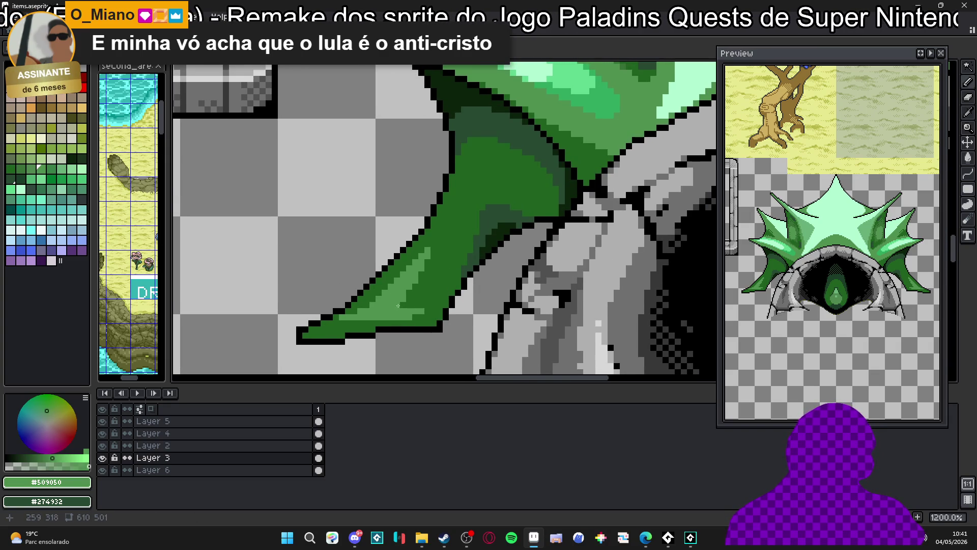
{"action": "scroll", "coordinate": [398, 306], "scroll_direction": "up", "scroll_amount": 1}
Add bright #60d890 and mid #30a860 green diagonal and row strokes along the fin.
{"action": "left_click", "coordinate": [440, 245]}
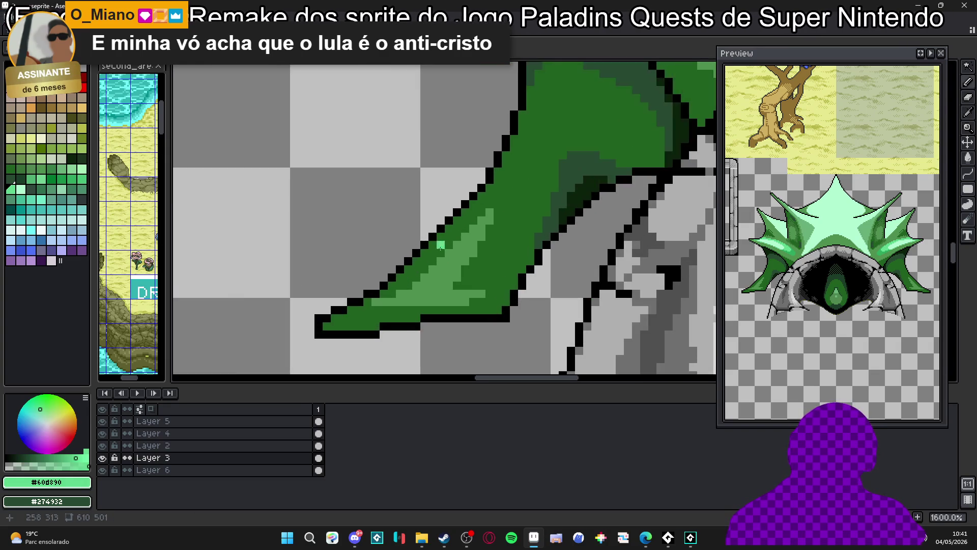
{"action": "scroll", "coordinate": [440, 247], "scroll_direction": "down", "scroll_amount": 3}
{"action": "left_click", "coordinate": [600, 126], "text": "alt"}
{"action": "scroll", "coordinate": [450, 274], "scroll_direction": "up", "scroll_amount": 4}
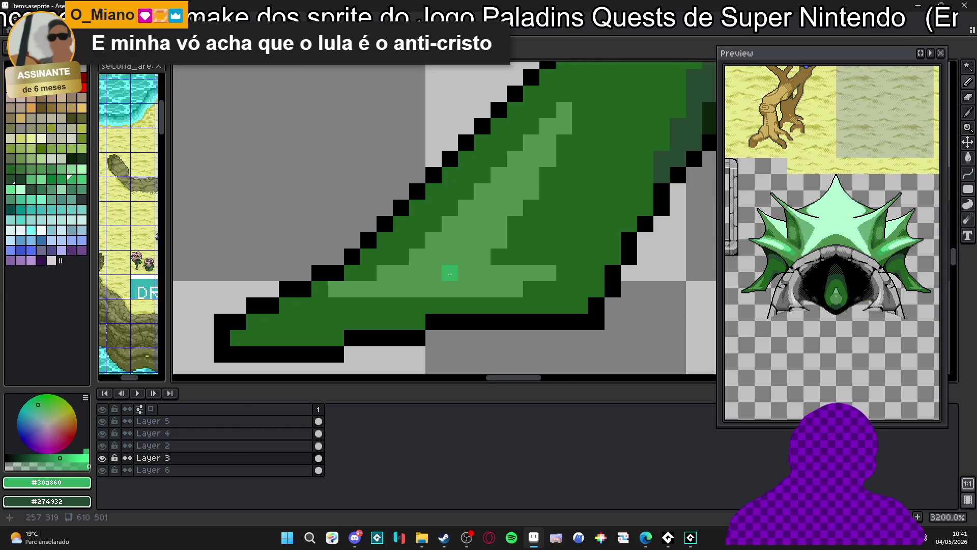
{"action": "scroll", "coordinate": [450, 274], "scroll_direction": "down", "scroll_amount": 1}
{"action": "left_click_drag", "start_coordinate": [444, 272], "coordinate": [463, 238]}
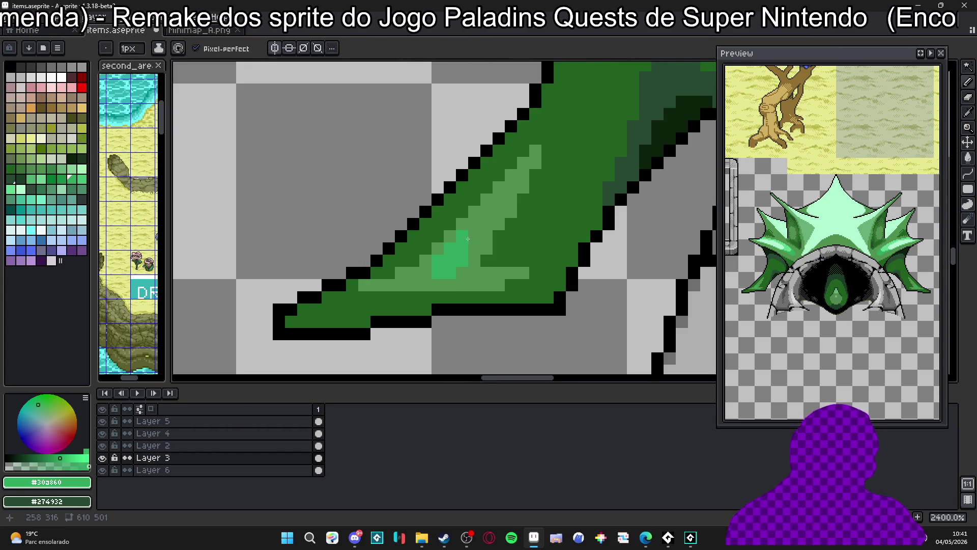
{"action": "mouse_move", "coordinate": [414, 273]}
{"action": "left_mouse_down"}
{"action": "mouse_move", "coordinate": [483, 273]}
{"action": "mouse_move", "coordinate": [455, 290]}
{"action": "left_mouse_up"}
{"action": "scroll", "coordinate": [483, 274], "scroll_direction": "down", "scroll_amount": 4}
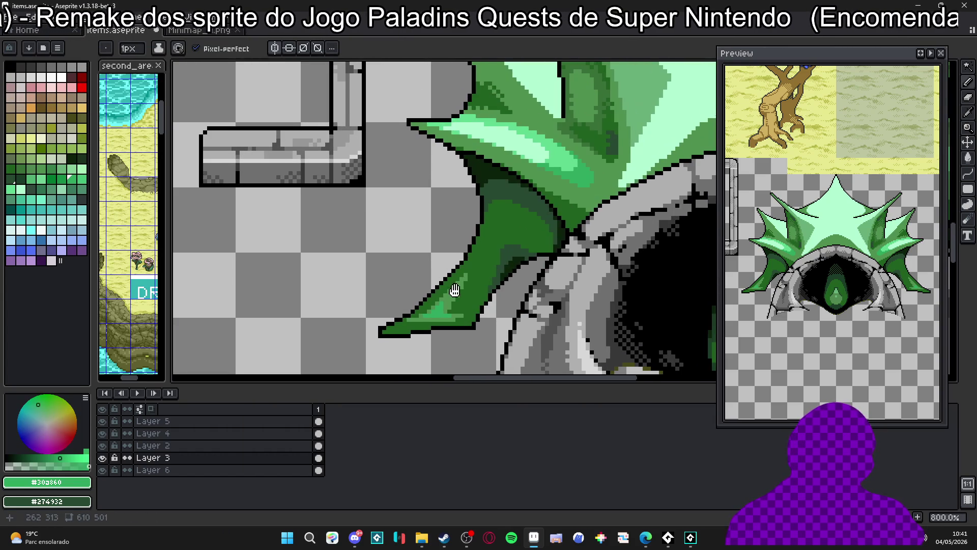
{"action": "left_click", "coordinate": [455, 289], "text": "alt"}
{"action": "scroll", "coordinate": [433, 331], "scroll_direction": "up", "scroll_amount": 5}
Fill the fin tip with bright green and add a bright pixel beside it.
{"action": "key", "text": "g"}
{"action": "left_click", "coordinate": [428, 347]}
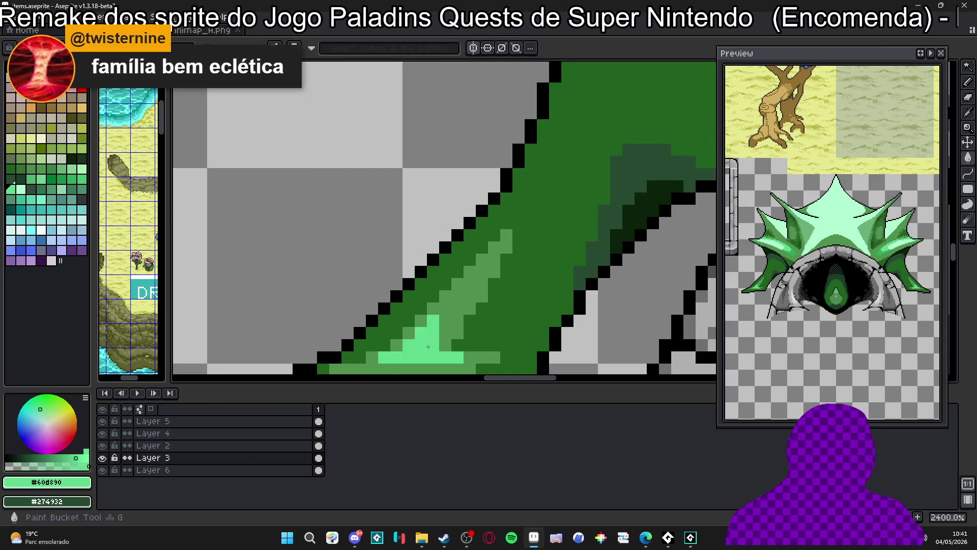
{"action": "scroll", "coordinate": [428, 347], "scroll_direction": "down", "scroll_amount": 3}
{"action": "scroll", "coordinate": [434, 285], "scroll_direction": "up", "scroll_amount": 3}
{"action": "left_click", "coordinate": [435, 285]}
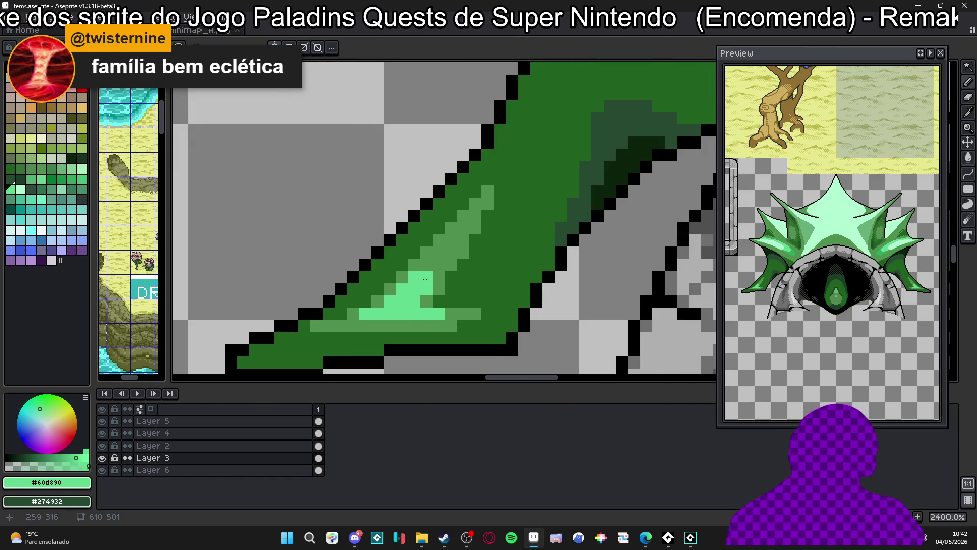
{"action": "scroll", "coordinate": [425, 279], "scroll_direction": "down", "scroll_amount": 3}
{"action": "scroll", "coordinate": [446, 255], "scroll_direction": "up", "scroll_amount": 2}
Extend the light strand with #509050 pixels and add a checker dither on the fin.
{"action": "left_click", "coordinate": [447, 255], "text": "alt"}
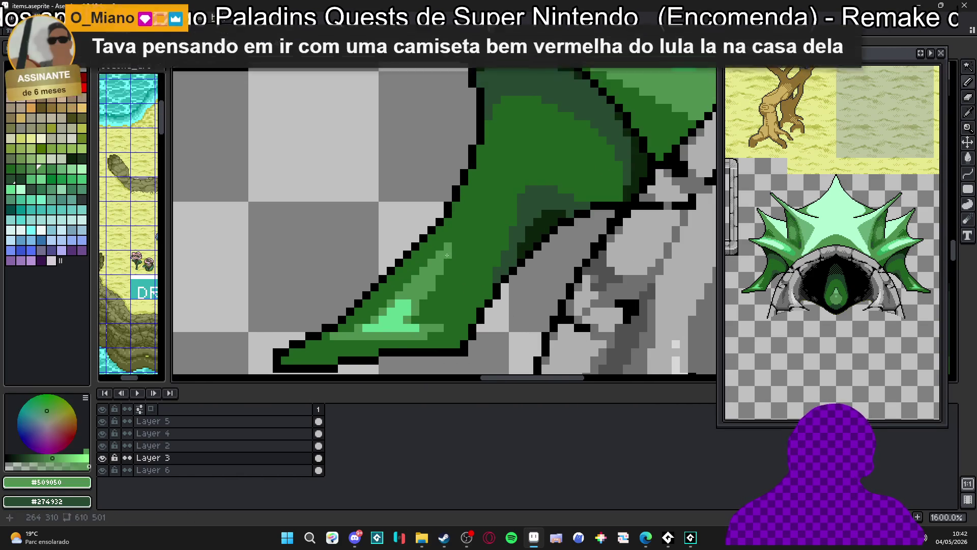
{"action": "scroll", "coordinate": [447, 255], "scroll_direction": "up", "scroll_amount": 3}
{"action": "left_click", "coordinate": [455, 225]}
{"action": "left_click", "coordinate": [476, 214]}
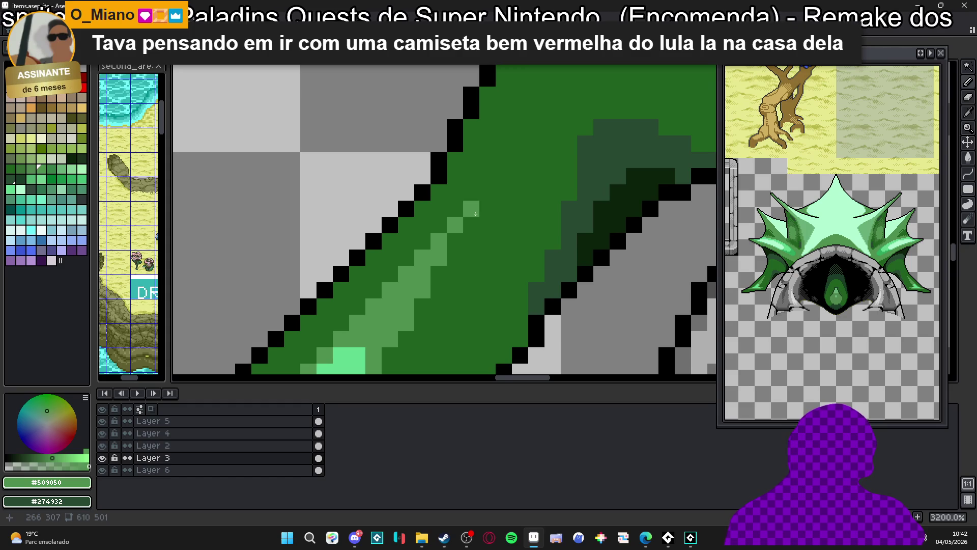
{"action": "left_click", "coordinate": [470, 211]}
{"action": "right_click", "coordinate": [488, 209]}
{"action": "left_click", "coordinate": [504, 209]}
{"action": "left_click", "coordinate": [488, 191]}
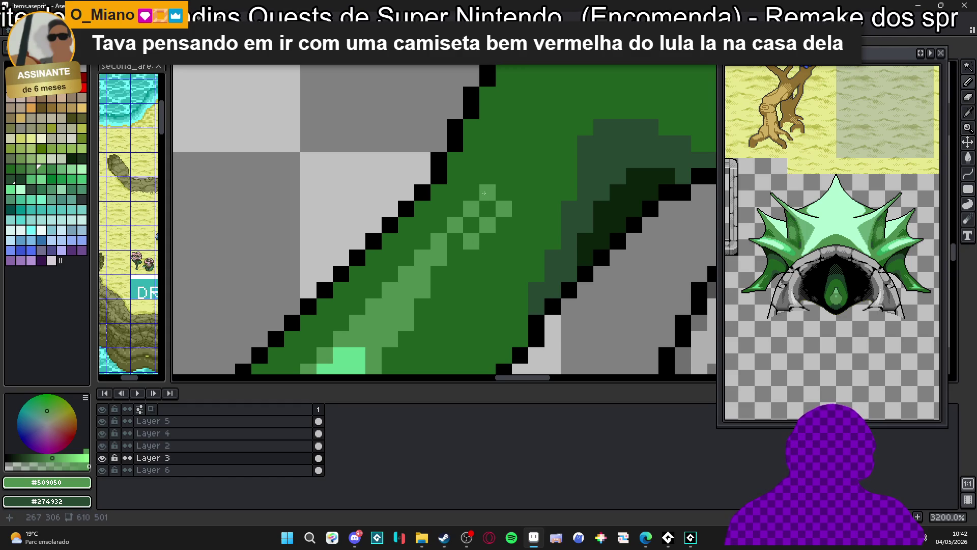
{"action": "left_click", "coordinate": [503, 175]}
{"action": "left_click", "coordinate": [520, 191]}
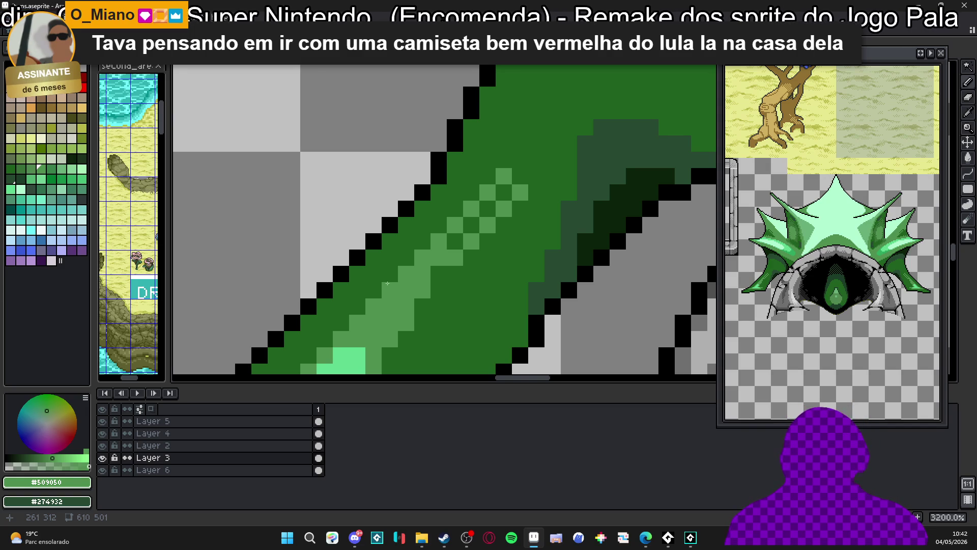
Paint more mid-green pixels along the lighter band, then zoom out to check.
{"action": "scroll", "coordinate": [430, 275], "scroll_direction": "down", "scroll_amount": 2}
{"action": "scroll", "coordinate": [428, 269], "scroll_direction": "up", "scroll_amount": 2}
{"action": "scroll", "coordinate": [428, 270], "scroll_direction": "down", "scroll_amount": 3}
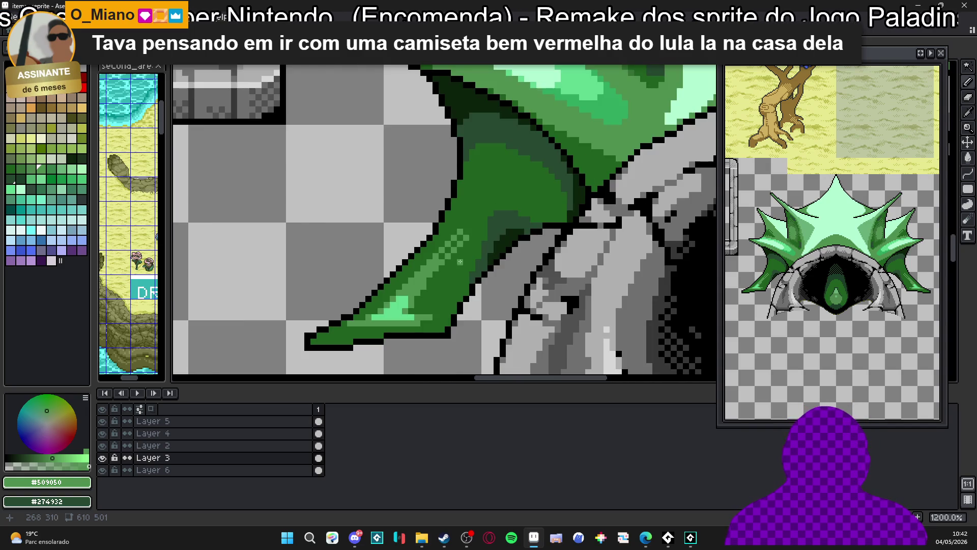
{"action": "scroll", "coordinate": [407, 289], "scroll_direction": "up", "scroll_amount": 3}
{"action": "left_click_drag", "start_coordinate": [427, 266], "coordinate": [423, 286]}
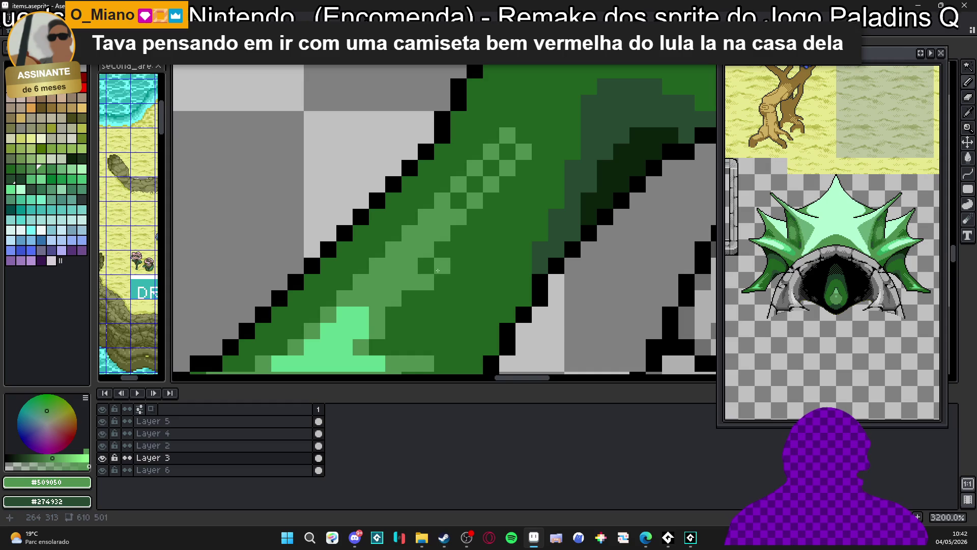
{"action": "scroll", "coordinate": [455, 254], "scroll_direction": "down", "scroll_amount": 2}
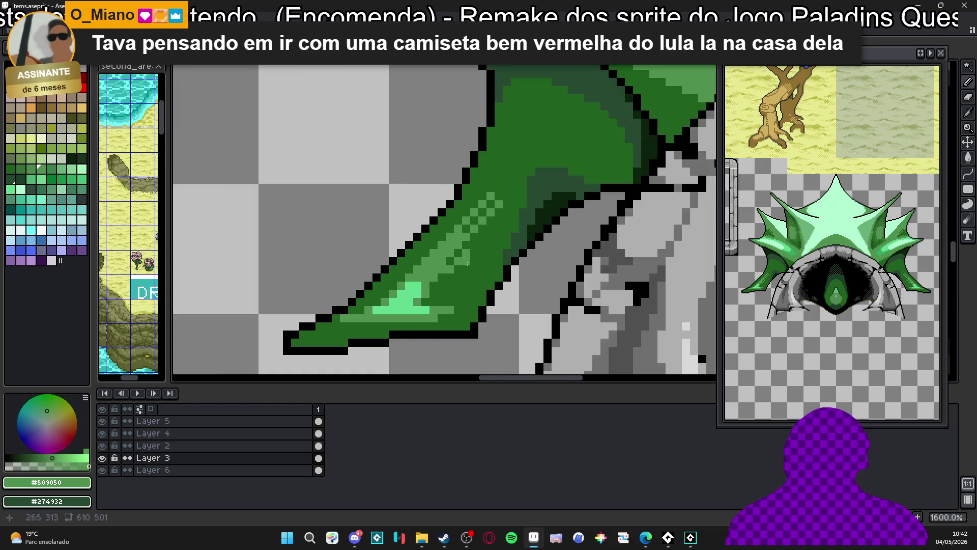
{"action": "scroll", "coordinate": [443, 275], "scroll_direction": "up", "scroll_amount": 2}
{"action": "mouse_move", "coordinate": [438, 279]}
{"action": "left_mouse_down"}
{"action": "mouse_move", "coordinate": [423, 293]}
{"action": "mouse_move", "coordinate": [436, 285]}
{"action": "mouse_move", "coordinate": [432, 305]}
{"action": "mouse_move", "coordinate": [466, 304]}
{"action": "left_mouse_up"}
{"action": "scroll", "coordinate": [419, 299], "scroll_direction": "down", "scroll_amount": 2}
{"action": "scroll", "coordinate": [428, 300], "scroll_direction": "up", "scroll_amount": 2}
{"action": "left_click", "coordinate": [480, 306]}
{"action": "scroll", "coordinate": [544, 287], "scroll_direction": "down", "scroll_amount": 4}
{"action": "scroll", "coordinate": [544, 287], "scroll_direction": "down", "scroll_amount": 4}
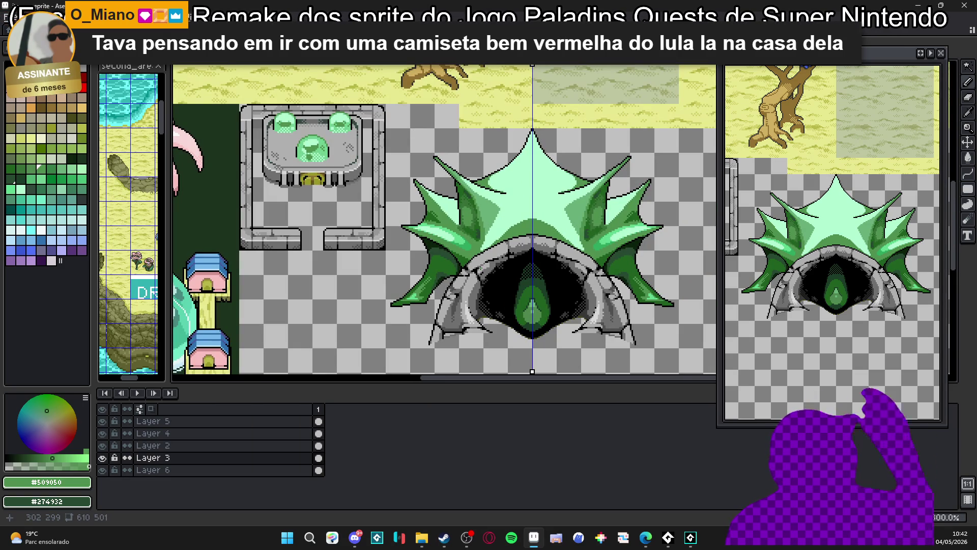
Recolour the left spike's mint patch and diagonal mint run medium green.
{"action": "key", "text": "w"}
{"action": "scroll", "coordinate": [428, 222], "scroll_direction": "up", "scroll_amount": 2}
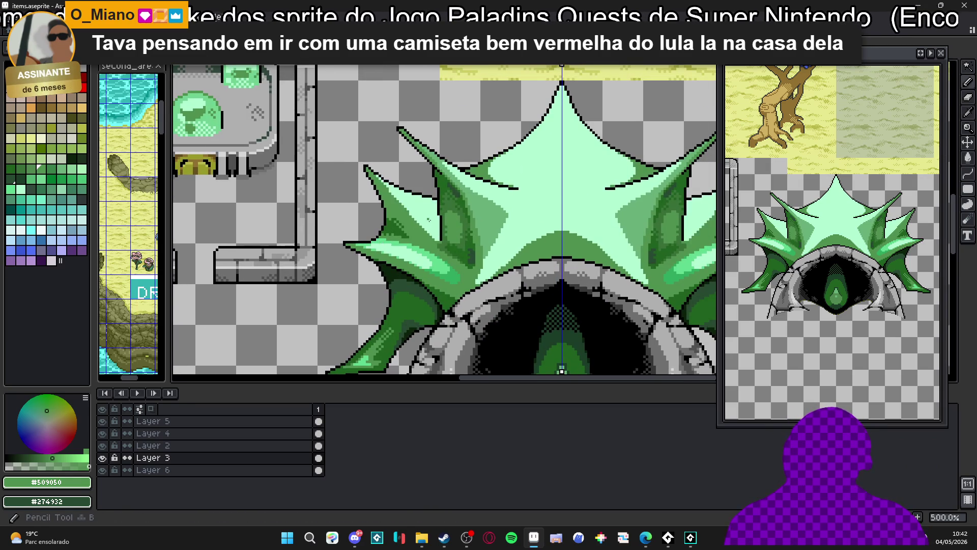
{"action": "scroll", "coordinate": [428, 222], "scroll_direction": "up", "scroll_amount": 2}
{"action": "left_click", "coordinate": [432, 201]}
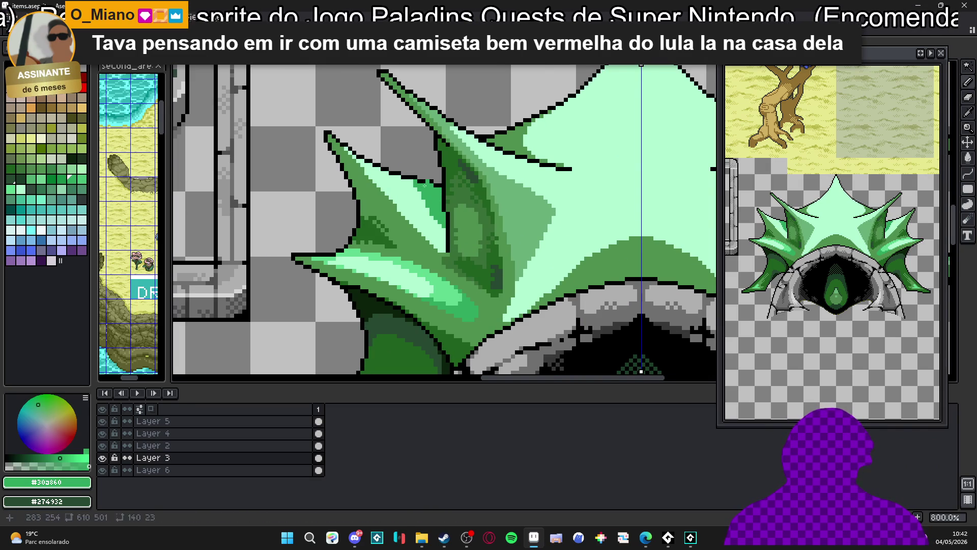
{"action": "scroll", "coordinate": [400, 181], "scroll_direction": "up", "scroll_amount": 5}
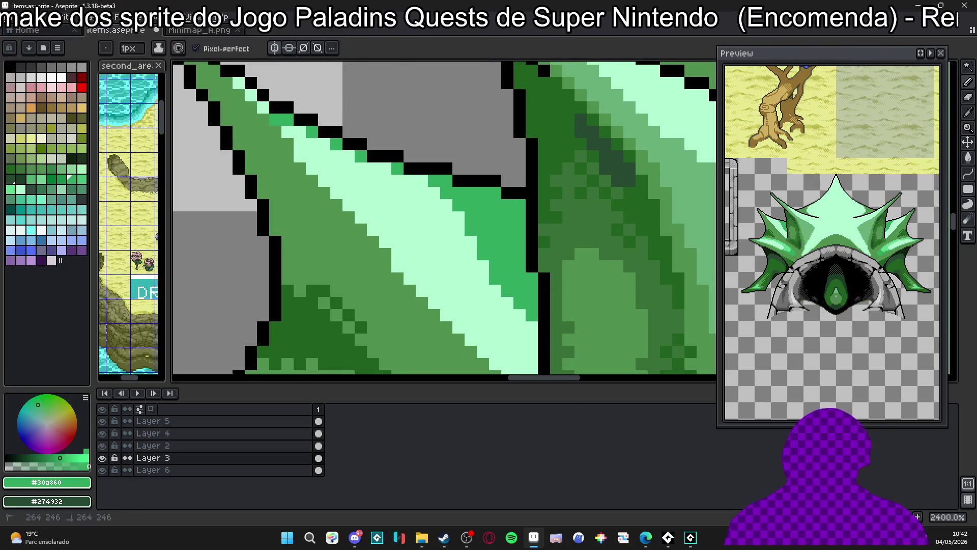
{"action": "scroll", "coordinate": [285, 119], "scroll_direction": "up", "scroll_amount": 2}
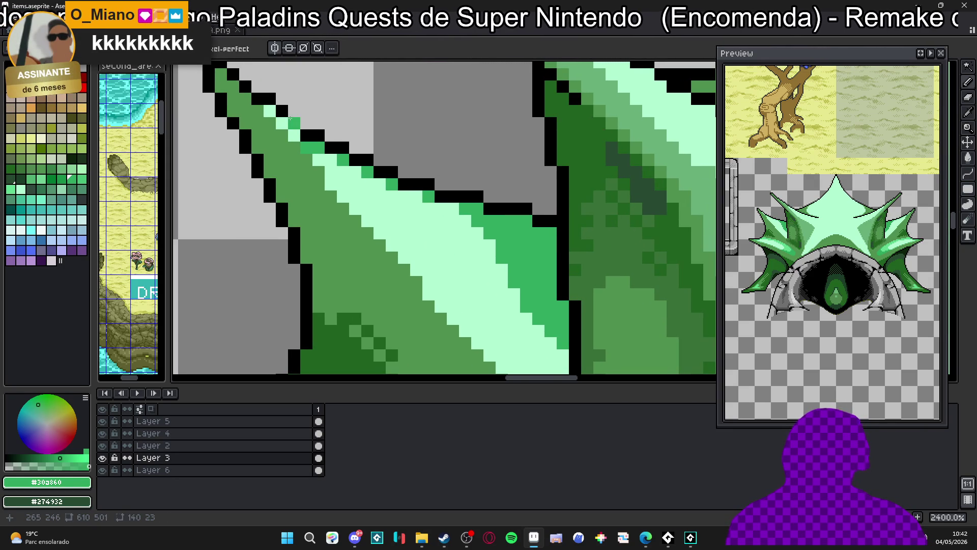
{"action": "key", "text": "ctrl"}
{"action": "left_click_drag", "start_coordinate": [270, 112], "coordinate": [349, 190]}
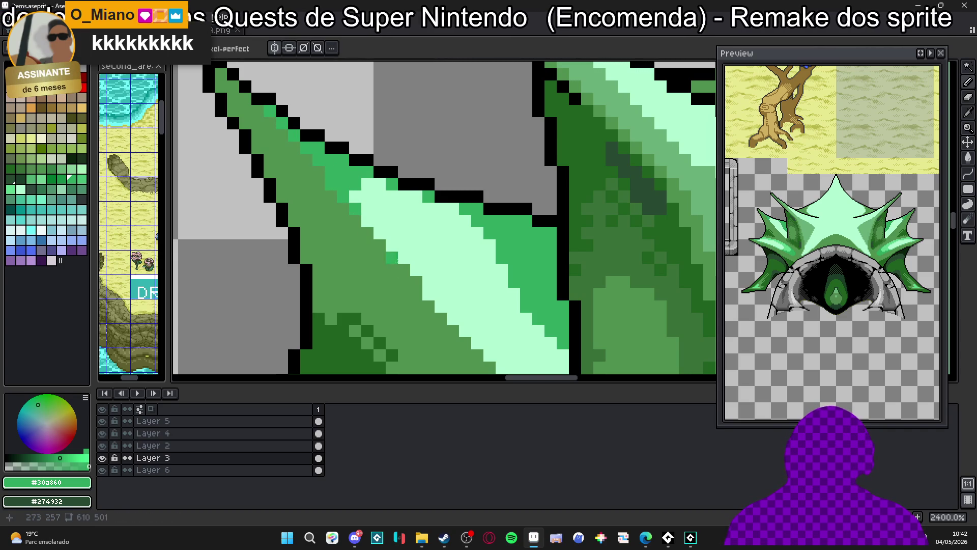
Turn the mint edge staircase and right-edge mint column medium green.
{"action": "scroll", "coordinate": [367, 208], "scroll_direction": "down", "scroll_amount": 2}
{"action": "left_click", "coordinate": [366, 207]}
{"action": "left_click", "coordinate": [472, 324], "text": "shift"}
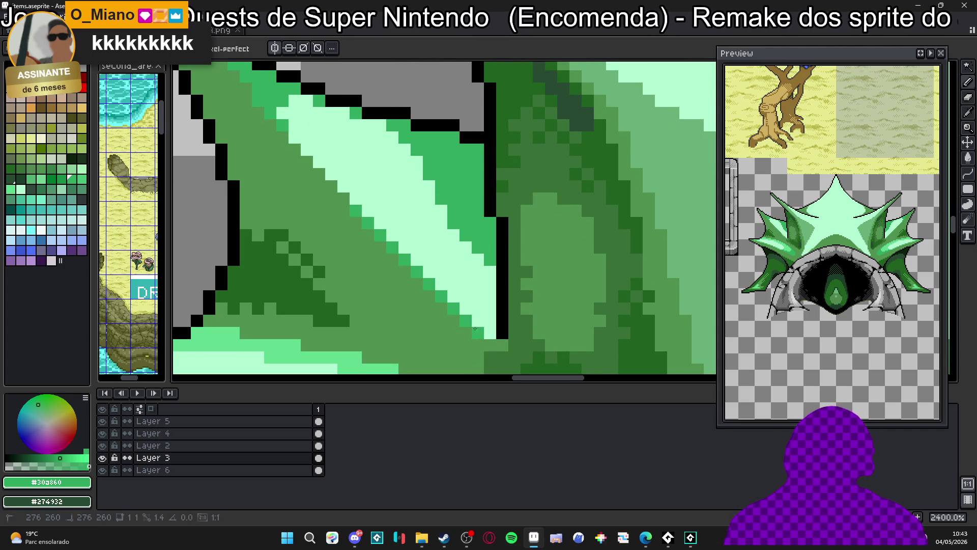
{"action": "mouse_move", "coordinate": [473, 324]}
{"action": "left_mouse_down"}
{"action": "mouse_move", "coordinate": [489, 326]}
{"action": "mouse_move", "coordinate": [481, 263]}
{"action": "mouse_move", "coordinate": [453, 293]}
{"action": "mouse_move", "coordinate": [467, 287]}
{"action": "left_mouse_up"}
{"action": "left_click_drag", "start_coordinate": [466, 247], "coordinate": [448, 298]}
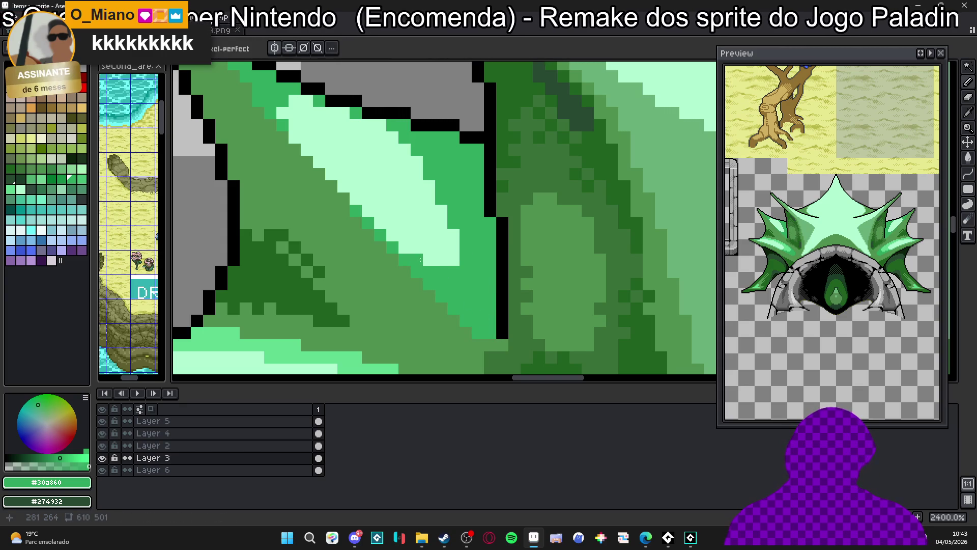
{"action": "scroll", "coordinate": [448, 274], "scroll_direction": "down", "scroll_amount": 4}
{"action": "scroll", "coordinate": [455, 270], "scroll_direction": "down", "scroll_amount": 1}
{"action": "scroll", "coordinate": [452, 255], "scroll_direction": "up", "scroll_amount": 4}
Add single #60d890 light-green pixels beside the light patch and at the outline's end.
{"action": "left_click", "coordinate": [450, 239], "text": "alt"}
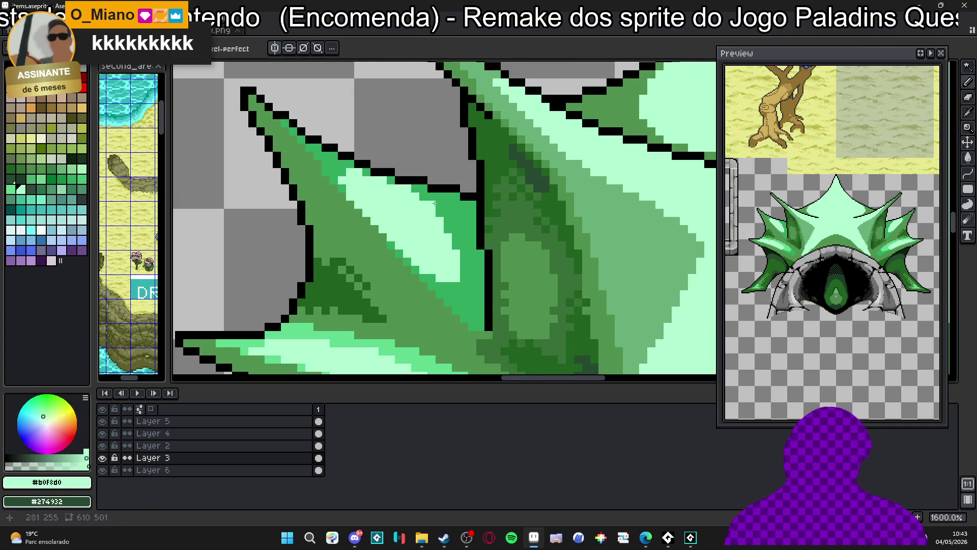
{"action": "scroll", "coordinate": [416, 189], "scroll_direction": "down", "scroll_amount": 2}
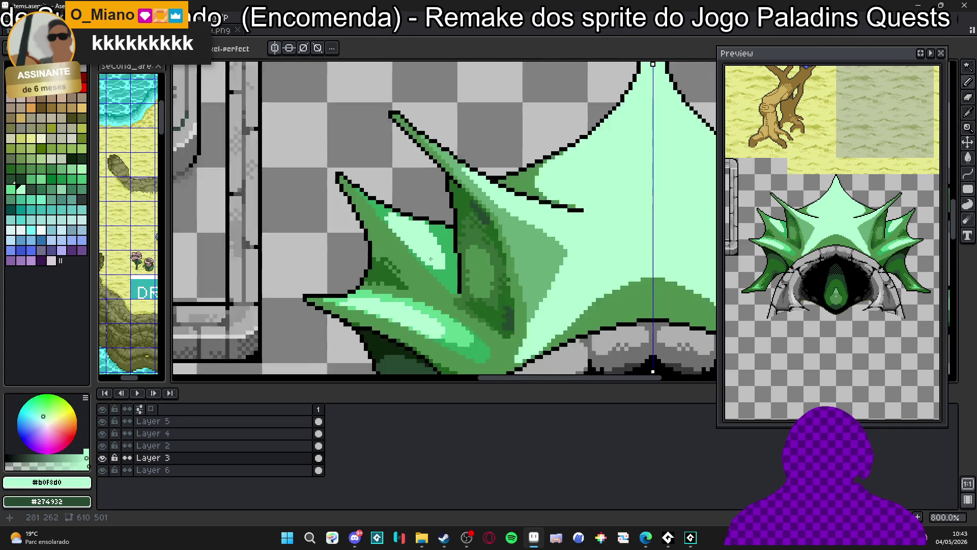
{"action": "left_click", "coordinate": [430, 264], "text": "alt"}
{"action": "scroll", "coordinate": [433, 276], "scroll_direction": "up", "scroll_amount": 2}
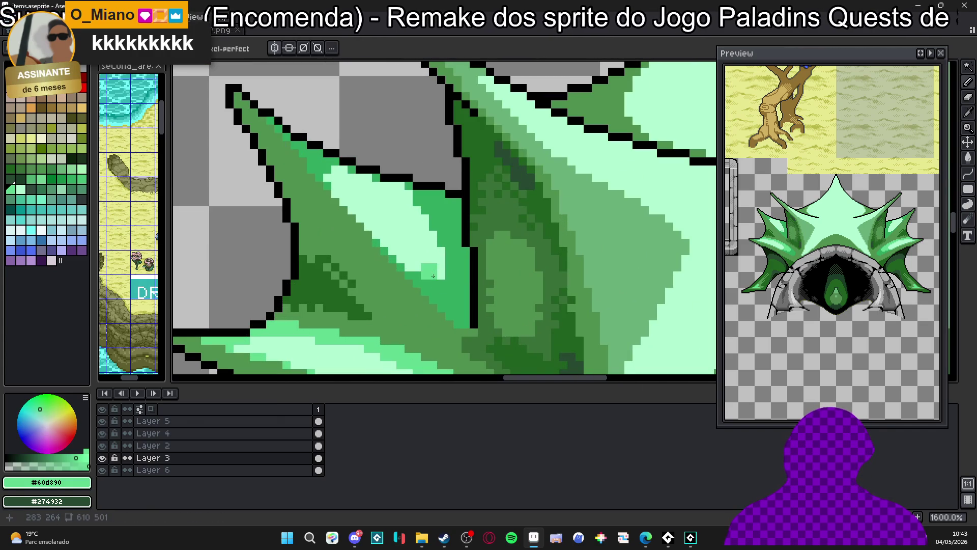
{"action": "left_click", "coordinate": [422, 265]}
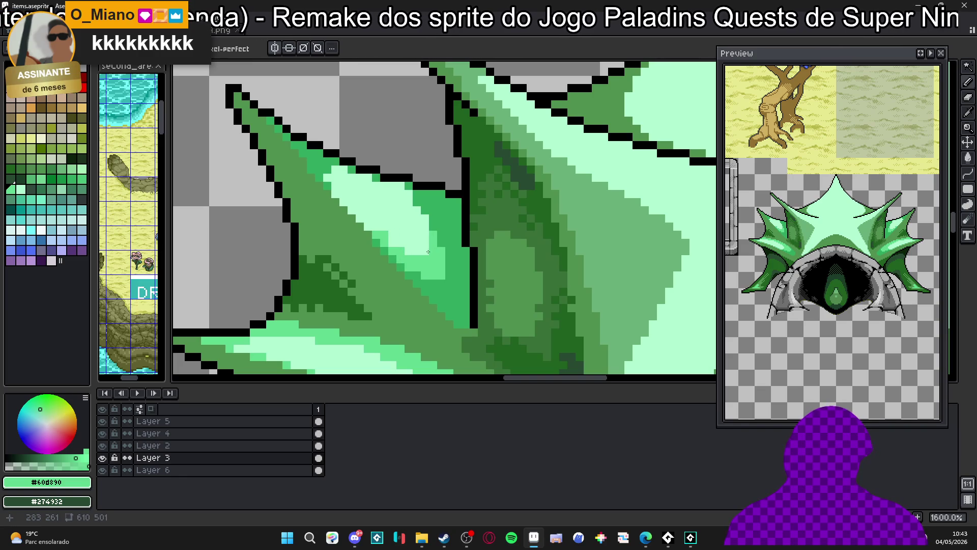
{"action": "left_click", "coordinate": [408, 189]}
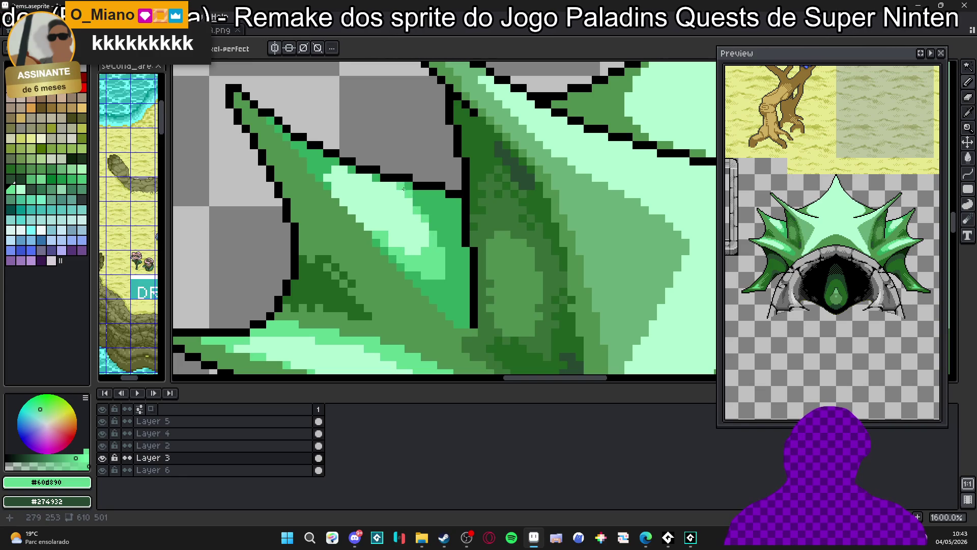
Sample the mint #b0f8d0, light-green #60d890 and dark-green #387038 colours from the artwork.
{"action": "scroll", "coordinate": [367, 206], "scroll_direction": "down", "scroll_amount": 3}
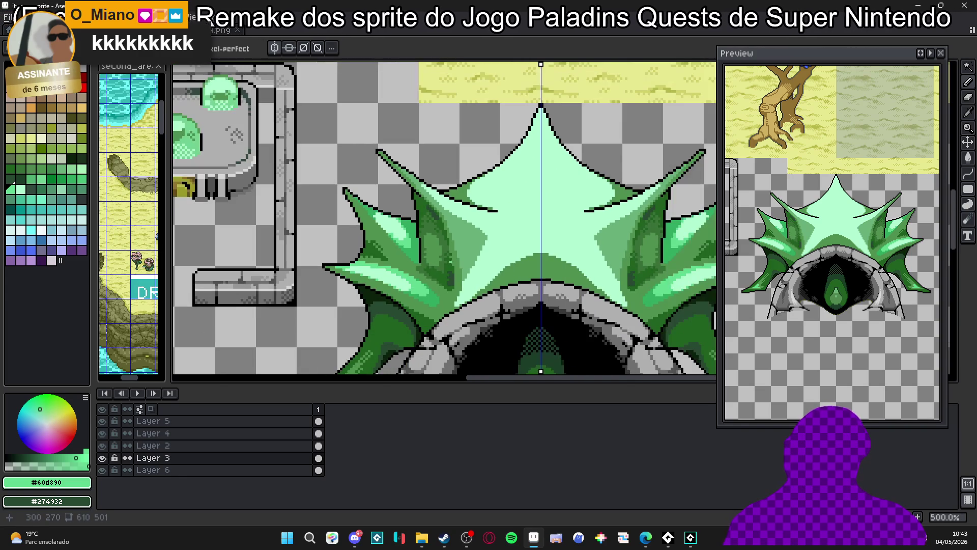
{"action": "scroll", "coordinate": [403, 223], "scroll_direction": "up", "scroll_amount": 4}
{"action": "left_click", "coordinate": [403, 223], "text": "alt"}
{"action": "scroll", "coordinate": [387, 229], "scroll_direction": "down", "scroll_amount": 3}
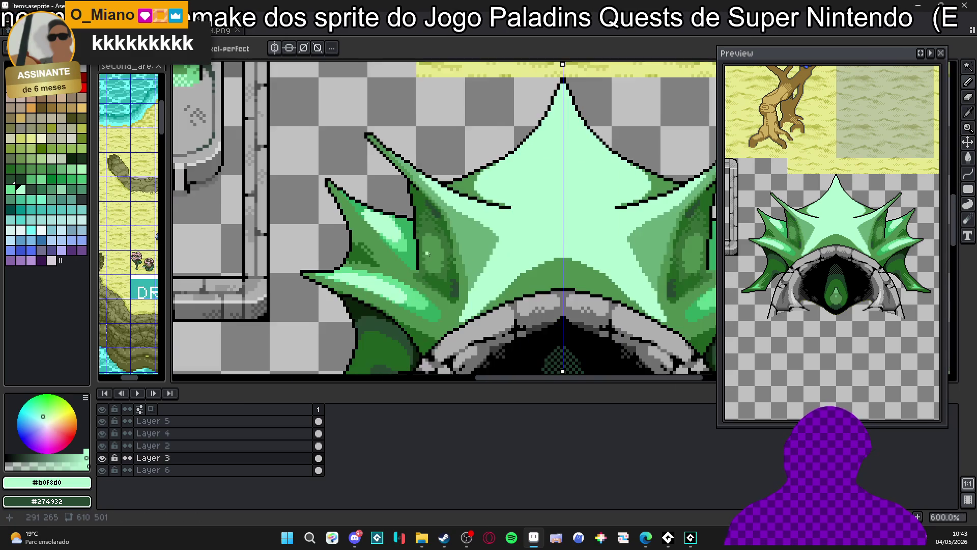
{"action": "scroll", "coordinate": [380, 254], "scroll_direction": "up", "scroll_amount": 2}
{"action": "left_click", "coordinate": [379, 253], "text": "alt"}
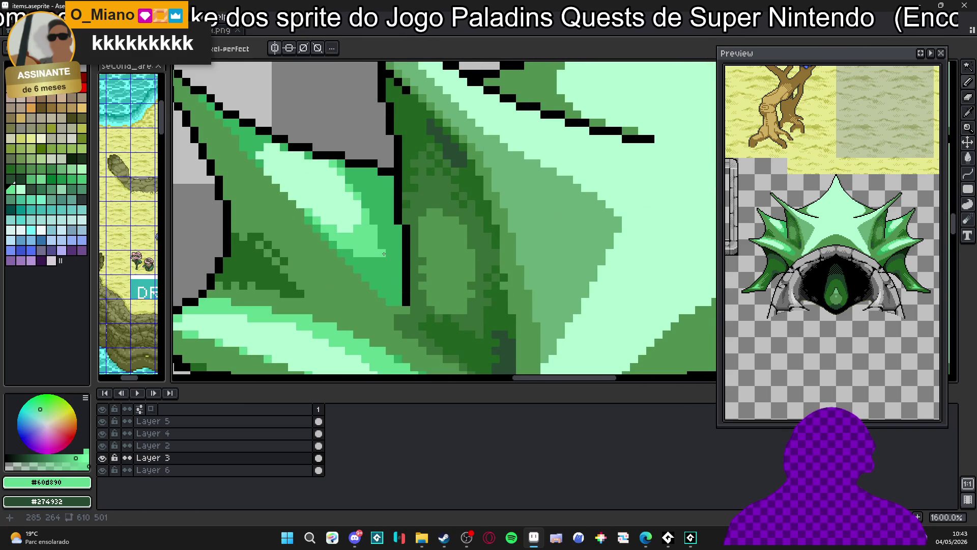
{"action": "scroll", "coordinate": [384, 254], "scroll_direction": "up", "scroll_amount": 2}
{"action": "scroll", "coordinate": [381, 225], "scroll_direction": "down", "scroll_amount": 3}
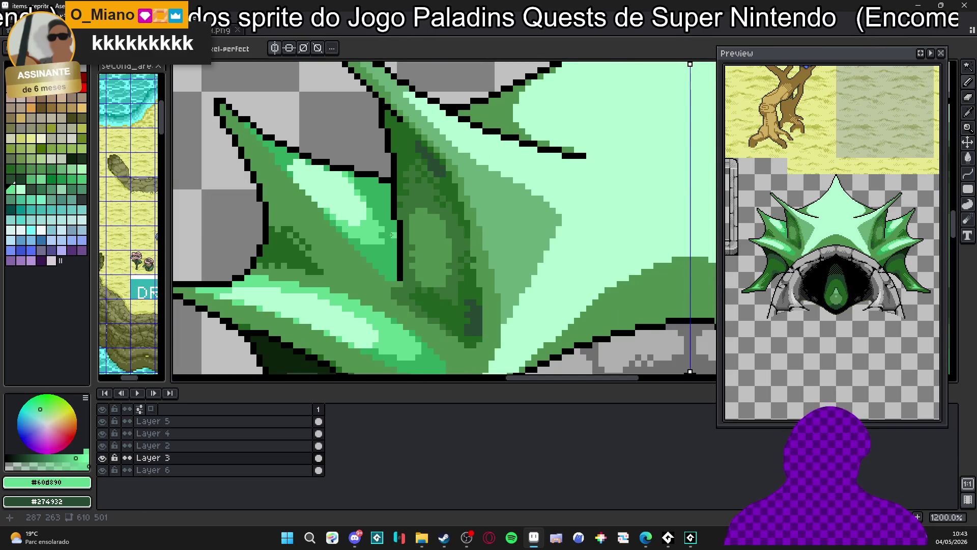
{"action": "scroll", "coordinate": [366, 260], "scroll_direction": "down", "scroll_amount": 3}
{"action": "scroll", "coordinate": [366, 259], "scroll_direction": "up", "scroll_amount": 4}
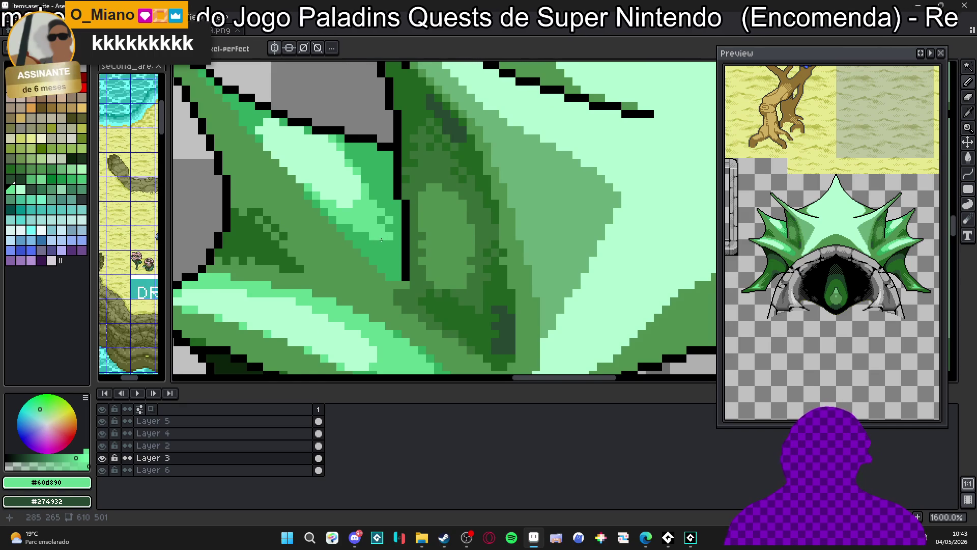
{"action": "scroll", "coordinate": [356, 231], "scroll_direction": "down", "scroll_amount": 1}
{"action": "scroll", "coordinate": [337, 212], "scroll_direction": "up", "scroll_amount": 1}
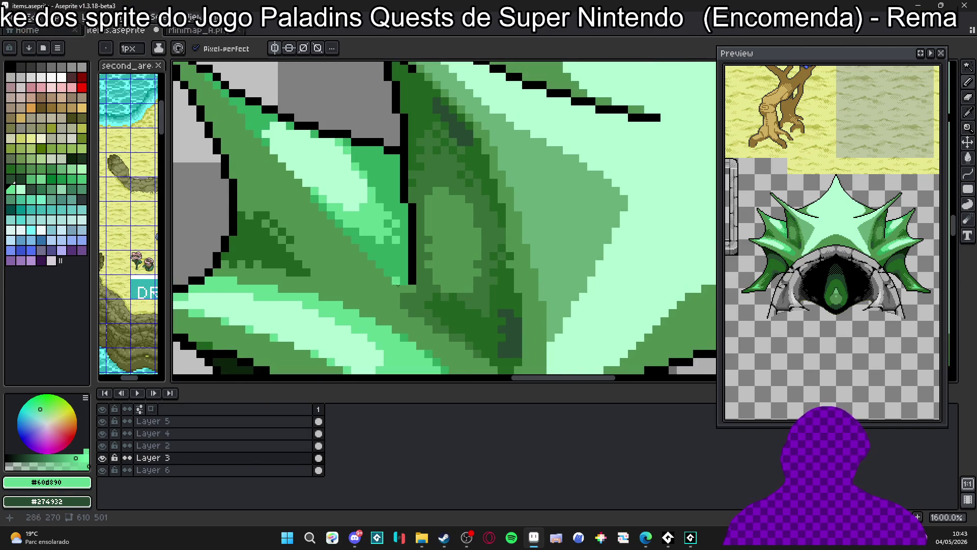
{"action": "left_click", "coordinate": [408, 280], "text": "alt"}
{"action": "scroll", "coordinate": [291, 247], "scroll_direction": "up", "scroll_amount": 2}
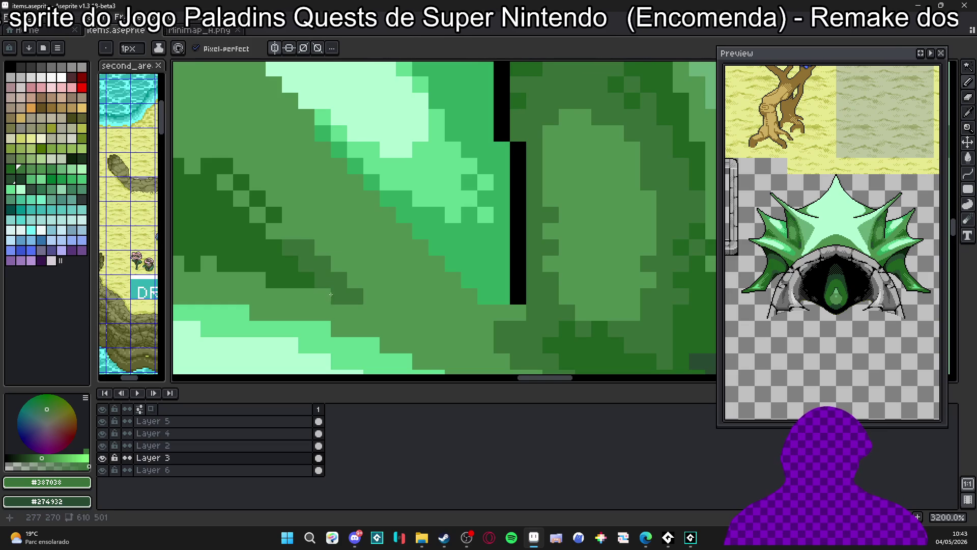
Paint a #387038 dark-green row across the fin's mid-green body.
{"action": "left_click_drag", "start_coordinate": [323, 295], "coordinate": [383, 296]}
{"action": "left_click", "coordinate": [336, 312], "text": "alt"}
{"action": "left_click", "coordinate": [323, 296]}
{"action": "left_click", "coordinate": [342, 280], "text": "alt"}
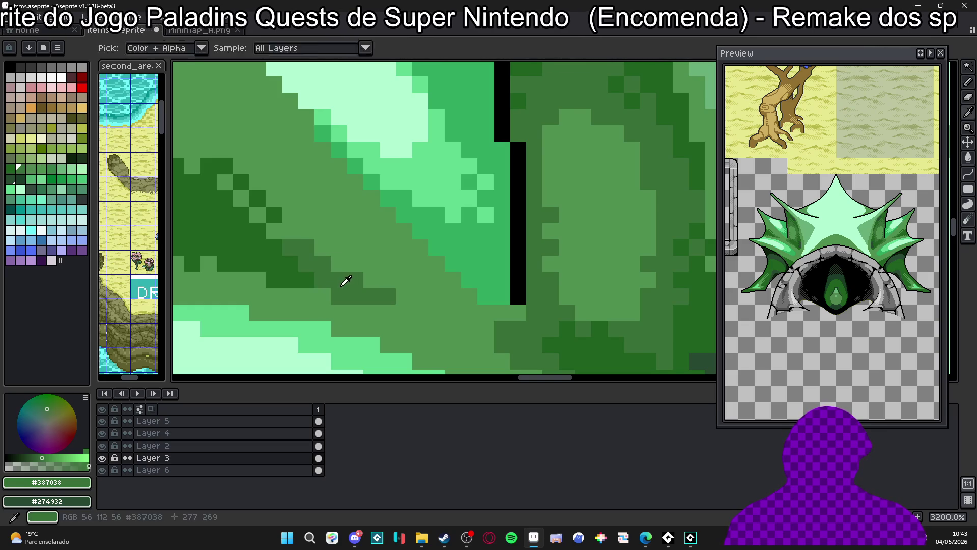
{"action": "left_click_drag", "start_coordinate": [233, 190], "coordinate": [334, 209]}
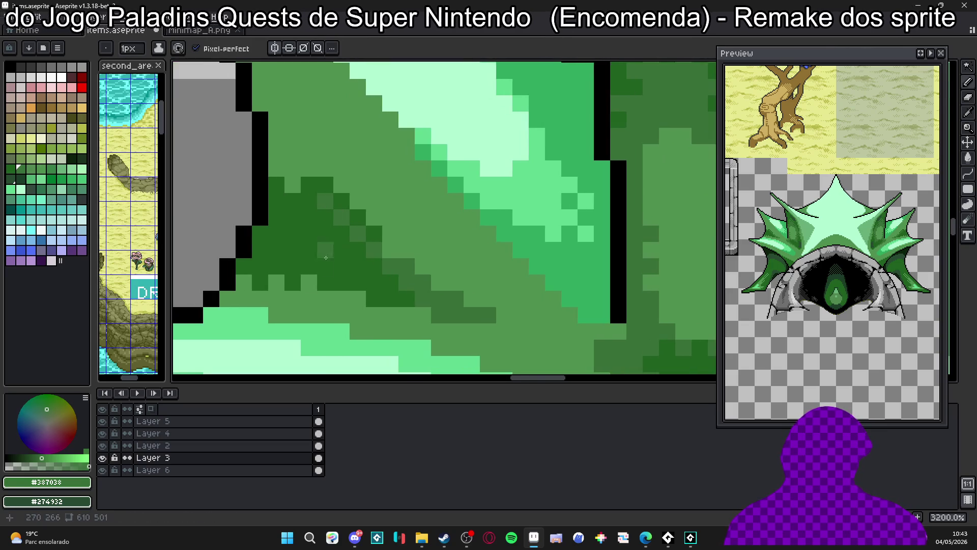
{"action": "mouse_move", "coordinate": [253, 278]}
{"action": "left_mouse_down"}
{"action": "mouse_move", "coordinate": [244, 299]}
{"action": "mouse_move", "coordinate": [359, 298]}
{"action": "left_mouse_up"}
{"action": "left_click", "coordinate": [288, 318]}
{"action": "left_click", "coordinate": [293, 316]}
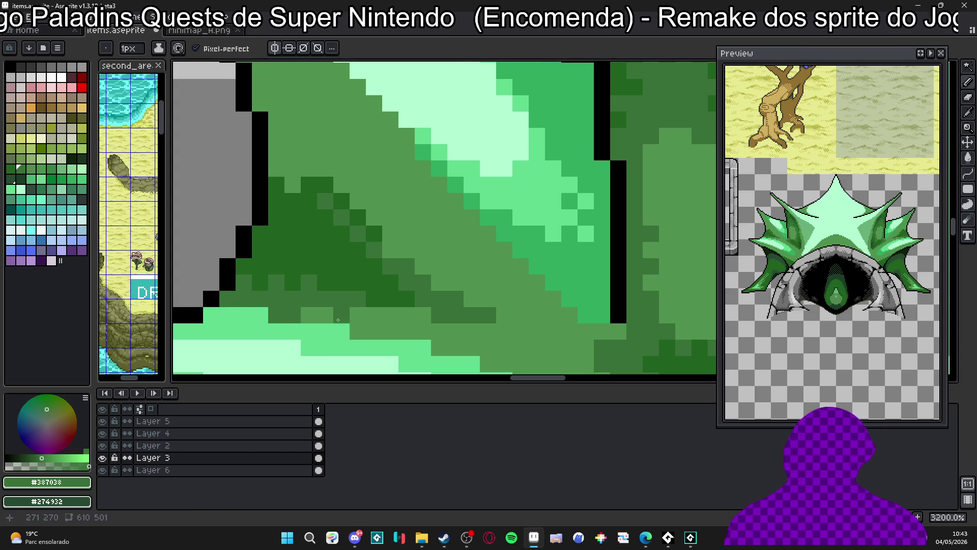
Add more #387038 pixels to lengthen the diagonal shadow on the left spike.
{"action": "left_click", "coordinate": [338, 320], "text": "alt"}
{"action": "scroll", "coordinate": [404, 331], "scroll_direction": "down", "scroll_amount": 4}
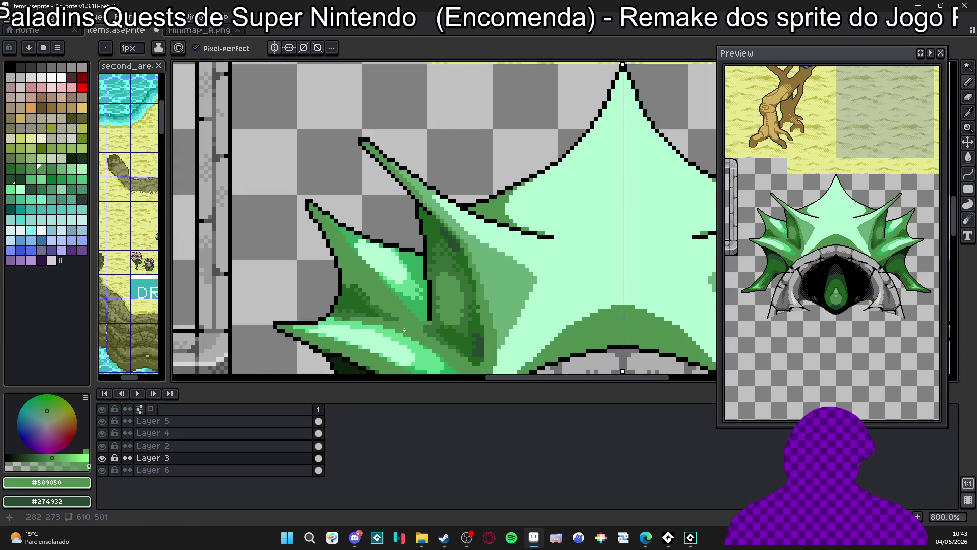
{"action": "scroll", "coordinate": [404, 331], "scroll_direction": "up", "scroll_amount": 5}
{"action": "left_click", "coordinate": [319, 281], "text": "alt"}
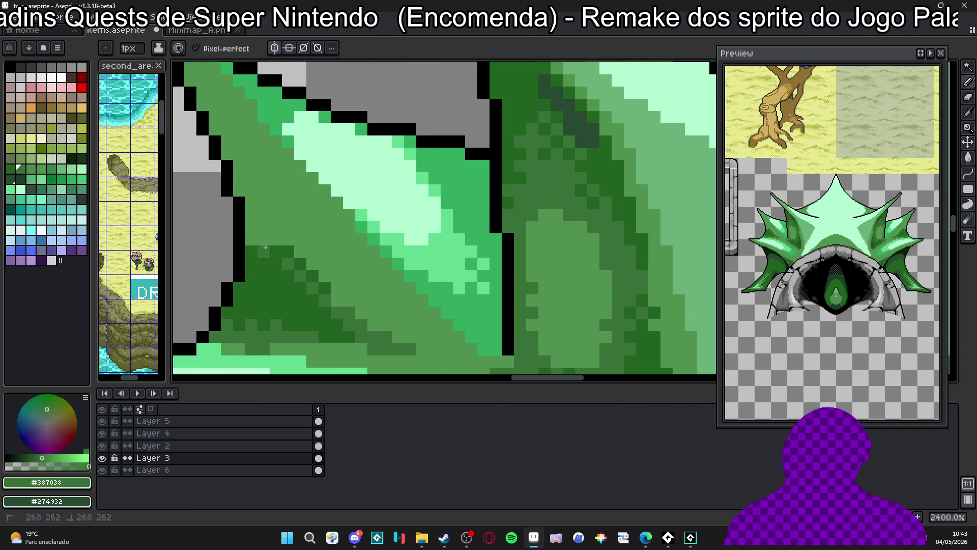
{"action": "left_click", "coordinate": [264, 227]}
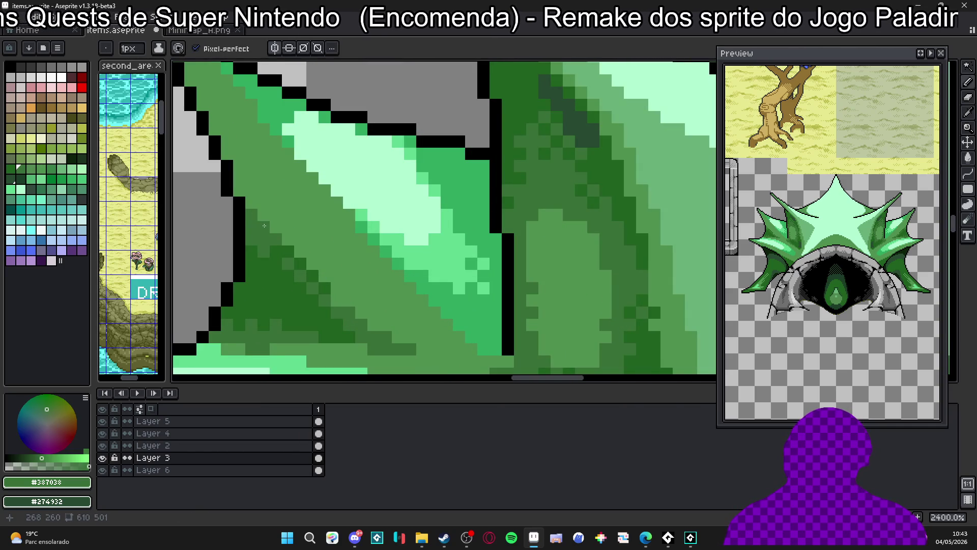
{"action": "left_click", "coordinate": [287, 240]}
{"action": "scroll", "coordinate": [322, 273], "scroll_direction": "down", "scroll_amount": 3}
{"action": "scroll", "coordinate": [322, 274], "scroll_direction": "up", "scroll_amount": 3}
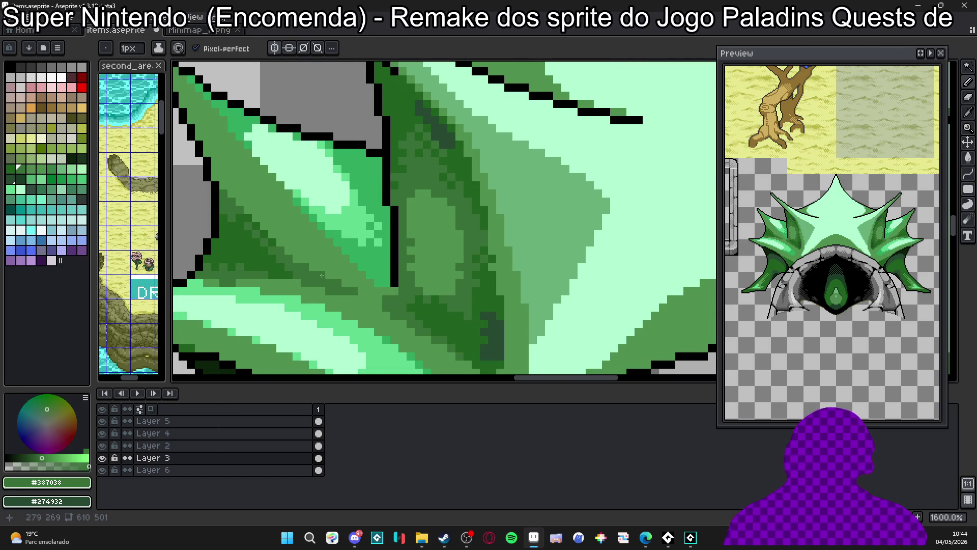
{"action": "scroll", "coordinate": [322, 276], "scroll_direction": "up", "scroll_amount": 1}
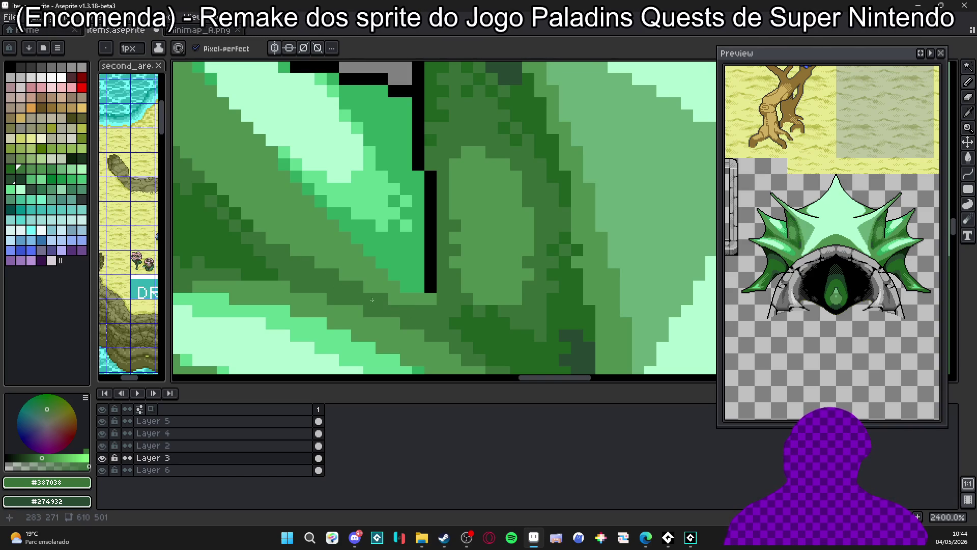
{"action": "scroll", "coordinate": [349, 294], "scroll_direction": "left", "scroll_amount": 2}
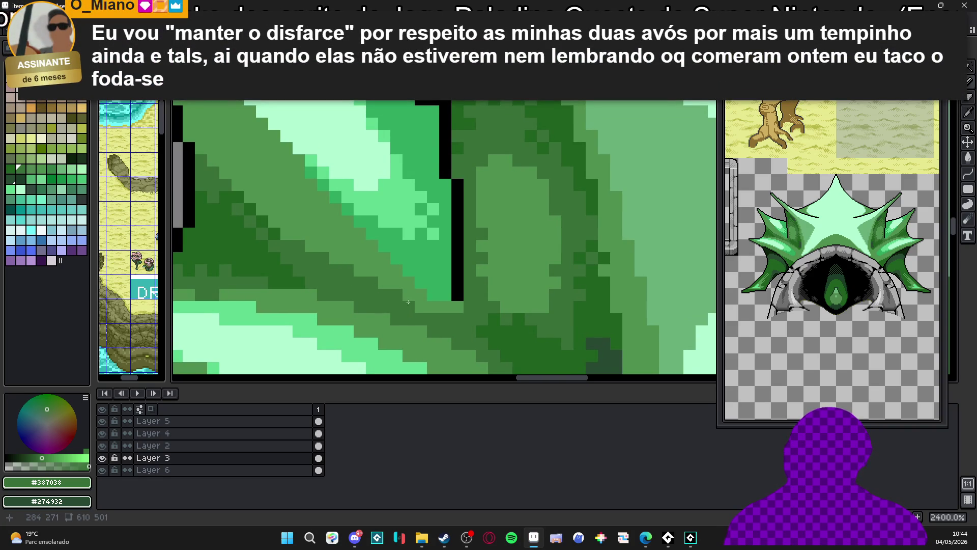
Paint a darker green row of pixels along the left spike's shadow.
{"action": "left_click_drag", "start_coordinate": [419, 303], "coordinate": [467, 305]}
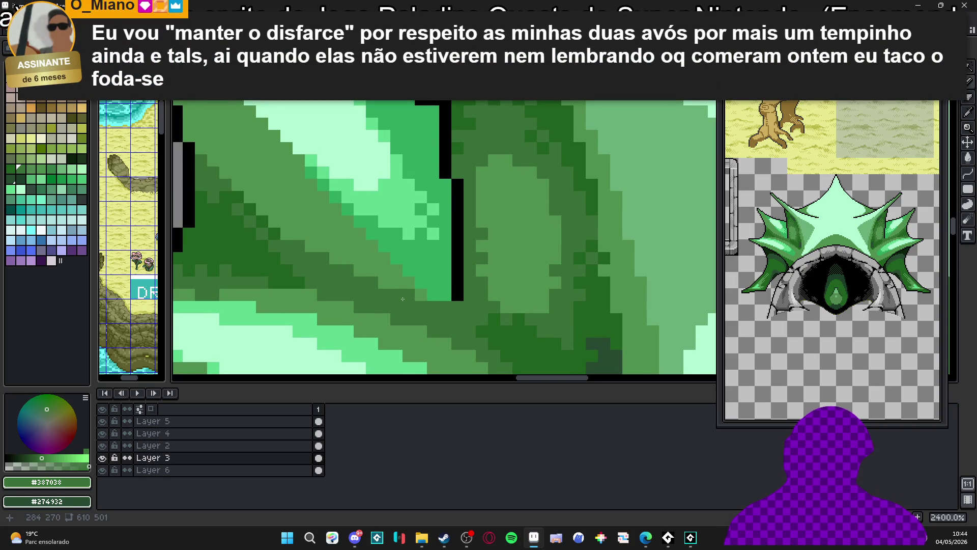
{"action": "scroll", "coordinate": [306, 200], "scroll_direction": "down", "scroll_amount": 5}
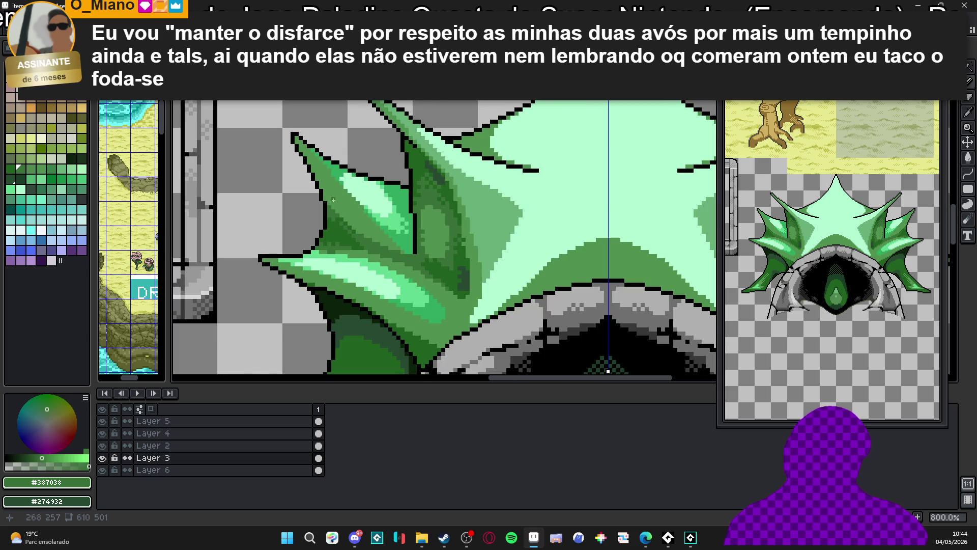
{"action": "scroll", "coordinate": [327, 198], "scroll_direction": "up", "scroll_amount": 2}
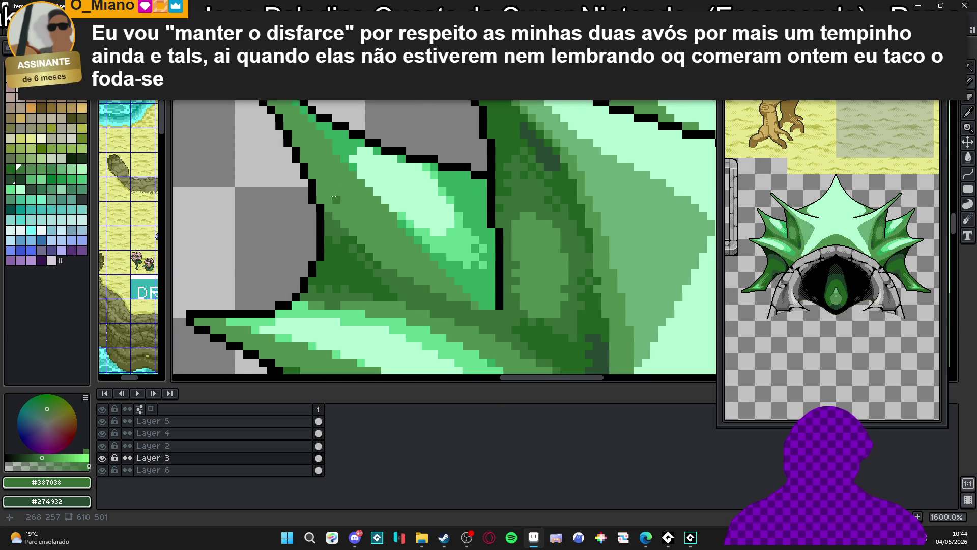
{"action": "scroll", "coordinate": [332, 188], "scroll_direction": "down", "scroll_amount": 2}
{"action": "scroll", "coordinate": [337, 177], "scroll_direction": "up", "scroll_amount": 3}
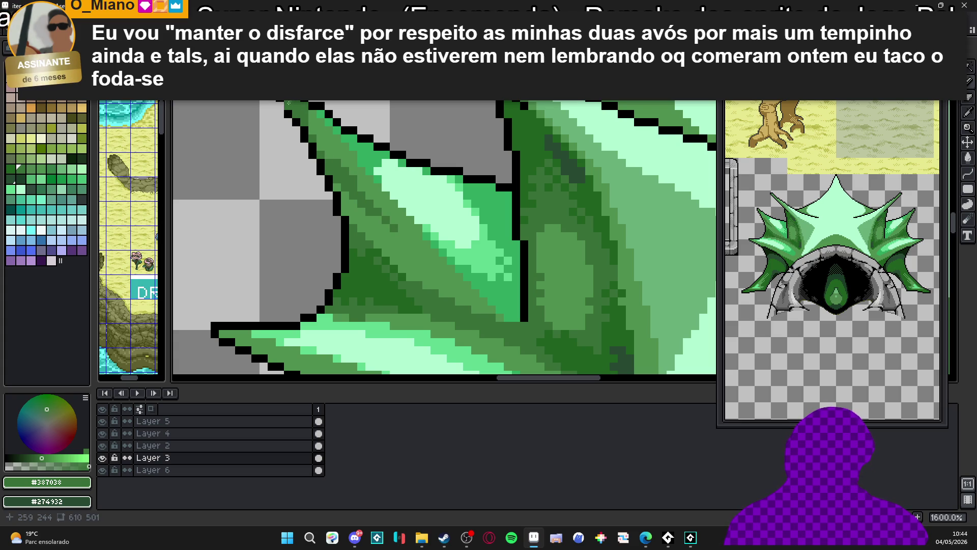
{"action": "scroll", "coordinate": [311, 134], "scroll_direction": "down", "scroll_amount": 1}
{"action": "scroll", "coordinate": [315, 142], "scroll_direction": "up", "scroll_amount": 1}
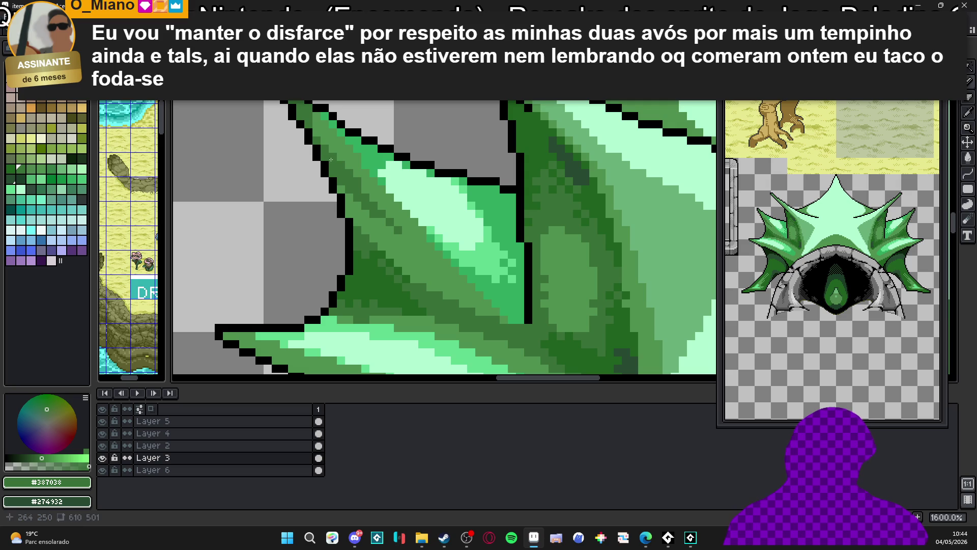
{"action": "scroll", "coordinate": [351, 168], "scroll_direction": "down", "scroll_amount": 1}
{"action": "scroll", "coordinate": [382, 200], "scroll_direction": "up", "scroll_amount": 1}
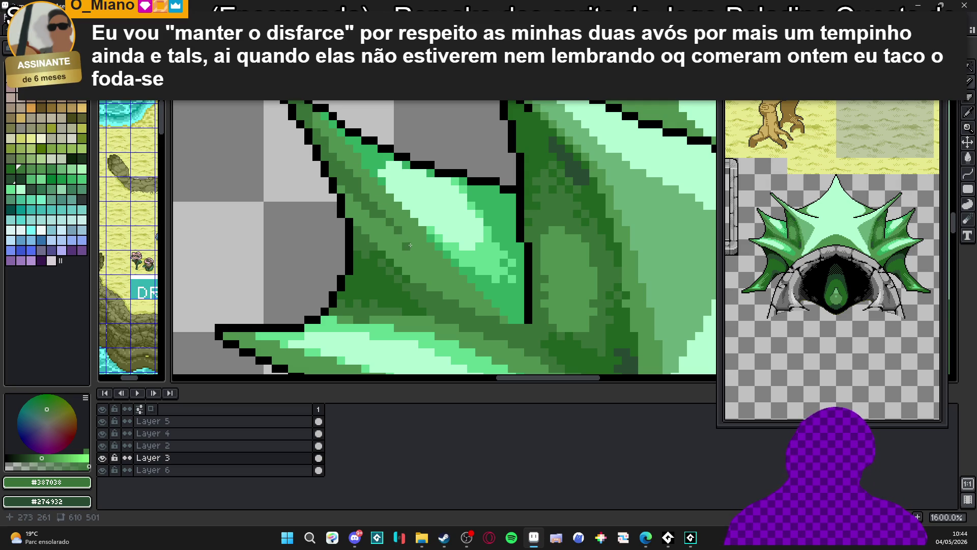
Eyedrop #206020, paint deeper shadow pixels onto the spike, and save items.aseprite.
{"action": "left_click", "coordinate": [349, 211]}
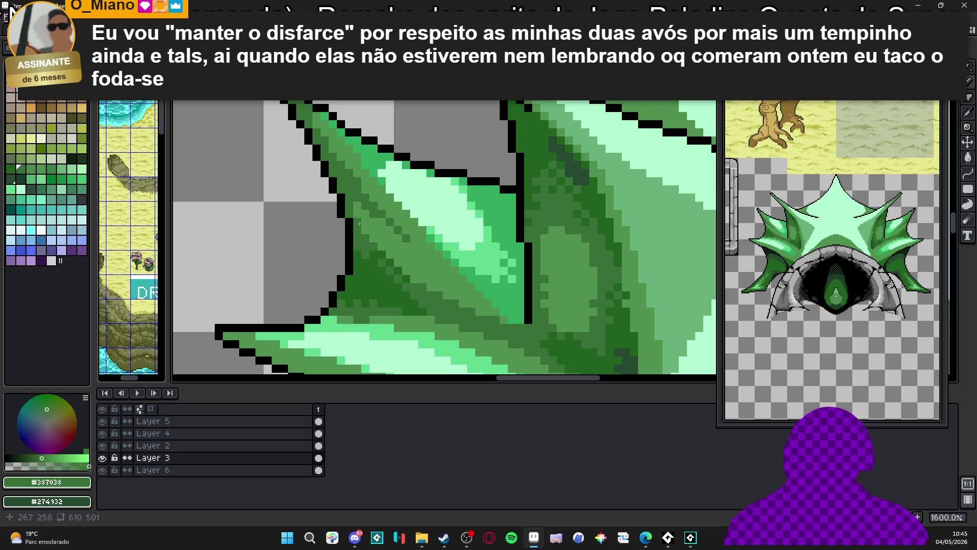
{"action": "scroll", "coordinate": [390, 255], "scroll_direction": "down", "scroll_amount": 1}
{"action": "scroll", "coordinate": [385, 258], "scroll_direction": "up", "scroll_amount": 2}
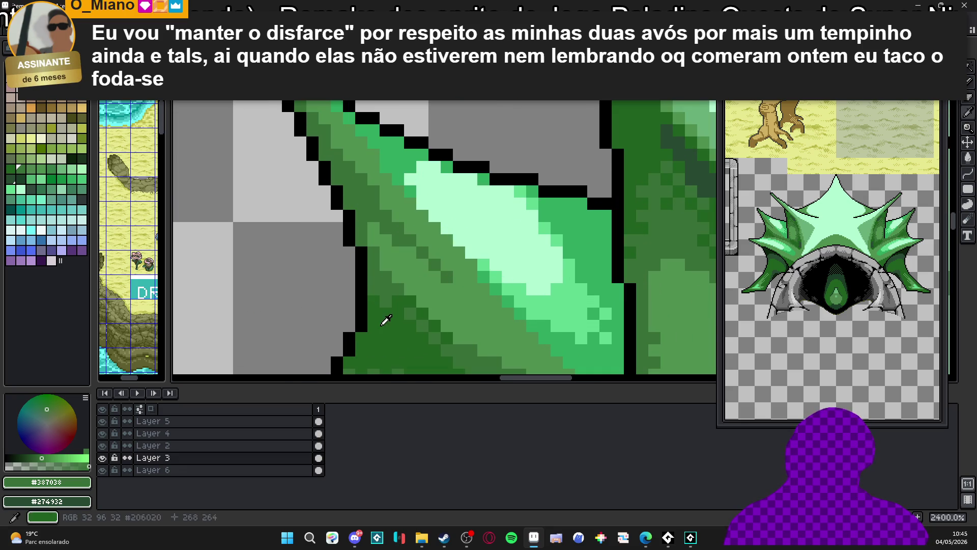
{"action": "left_click", "coordinate": [346, 181], "text": "alt"}
{"action": "left_click_drag", "start_coordinate": [345, 181], "coordinate": [358, 191]}
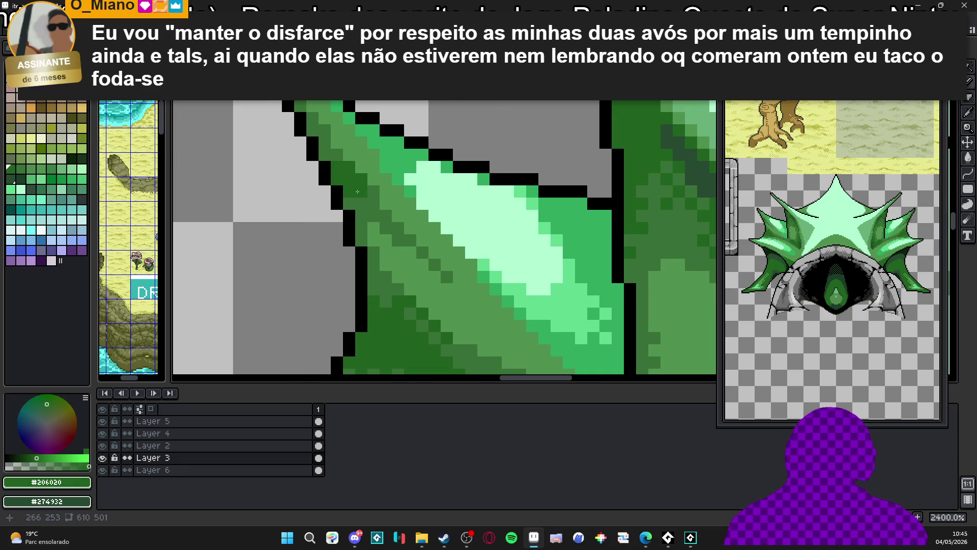
{"action": "scroll", "coordinate": [358, 192], "scroll_direction": "down", "scroll_amount": 2}
{"action": "key", "text": "ctrl+s"}
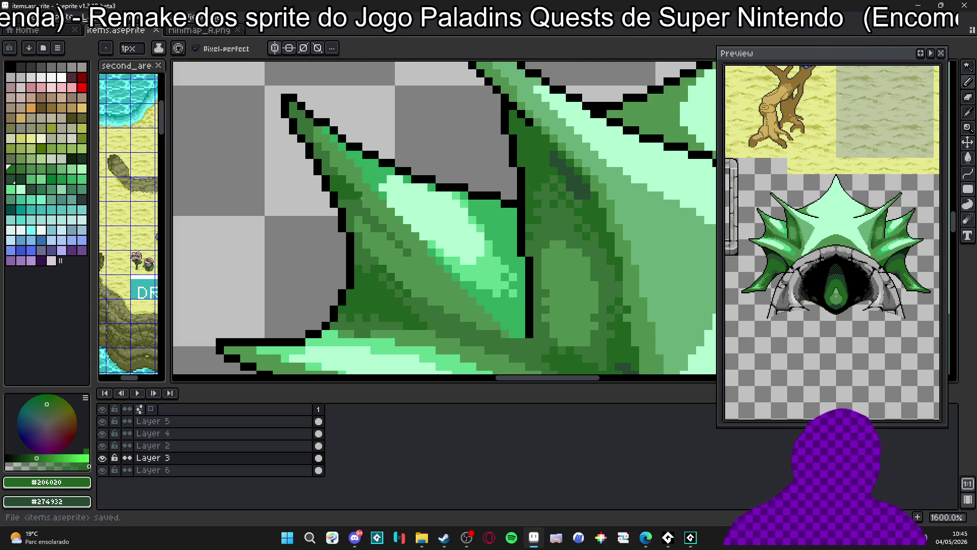
{"action": "scroll", "coordinate": [437, 285], "scroll_direction": "up", "scroll_amount": 2}
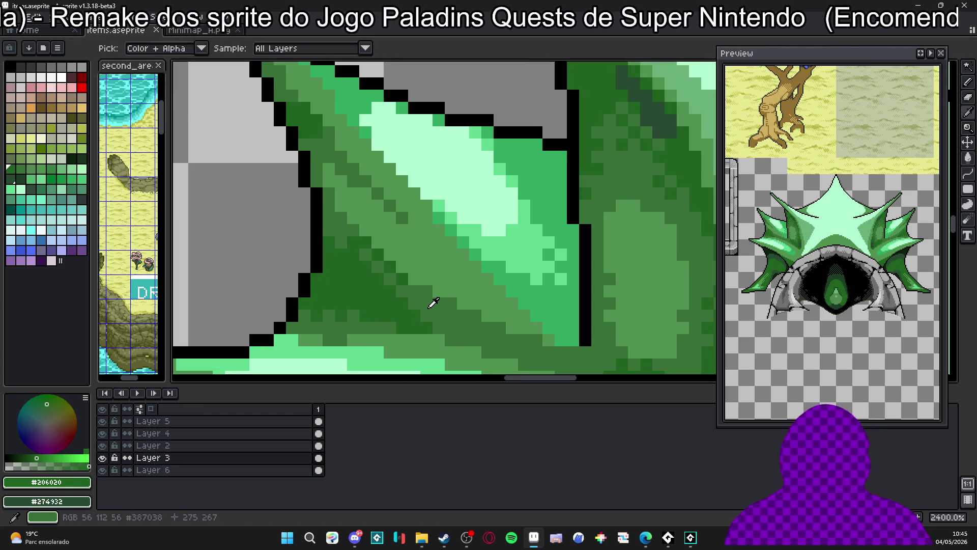
{"action": "left_click", "coordinate": [408, 275], "text": "alt"}
{"action": "scroll", "coordinate": [484, 313], "scroll_direction": "down", "scroll_amount": 6}
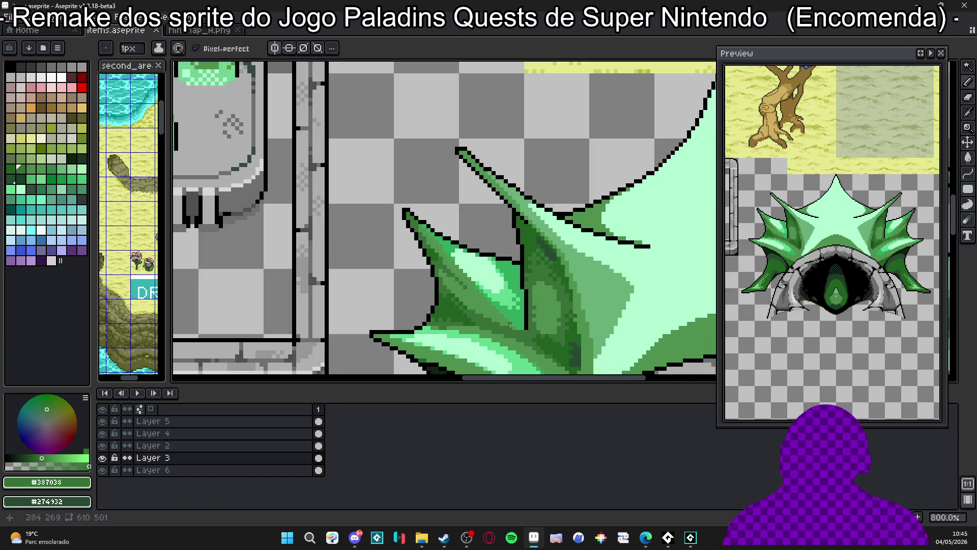
{"action": "left_click_drag", "start_coordinate": [442, 262], "coordinate": [434, 243]}
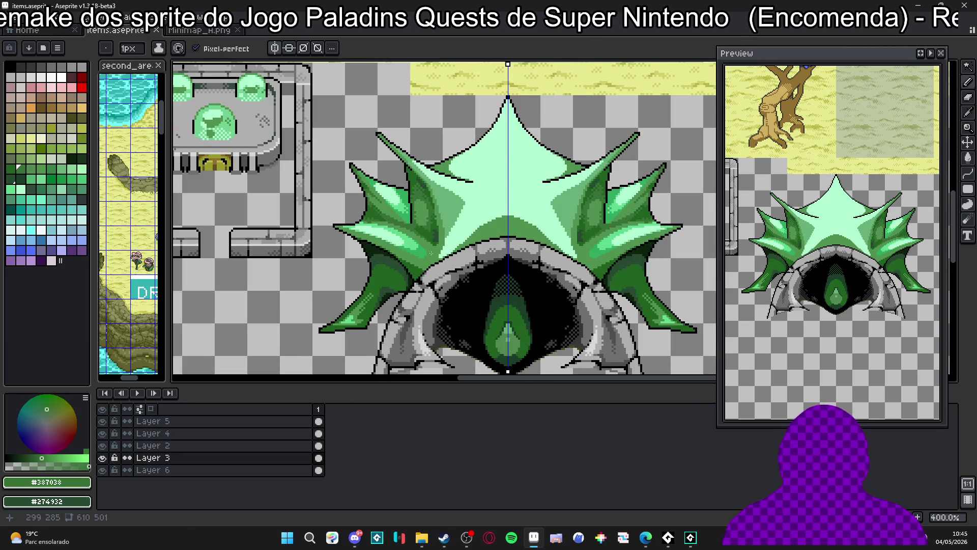
{"action": "scroll", "coordinate": [448, 260], "scroll_direction": "up", "scroll_amount": 5}
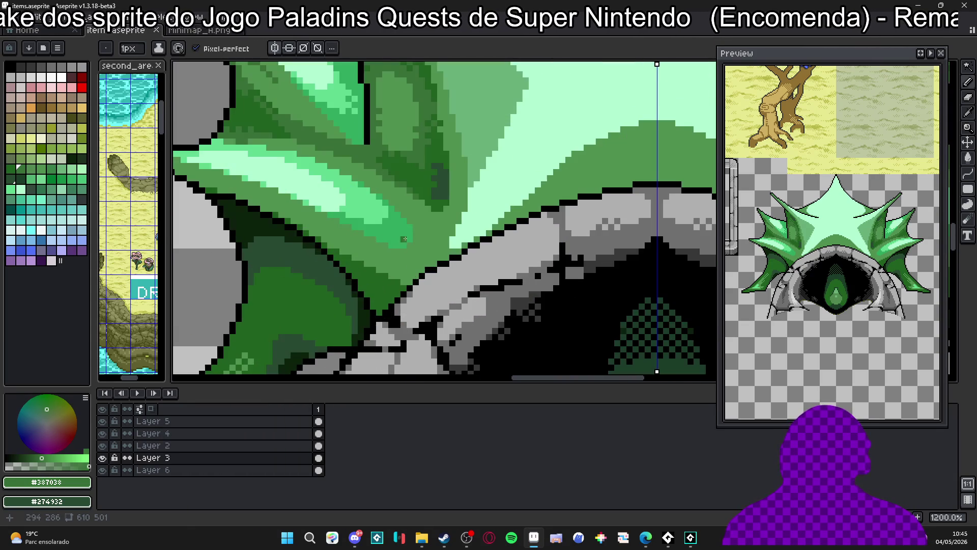
{"action": "key", "text": "w"}
{"action": "left_click", "coordinate": [387, 265]}
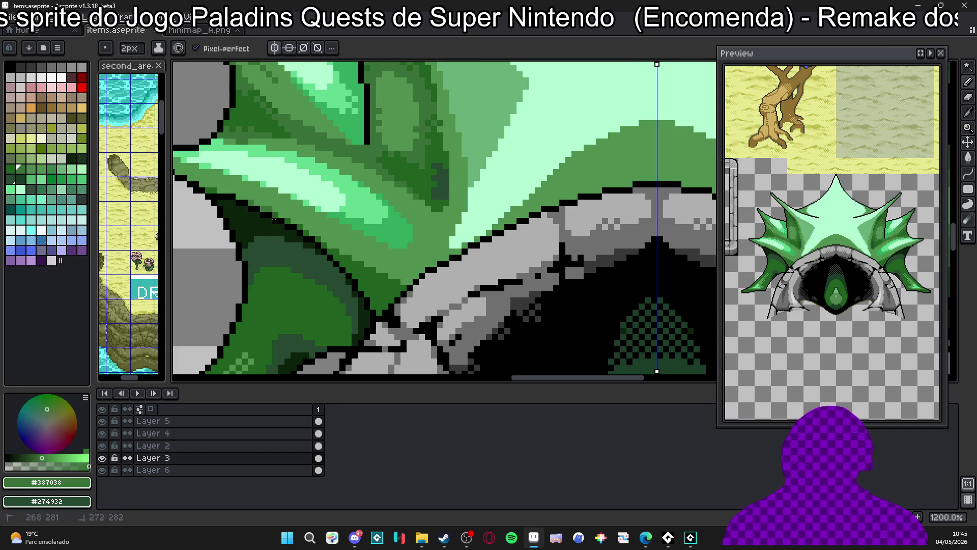
{"action": "key", "text": "ctrl+d"}
{"action": "key", "text": "b"}
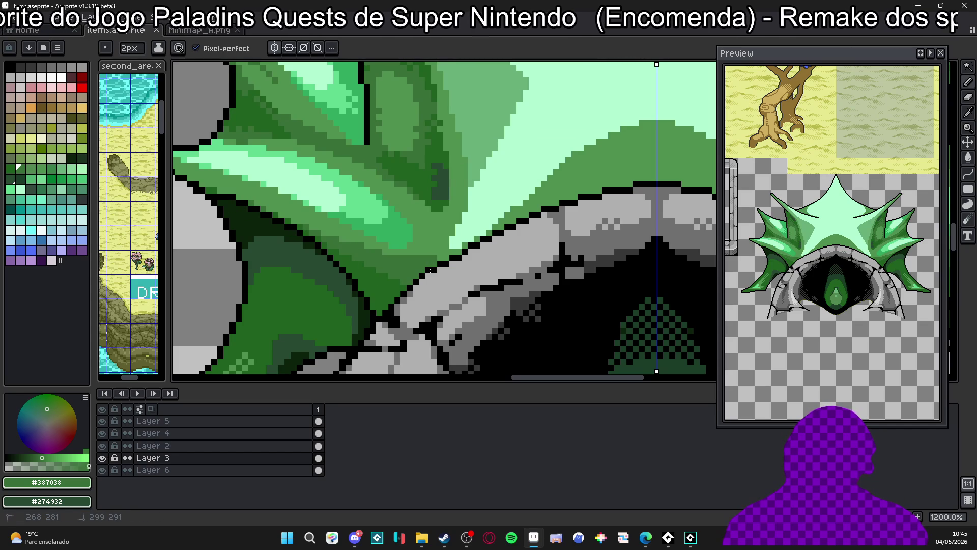
{"action": "key", "text": "minus"}
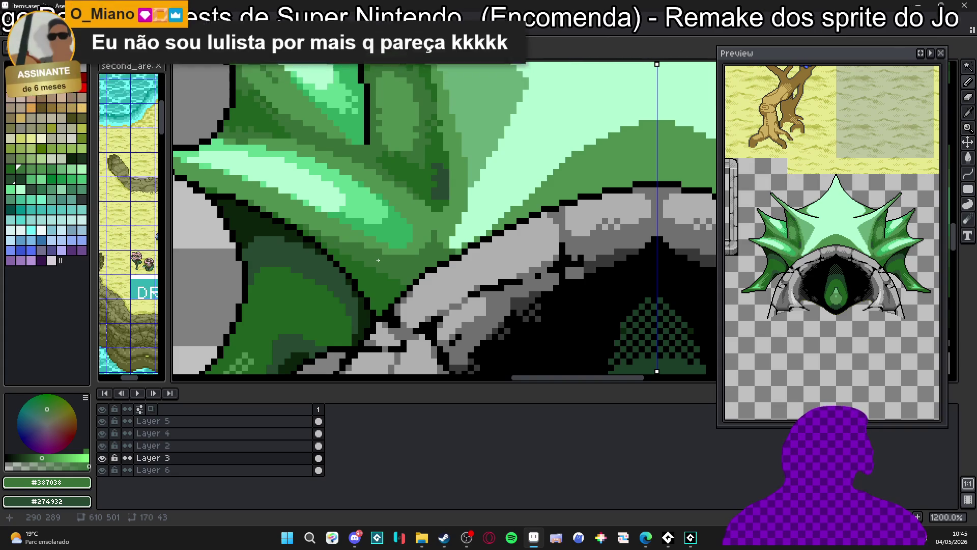
{"action": "scroll", "coordinate": [356, 267], "scroll_direction": "up", "scroll_amount": 1}
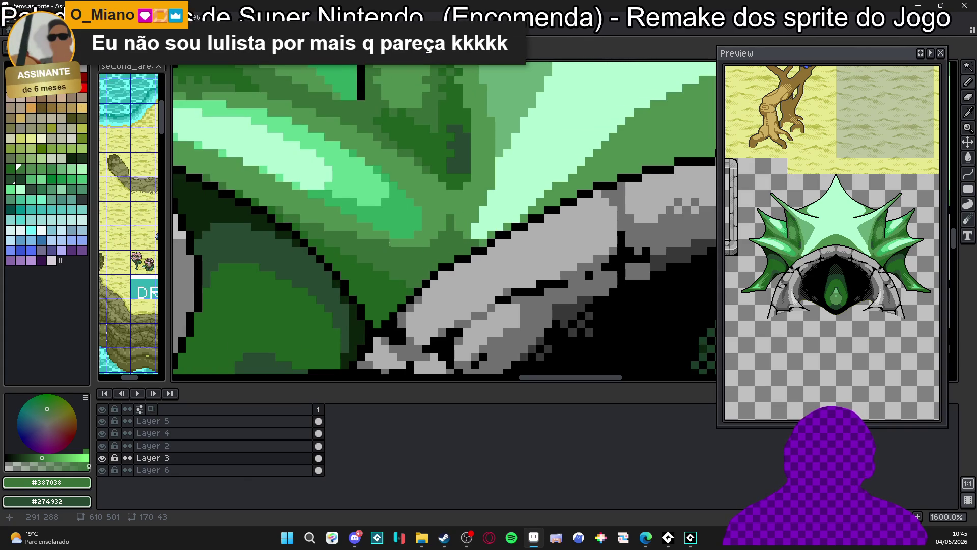
{"action": "scroll", "coordinate": [433, 247], "scroll_direction": "down", "scroll_amount": 4}
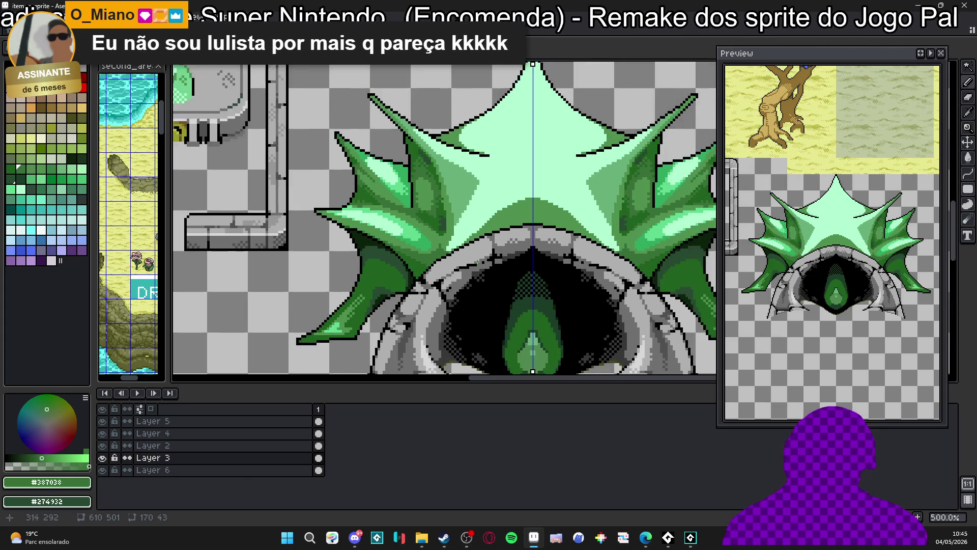
{"action": "scroll", "coordinate": [449, 251], "scroll_direction": "down", "scroll_amount": 1}
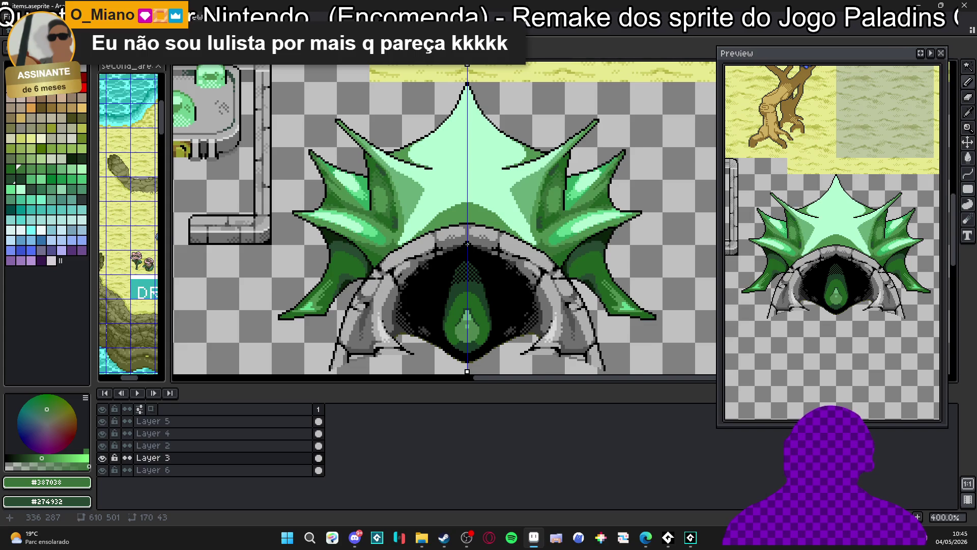
{"action": "scroll", "coordinate": [439, 252], "scroll_direction": "down", "scroll_amount": 1}
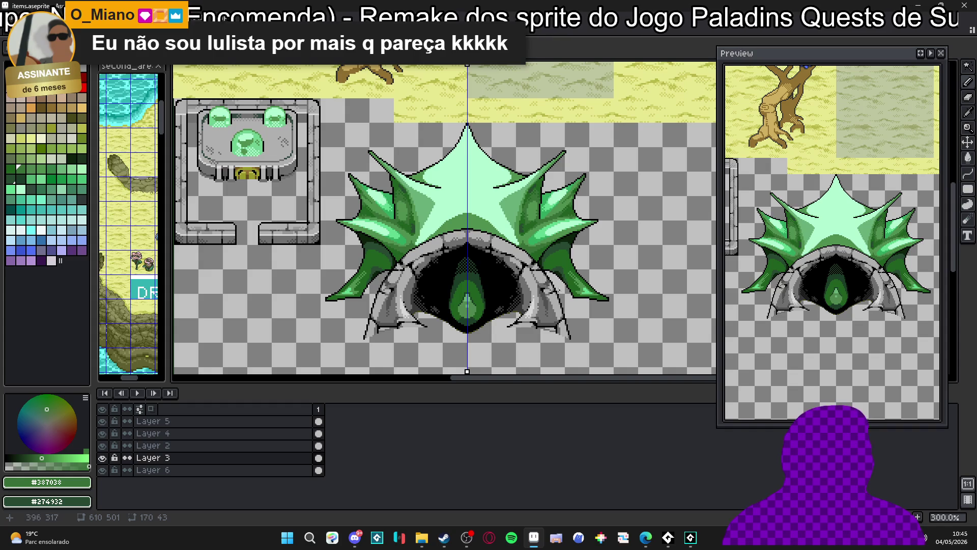
Eyedrop the dark fin green #274932 as the drawing colour, then zoom back out to 400%.
{"action": "scroll", "coordinate": [406, 281], "scroll_direction": "up", "scroll_amount": 5}
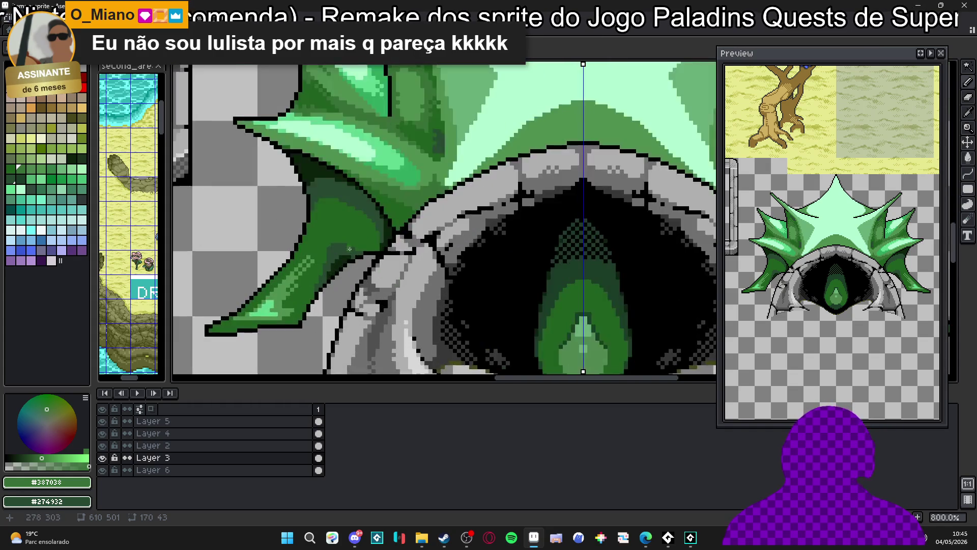
{"action": "left_click", "coordinate": [334, 262], "text": "alt"}
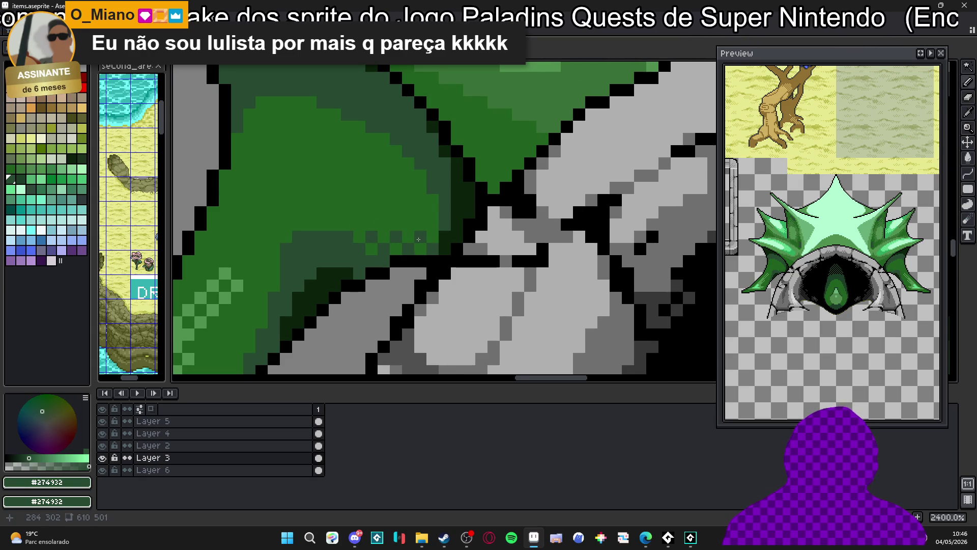
{"action": "scroll", "coordinate": [418, 239], "scroll_direction": "down", "scroll_amount": 4}
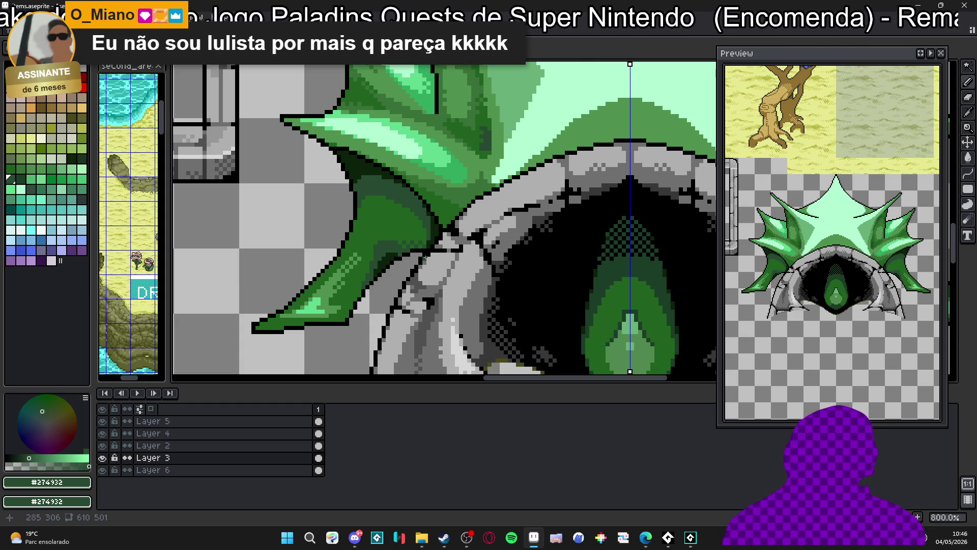
{"action": "scroll", "coordinate": [412, 259], "scroll_direction": "down", "scroll_amount": 3}
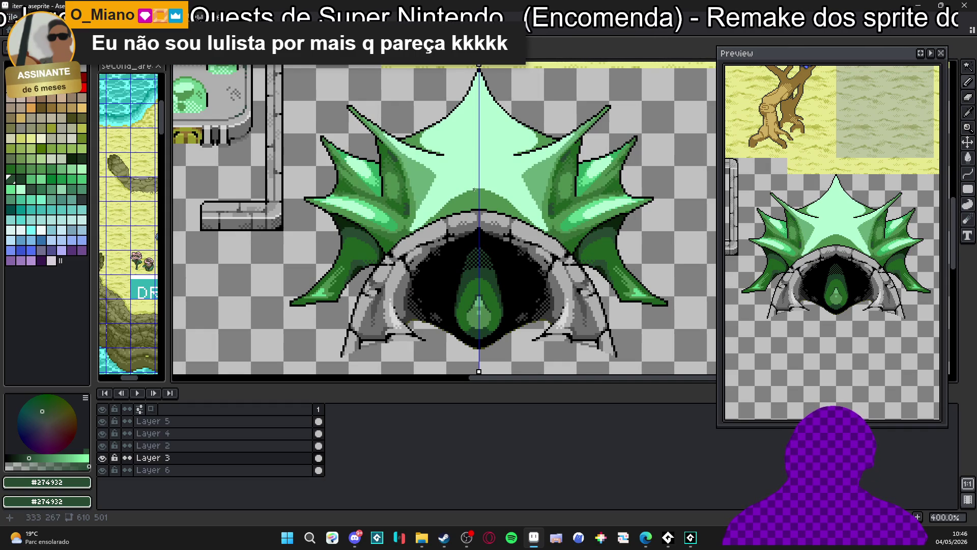
Sample #68b078, outline a mirrored band on the star's lower face, and fill it.
{"action": "scroll", "coordinate": [471, 190], "scroll_direction": "up", "scroll_amount": 5}
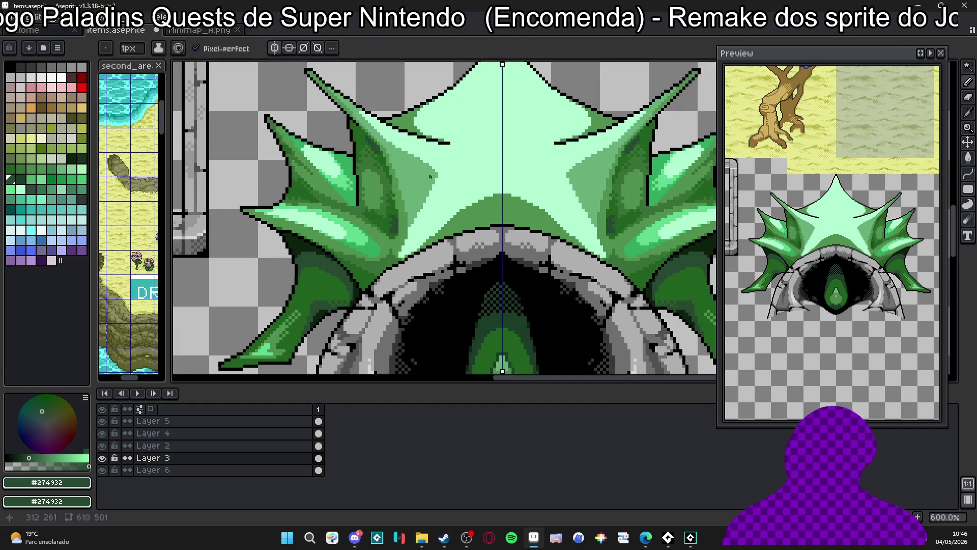
{"action": "left_click", "coordinate": [438, 200], "text": "alt"}
{"action": "scroll", "coordinate": [439, 200], "scroll_direction": "down", "scroll_amount": 3}
{"action": "scroll", "coordinate": [440, 183], "scroll_direction": "up", "scroll_amount": 3}
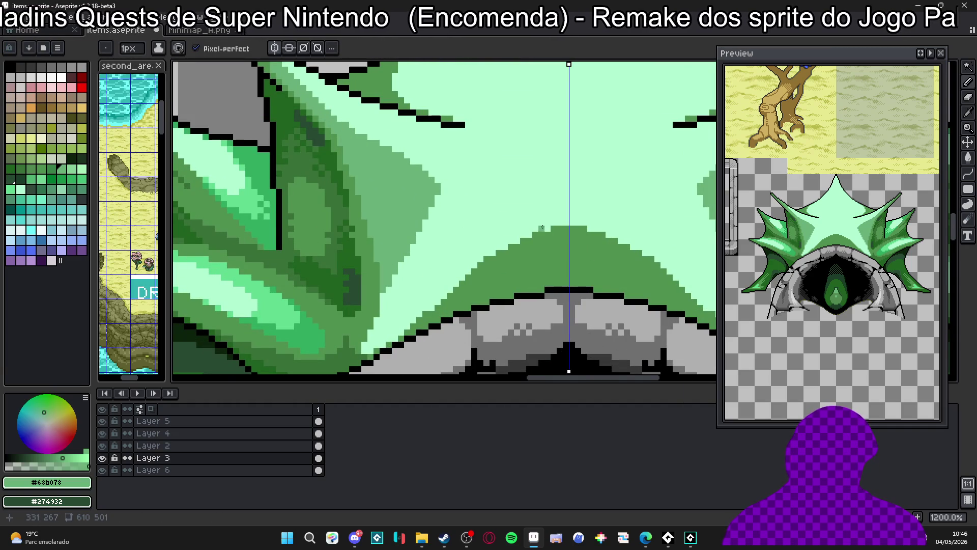
{"action": "mouse_move", "coordinate": [540, 226]}
{"action": "left_mouse_down"}
{"action": "mouse_move", "coordinate": [492, 229]}
{"action": "mouse_move", "coordinate": [451, 254]}
{"action": "left_mouse_up"}
{"action": "key", "text": "ctrl+z"}
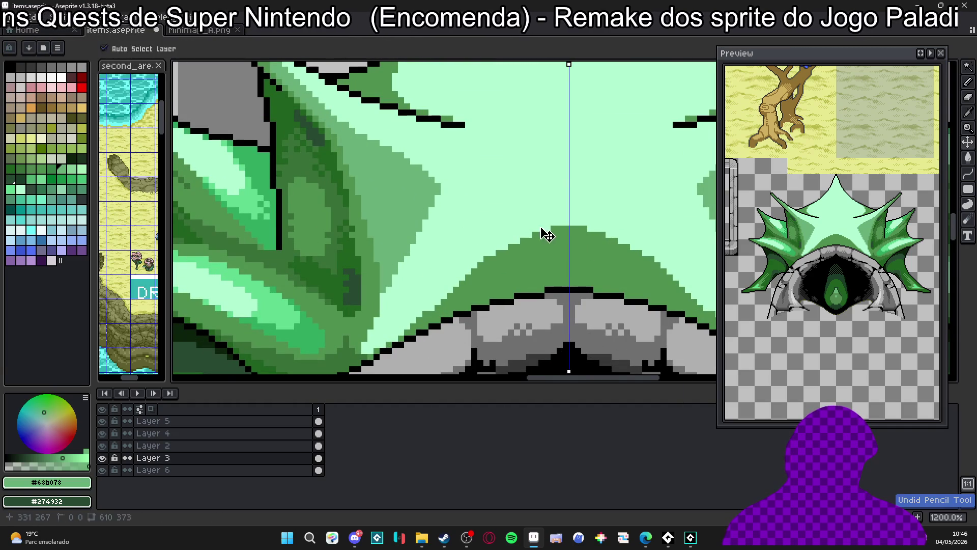
{"action": "mouse_move", "coordinate": [540, 225]}
{"action": "left_mouse_down"}
{"action": "mouse_move", "coordinate": [445, 273]}
{"action": "mouse_move", "coordinate": [392, 309]}
{"action": "mouse_move", "coordinate": [374, 328]}
{"action": "mouse_move", "coordinate": [382, 333]}
{"action": "left_mouse_up"}
{"action": "key", "text": "g"}
{"action": "left_click", "coordinate": [386, 332]}
{"action": "scroll", "coordinate": [385, 332], "scroll_direction": "down", "scroll_amount": 4}
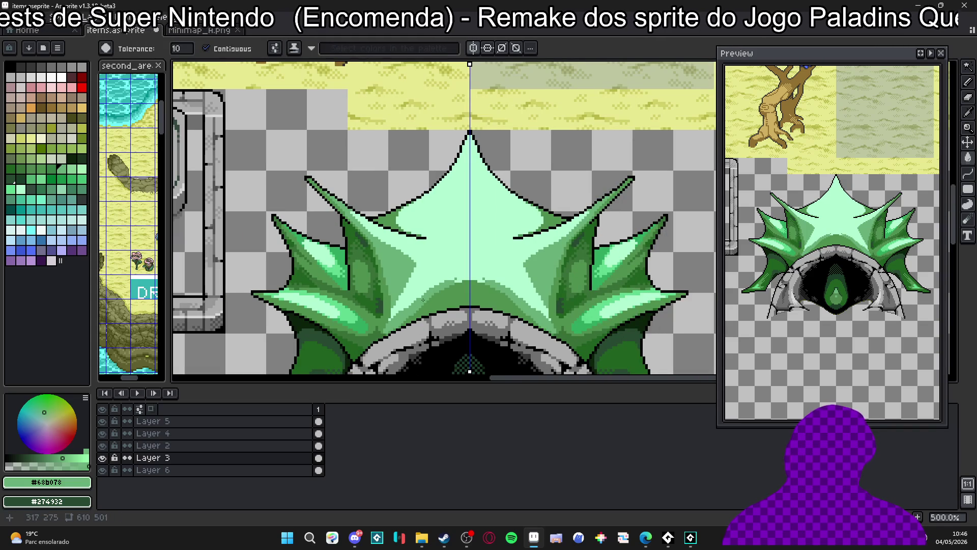
{"action": "scroll", "coordinate": [391, 325], "scroll_direction": "down", "scroll_amount": 1}
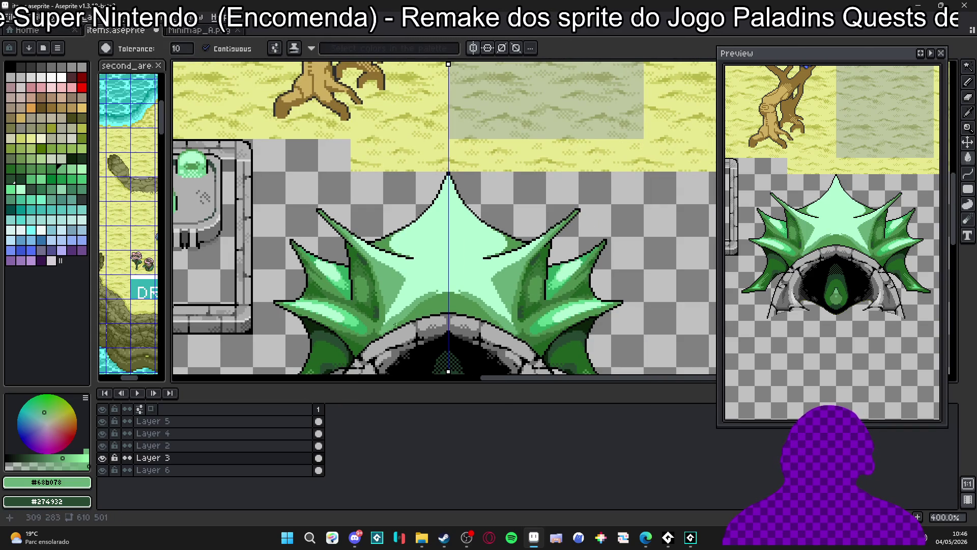
{"action": "scroll", "coordinate": [403, 317], "scroll_direction": "up", "scroll_amount": 3}
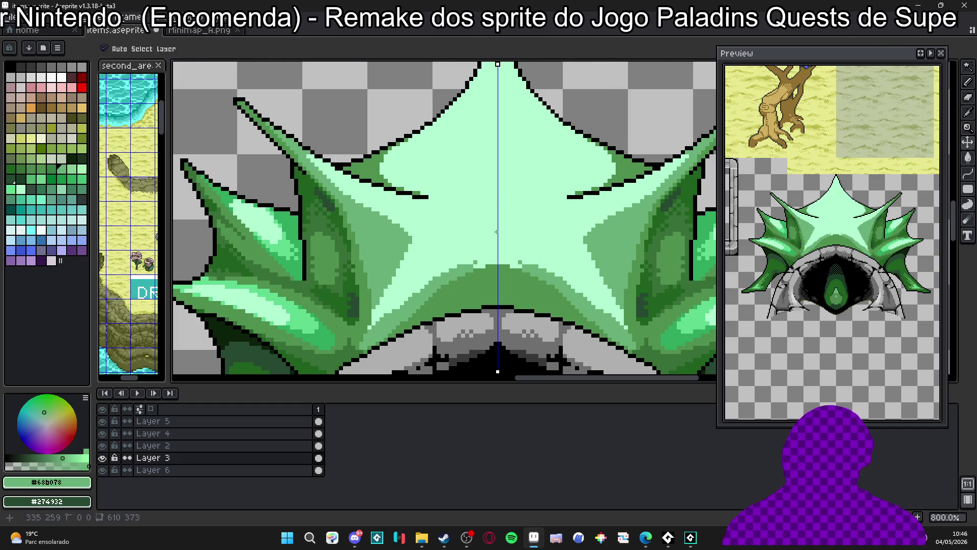
Paint mirrored pale mint #b0f8d0 strokes over the band, clearing stray dots, then resample #68b078.
{"action": "key", "text": "b"}
{"action": "mouse_move", "coordinate": [496, 225]}
{"action": "left_mouse_down"}
{"action": "mouse_move", "coordinate": [469, 230]}
{"action": "mouse_move", "coordinate": [405, 309]}
{"action": "mouse_move", "coordinate": [473, 250]}
{"action": "mouse_move", "coordinate": [500, 262]}
{"action": "left_mouse_up"}
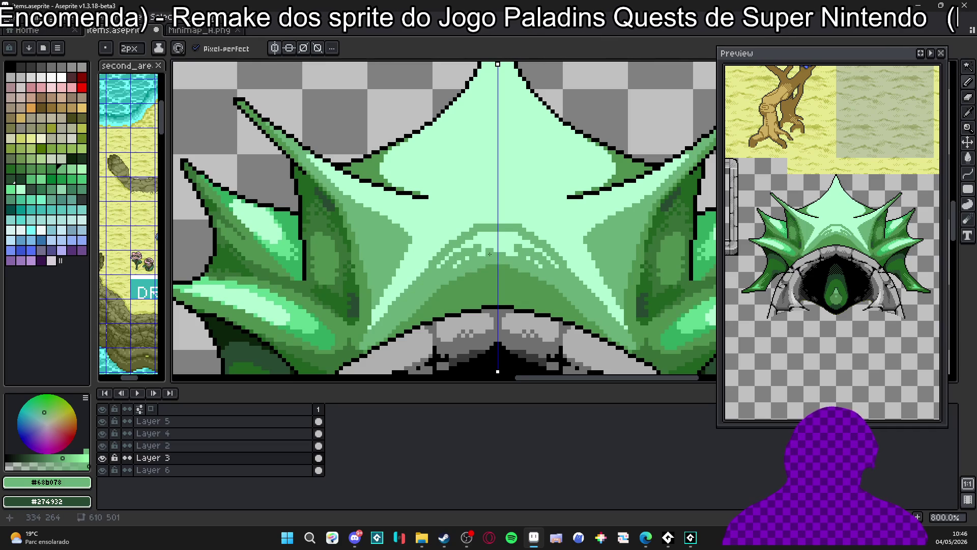
{"action": "key", "text": "ctrl+z"}
{"action": "key", "text": "ctrl+z"}
{"action": "key", "text": "ctrl+z"}
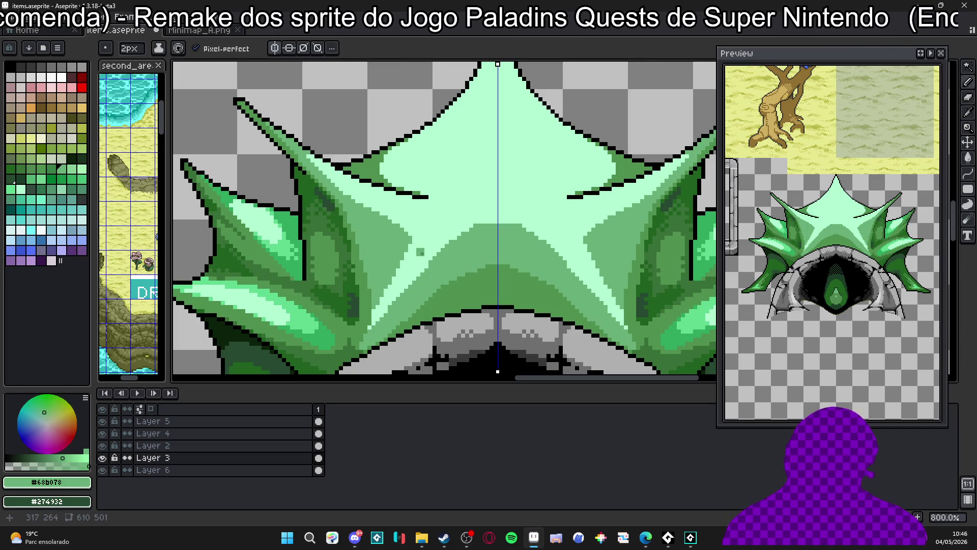
{"action": "left_click", "coordinate": [431, 263], "text": "alt"}
{"action": "left_click_drag", "start_coordinate": [431, 261], "coordinate": [491, 226]}
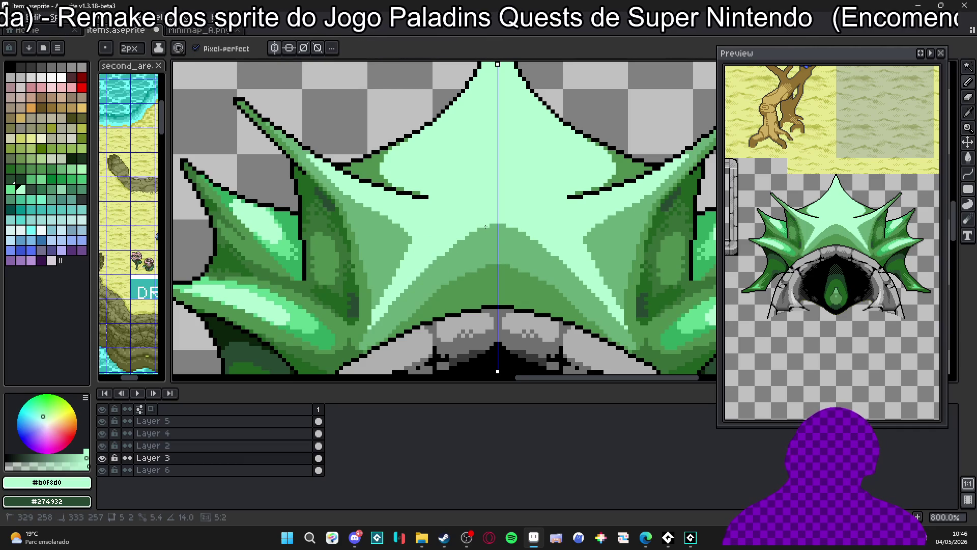
{"action": "scroll", "coordinate": [453, 245], "scroll_direction": "up", "scroll_amount": 2}
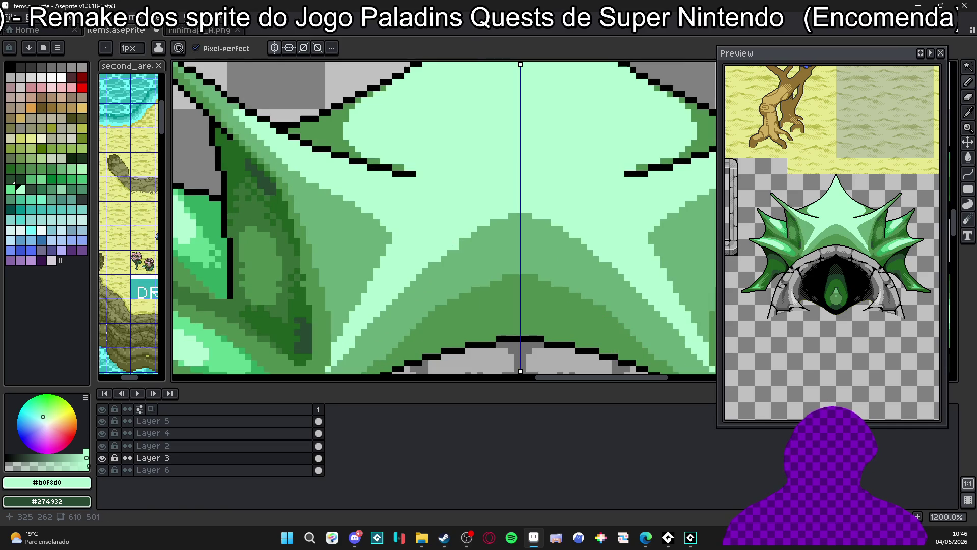
{"action": "left_click", "coordinate": [418, 281], "text": "alt"}
{"action": "scroll", "coordinate": [413, 278], "scroll_direction": "down", "scroll_amount": 3}
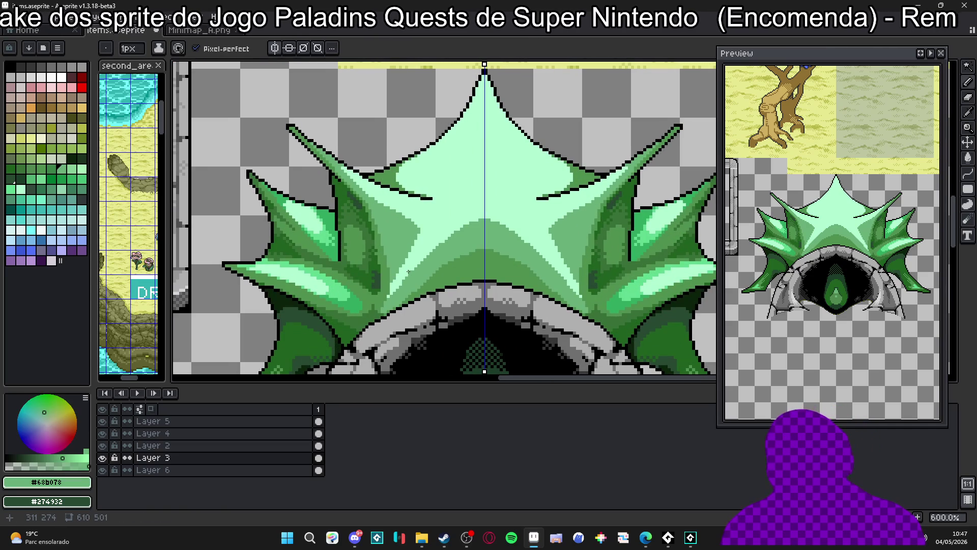
{"action": "scroll", "coordinate": [342, 295], "scroll_direction": "up", "scroll_amount": 1}
{"action": "left_click", "coordinate": [342, 295], "text": "alt"}
{"action": "scroll", "coordinate": [417, 276], "scroll_direction": "up", "scroll_amount": 2}
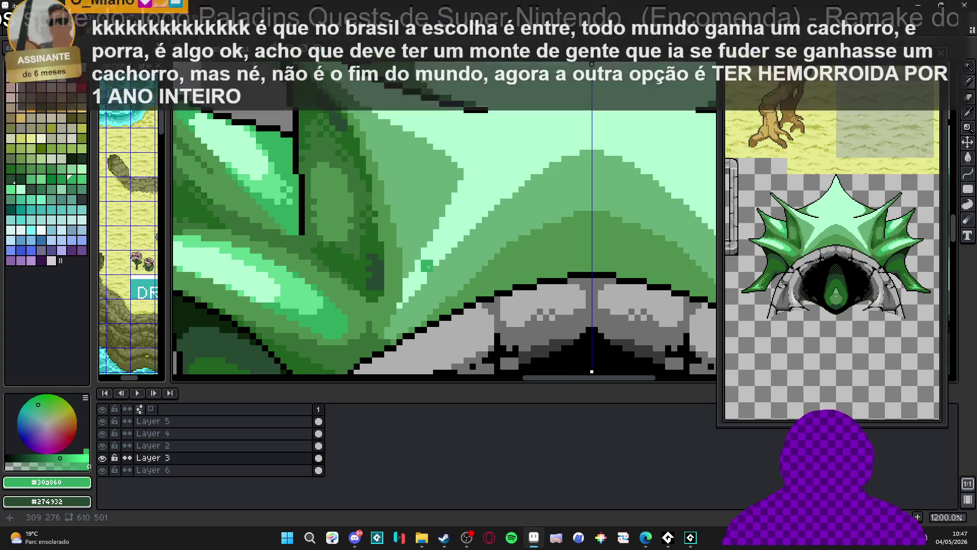
{"action": "left_click", "coordinate": [364, 326], "text": "alt"}
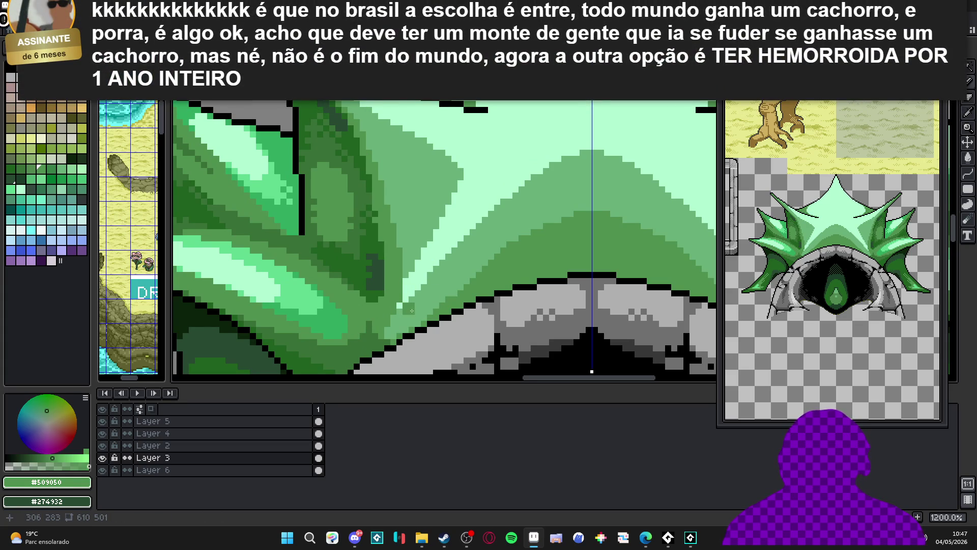
{"action": "left_click", "coordinate": [412, 308], "text": "alt"}
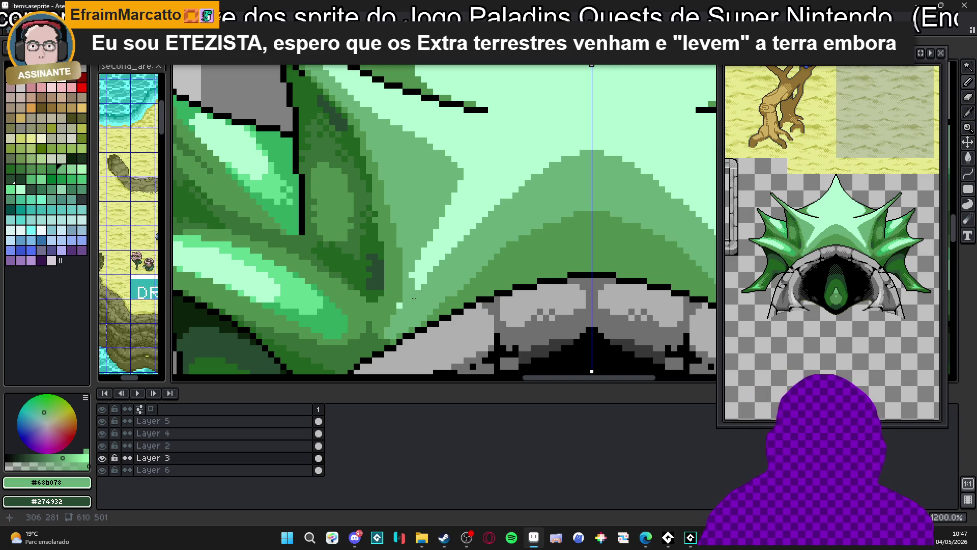
{"action": "scroll", "coordinate": [415, 259], "scroll_direction": "up", "scroll_amount": 1}
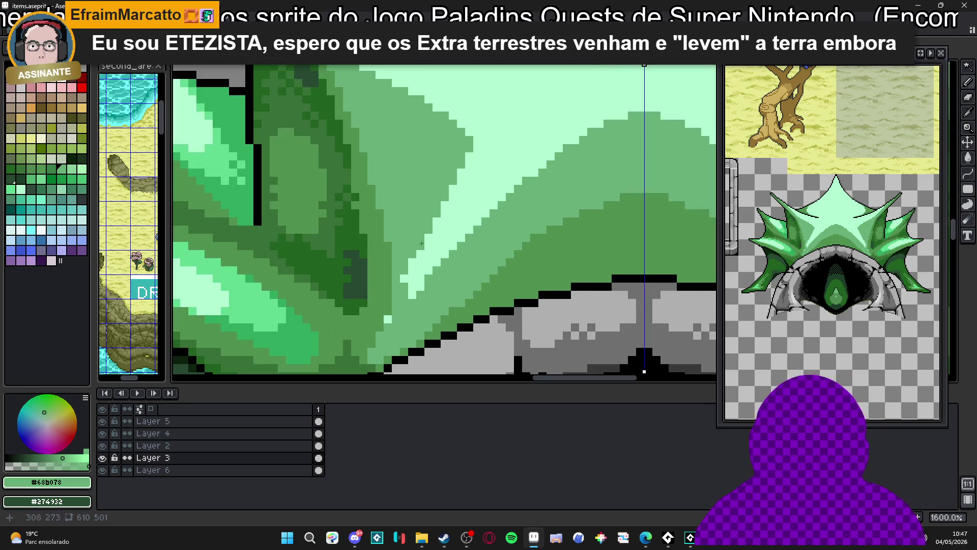
Darken the light-green wedge tip and draw a mirrored diagonal line on the star face.
{"action": "left_click", "coordinate": [413, 290]}
{"action": "left_click", "coordinate": [420, 286]}
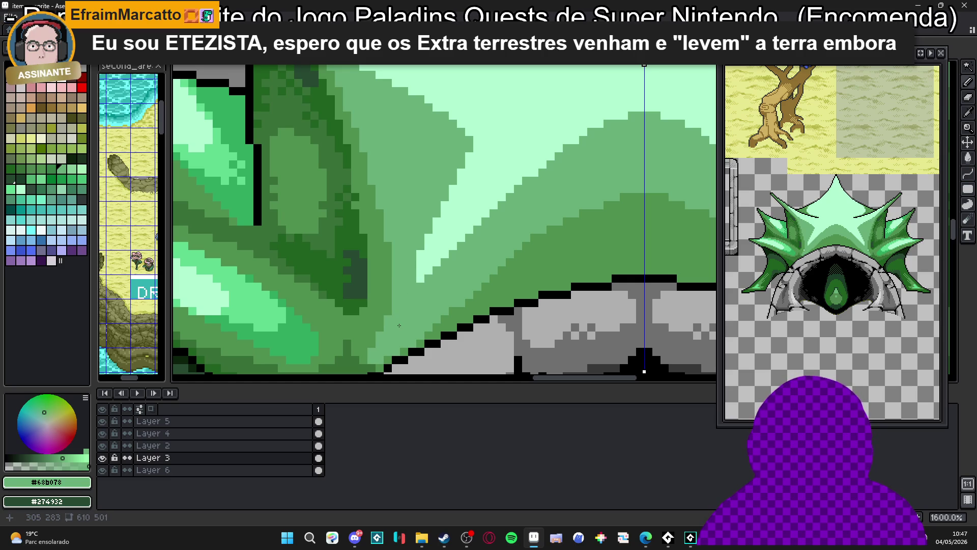
{"action": "scroll", "coordinate": [398, 319], "scroll_direction": "down", "scroll_amount": 2}
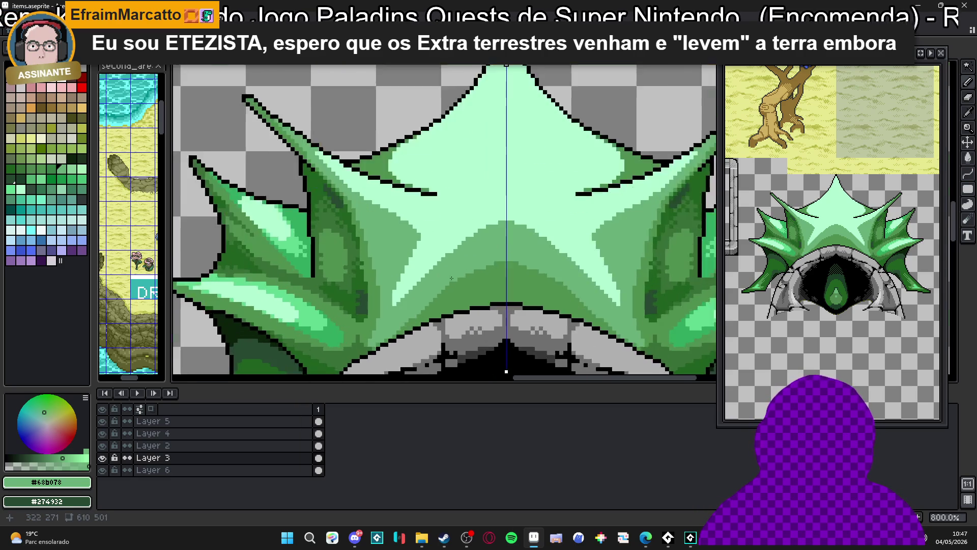
{"action": "scroll", "coordinate": [449, 259], "scroll_direction": "up", "scroll_amount": 1}
{"action": "mouse_move", "coordinate": [441, 247]}
{"action": "left_mouse_down"}
{"action": "mouse_move", "coordinate": [387, 290]}
{"action": "mouse_move", "coordinate": [390, 302]}
{"action": "left_mouse_up"}
Add mirrored light-mint #b0f8d0 highlight pixels along the dark-green edges of the crown.
{"action": "left_click", "coordinate": [436, 221], "text": "alt"}
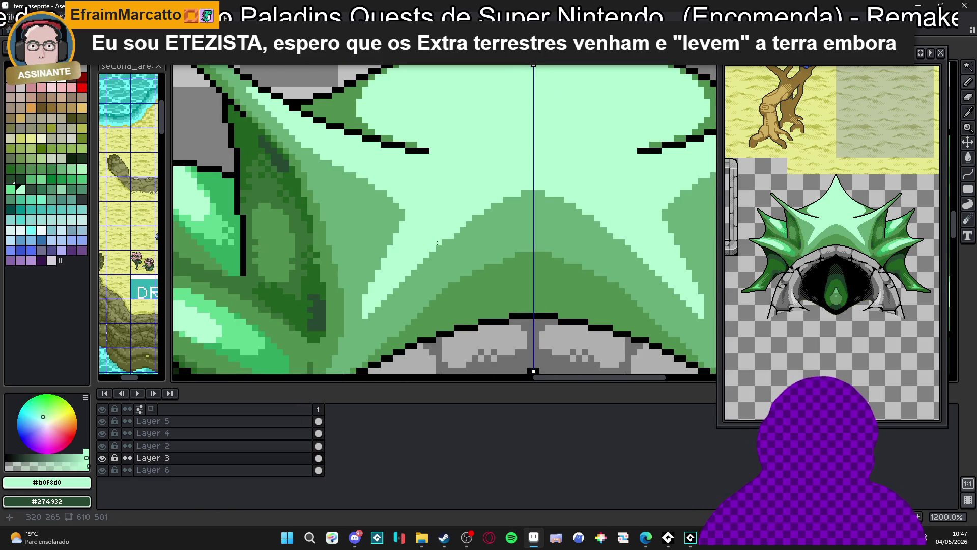
{"action": "left_click", "coordinate": [476, 218]}
{"action": "left_click", "coordinate": [494, 205]}
{"action": "left_click", "coordinate": [505, 200]}
{"action": "left_click", "coordinate": [531, 194]}
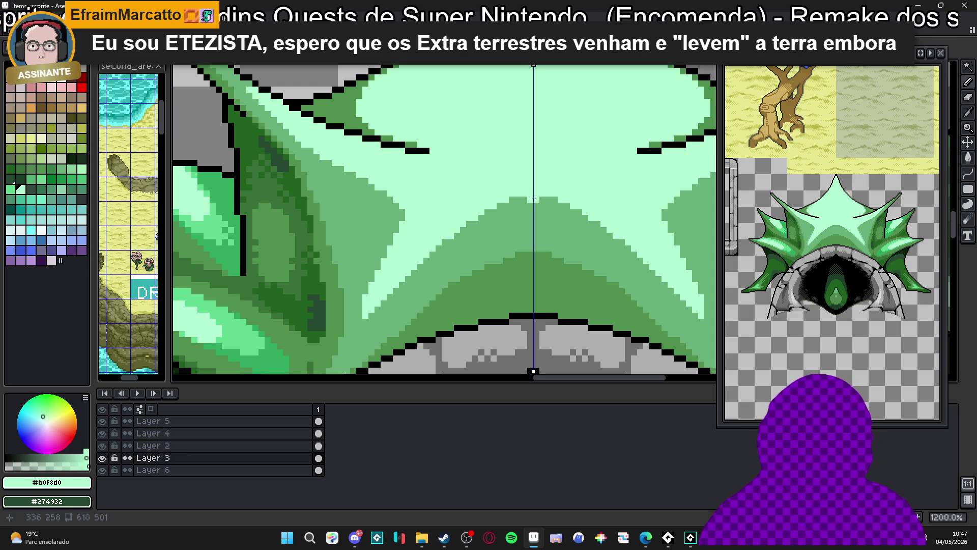
{"action": "left_click", "coordinate": [501, 205]}
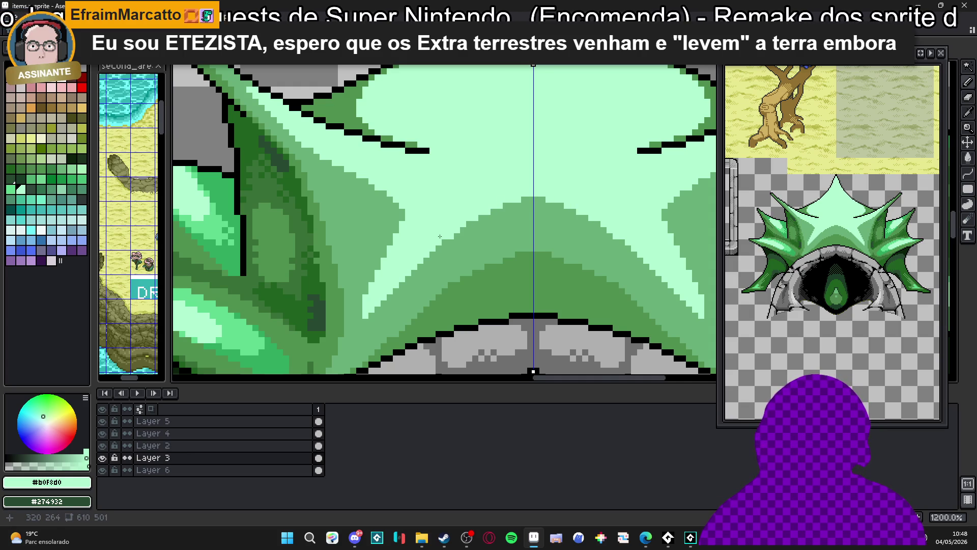
{"action": "left_click", "coordinate": [469, 224]}
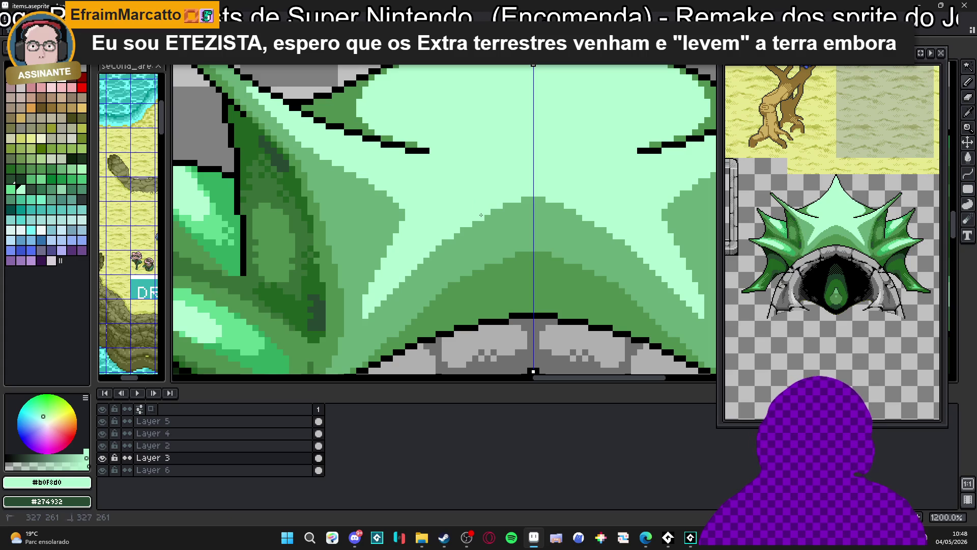
{"action": "left_click", "coordinate": [512, 204]}
{"action": "left_click", "coordinate": [527, 199]}
{"action": "left_click", "coordinate": [478, 227]}
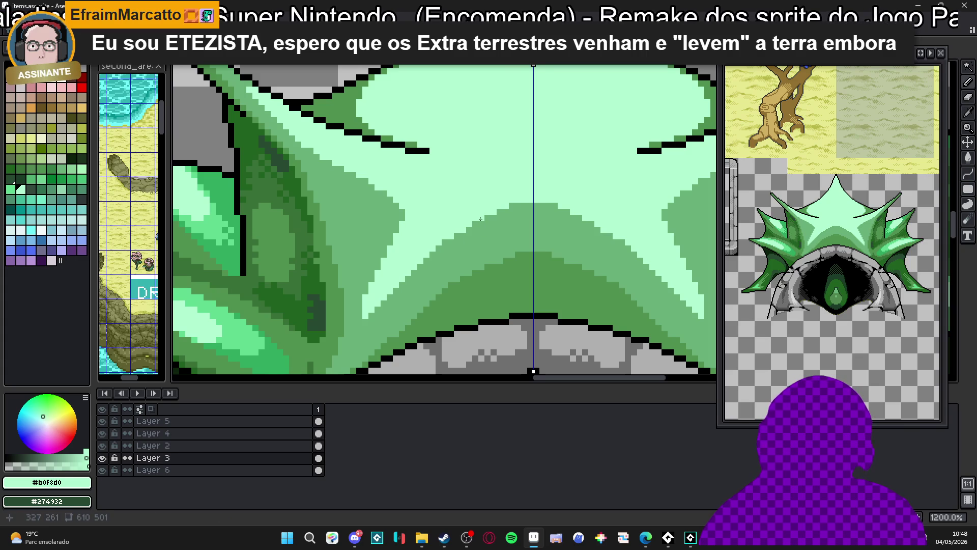
{"action": "left_click", "coordinate": [488, 217]}
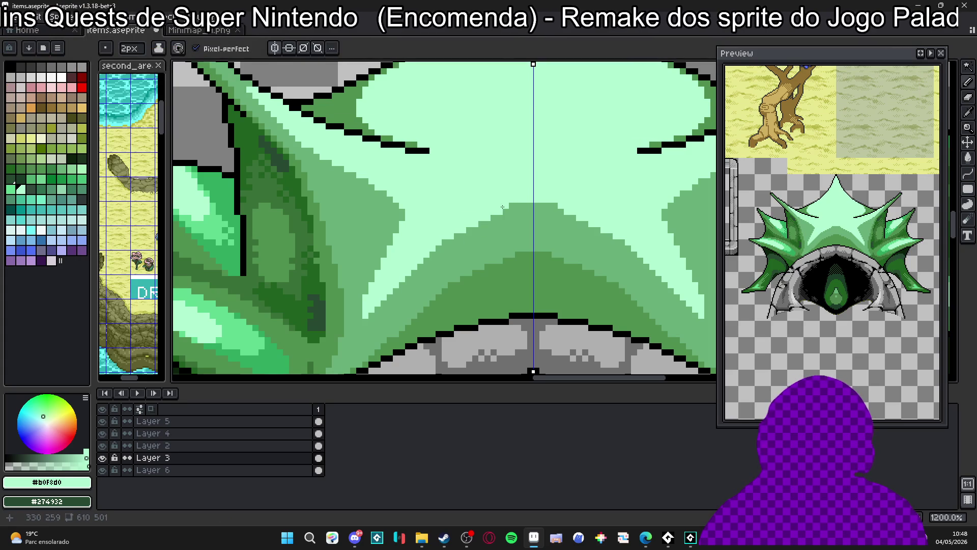
{"action": "scroll", "coordinate": [505, 207], "scroll_direction": "down", "scroll_amount": 2}
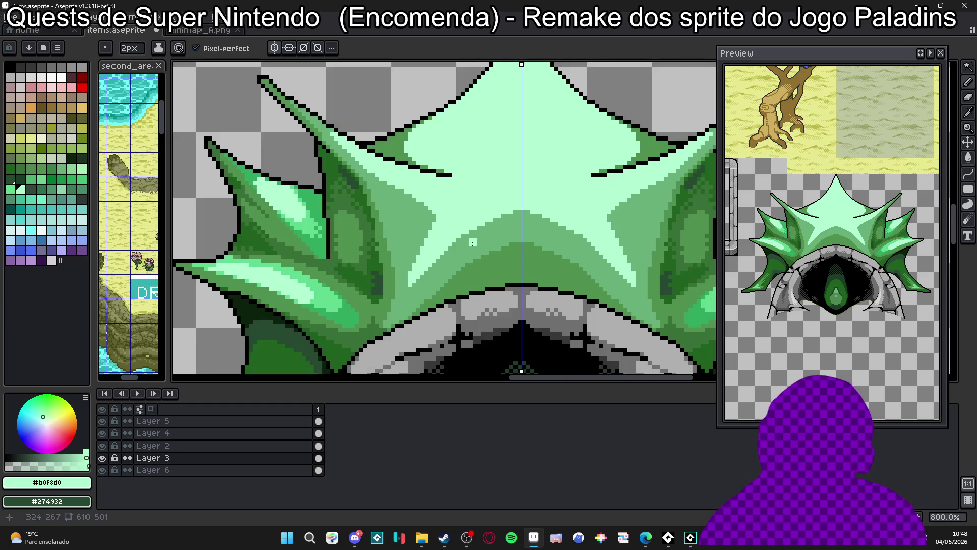
{"action": "scroll", "coordinate": [438, 254], "scroll_direction": "up", "scroll_amount": 1}
Draw mirrored curves down from the star's top and fill them with #68b078 mid-green.
{"action": "left_click", "coordinate": [430, 265], "text": "alt"}
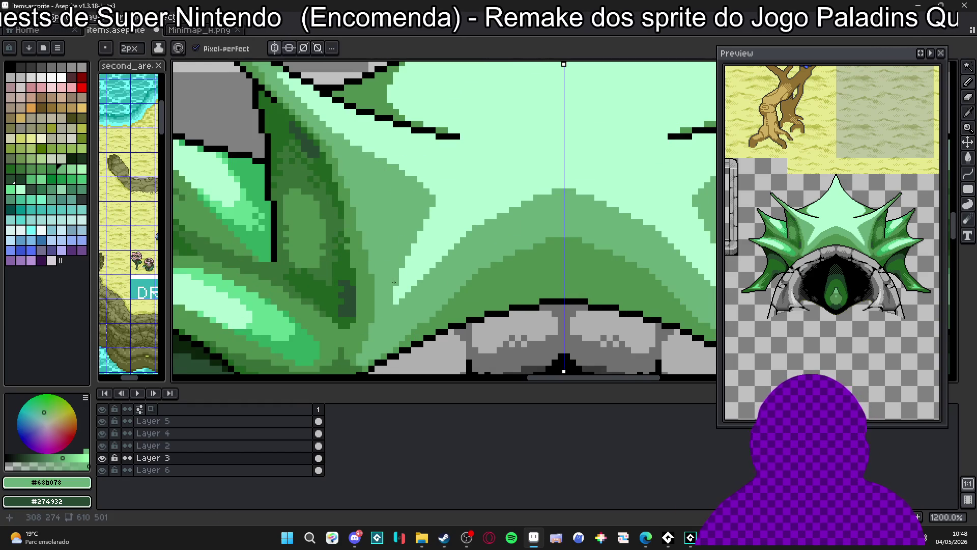
{"action": "scroll", "coordinate": [426, 269], "scroll_direction": "down", "scroll_amount": 3}
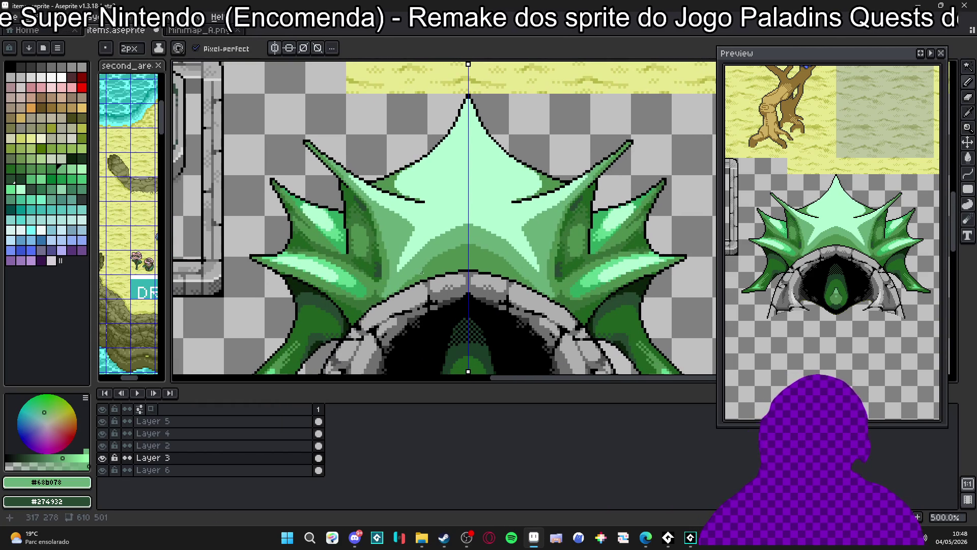
{"action": "left_click_drag", "start_coordinate": [422, 273], "coordinate": [408, 275]}
{"action": "scroll", "coordinate": [408, 262], "scroll_direction": "up", "scroll_amount": 1}
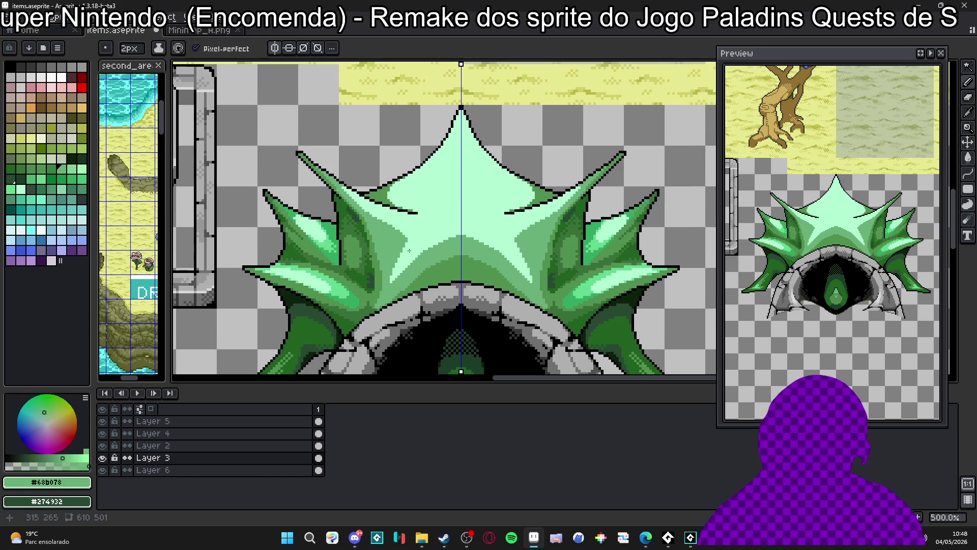
{"action": "right_click", "coordinate": [418, 221]}
{"action": "key", "text": "ctrl+z"}
{"action": "scroll", "coordinate": [428, 207], "scroll_direction": "up", "scroll_amount": 1}
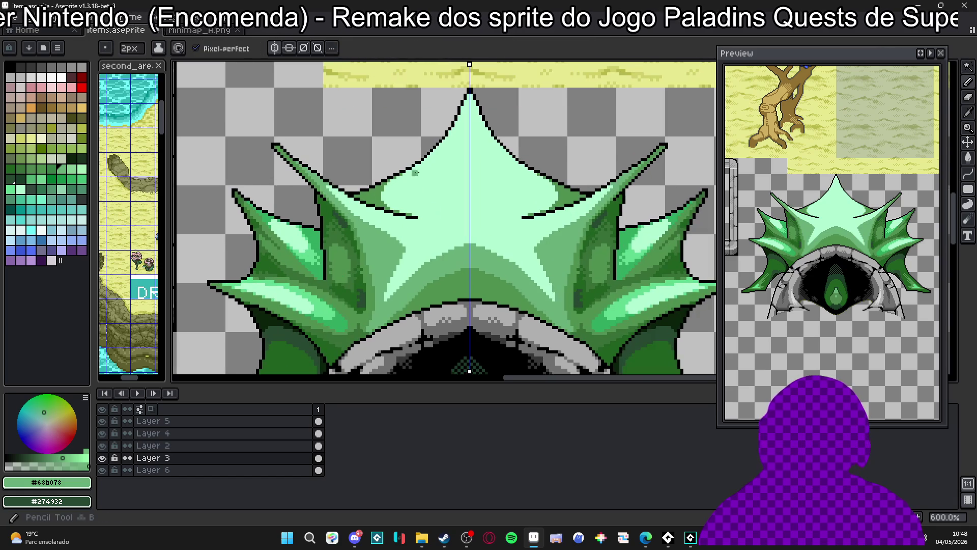
{"action": "mouse_move", "coordinate": [433, 143]}
{"action": "left_mouse_down"}
{"action": "mouse_move", "coordinate": [423, 196]}
{"action": "mouse_move", "coordinate": [443, 211]}
{"action": "mouse_move", "coordinate": [419, 217]}
{"action": "left_mouse_up"}
{"action": "left_click", "coordinate": [418, 217]}
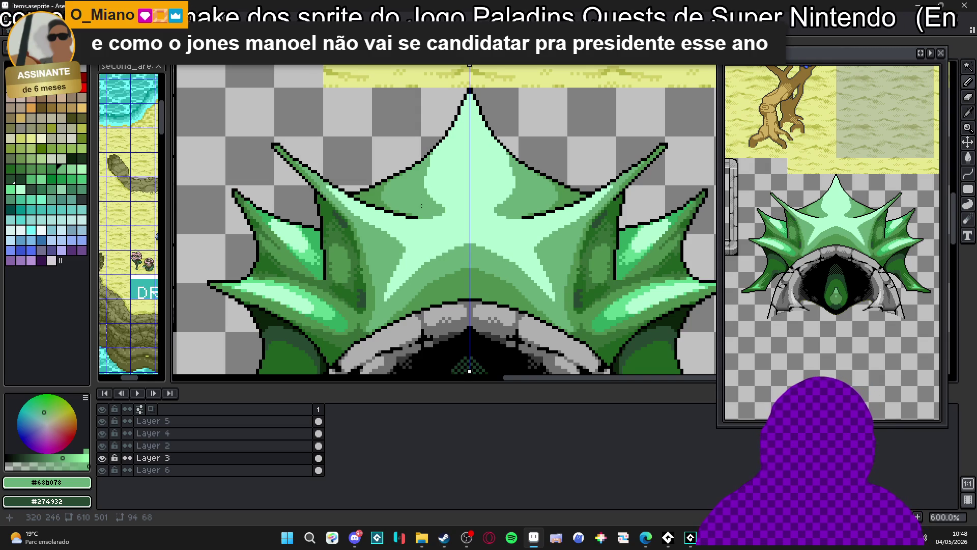
{"action": "scroll", "coordinate": [431, 183], "scroll_direction": "up", "scroll_amount": 1}
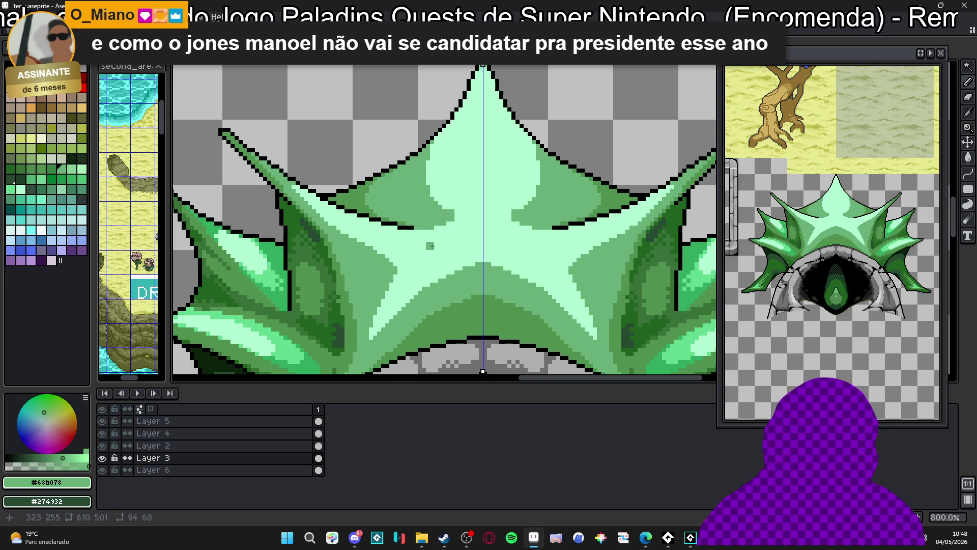
{"action": "scroll", "coordinate": [419, 278], "scroll_direction": "down", "scroll_amount": 2}
{"action": "scroll", "coordinate": [427, 188], "scroll_direction": "up", "scroll_amount": 2}
{"action": "scroll", "coordinate": [427, 188], "scroll_direction": "up", "scroll_amount": 2}
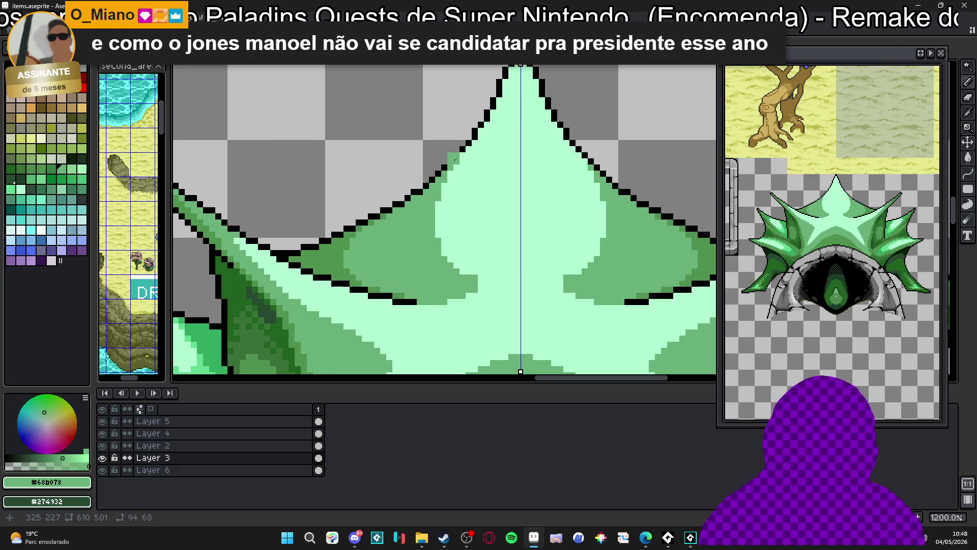
{"action": "left_click_drag", "start_coordinate": [480, 132], "coordinate": [486, 124]}
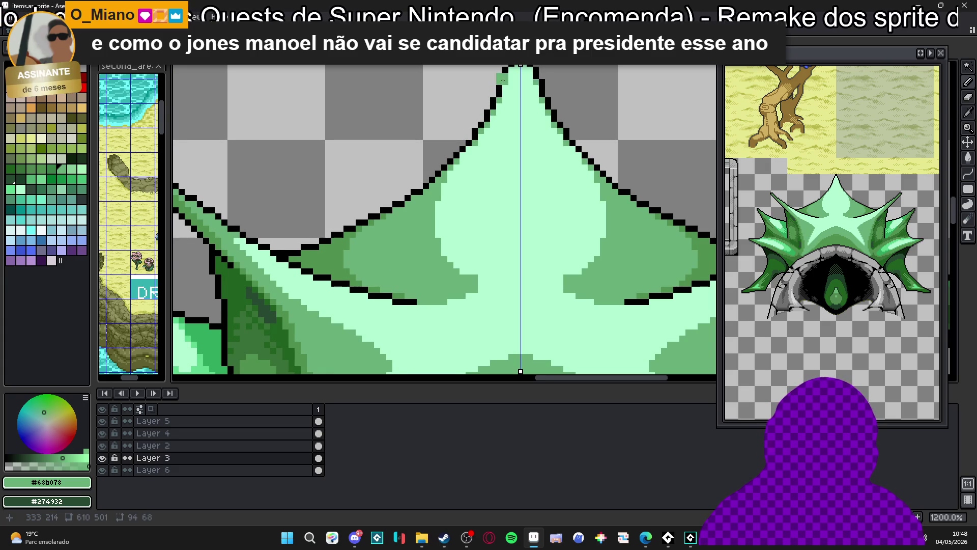
{"action": "left_click_drag", "start_coordinate": [496, 65], "coordinate": [473, 151]}
{"action": "scroll", "coordinate": [466, 142], "scroll_direction": "down", "scroll_amount": 2}
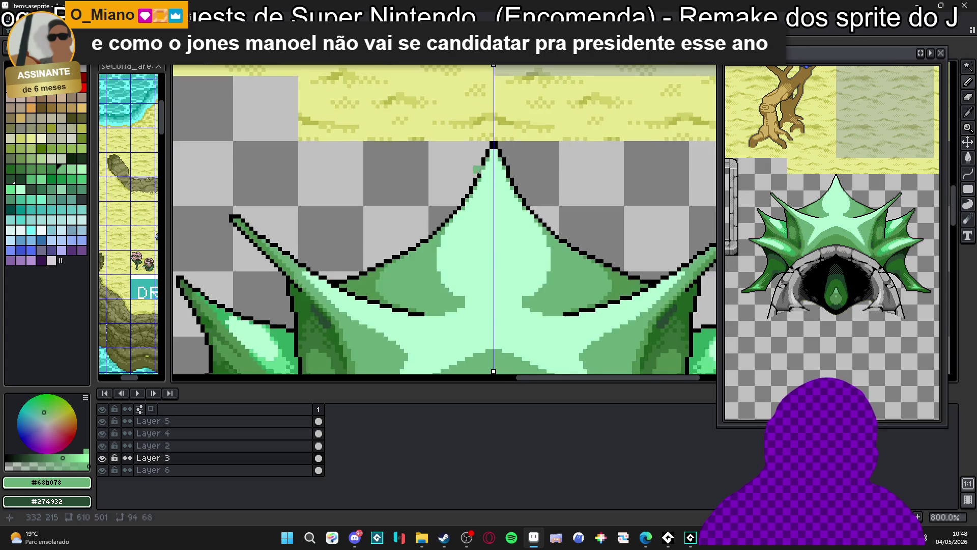
{"action": "scroll", "coordinate": [458, 135], "scroll_direction": "down", "scroll_amount": 1}
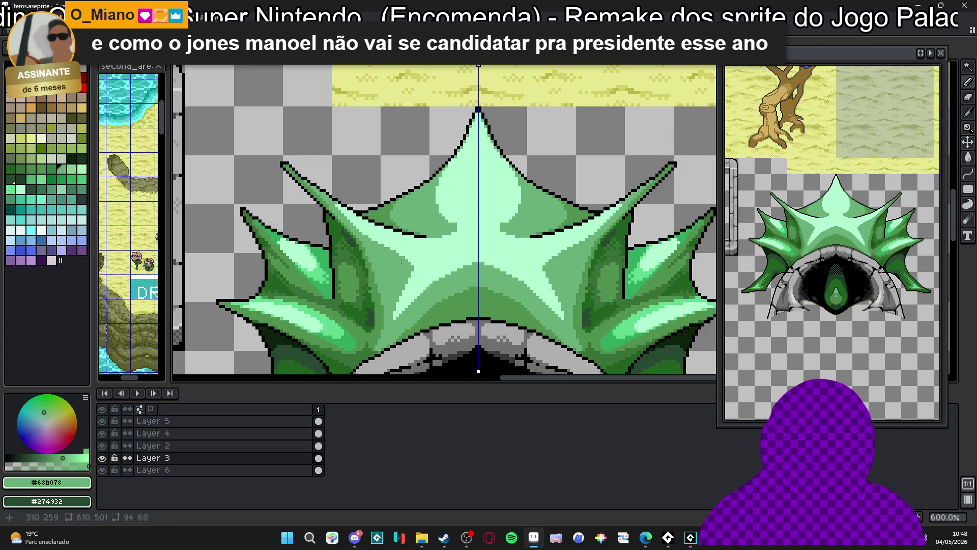
Pick palette colour 86 and paint a light-green patch into the central spike's shading.
{"action": "scroll", "coordinate": [401, 261], "scroll_direction": "up", "scroll_amount": 4}
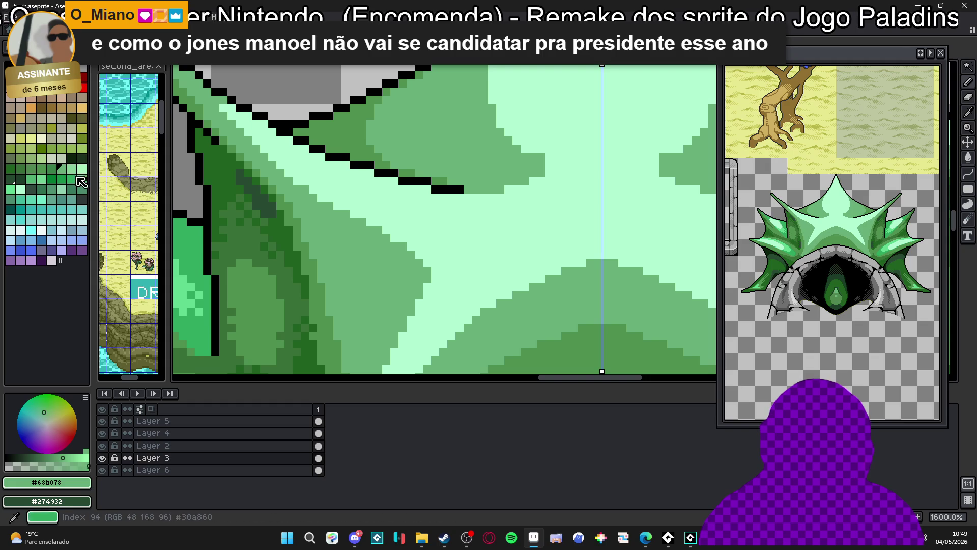
{"action": "left_click", "coordinate": [257, 210], "text": "alt"}
{"action": "left_click_drag", "start_coordinate": [408, 242], "coordinate": [448, 250]}
{"action": "scroll", "coordinate": [449, 249], "scroll_direction": "down", "scroll_amount": 3}
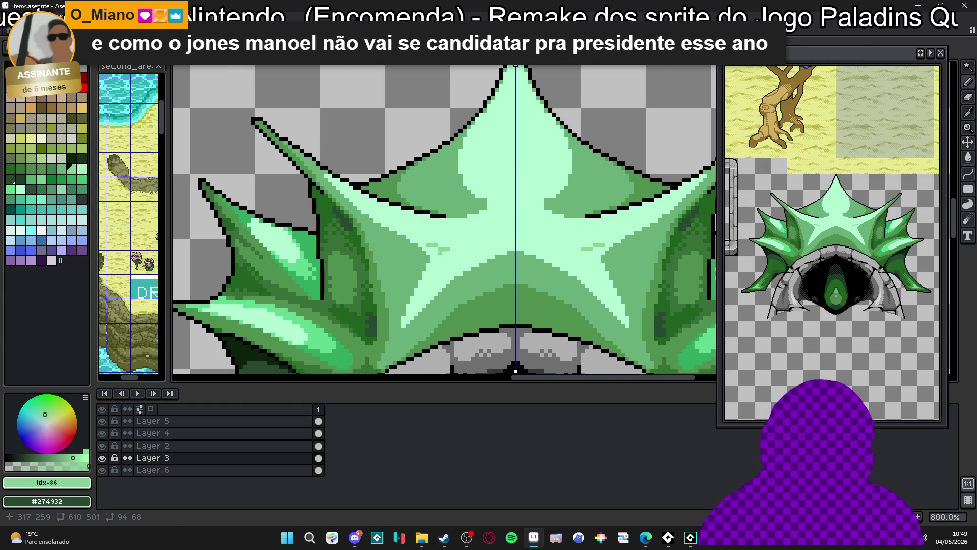
{"action": "scroll", "coordinate": [449, 249], "scroll_direction": "down", "scroll_amount": 1}
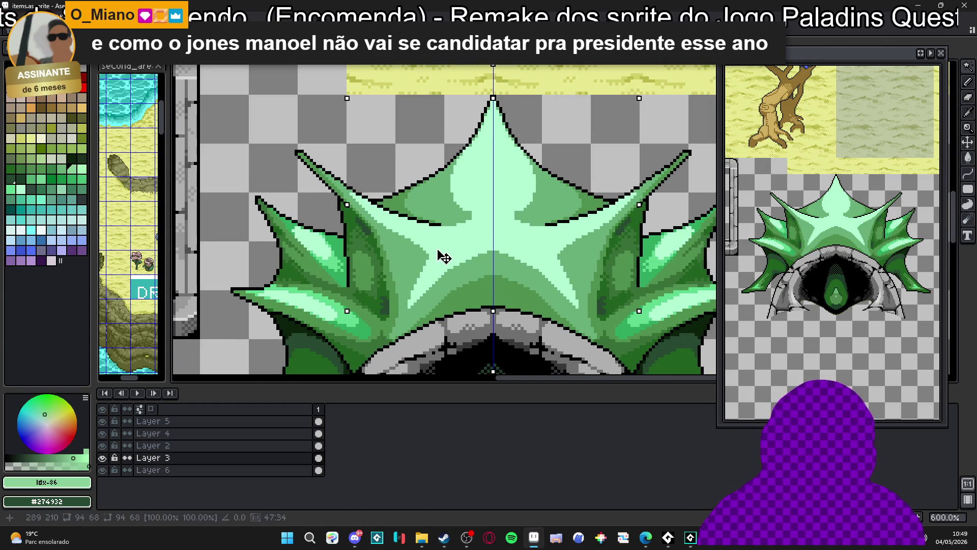
{"action": "mouse_move", "coordinate": [446, 258]}
{"action": "left_mouse_down"}
{"action": "mouse_move", "coordinate": [435, 253]}
{"action": "mouse_move", "coordinate": [471, 252]}
{"action": "left_mouse_up"}
{"action": "scroll", "coordinate": [451, 255], "scroll_direction": "up", "scroll_amount": 4}
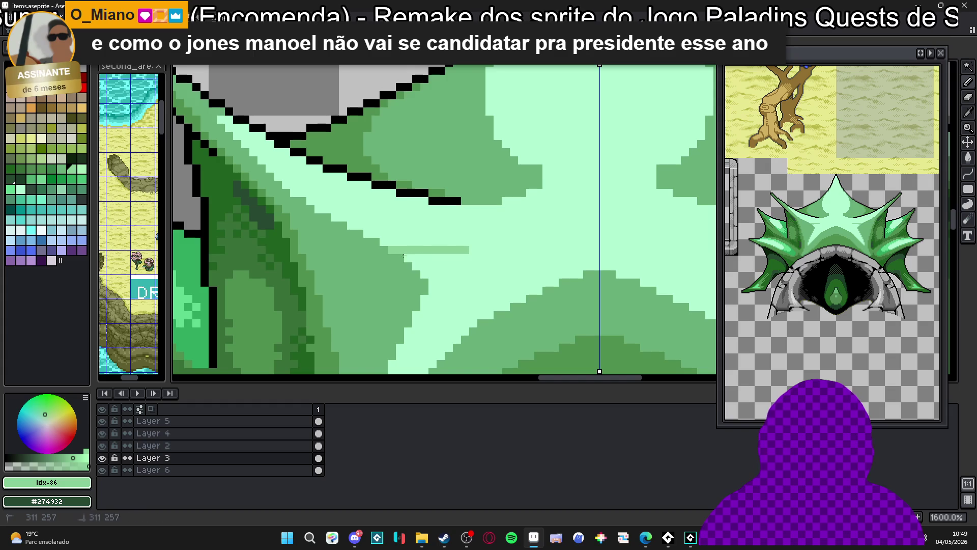
{"action": "left_click_drag", "start_coordinate": [402, 258], "coordinate": [476, 262]}
{"action": "mouse_move", "coordinate": [420, 275]}
{"action": "left_mouse_down"}
{"action": "mouse_move", "coordinate": [446, 274]}
{"action": "mouse_move", "coordinate": [422, 299]}
{"action": "left_mouse_up"}
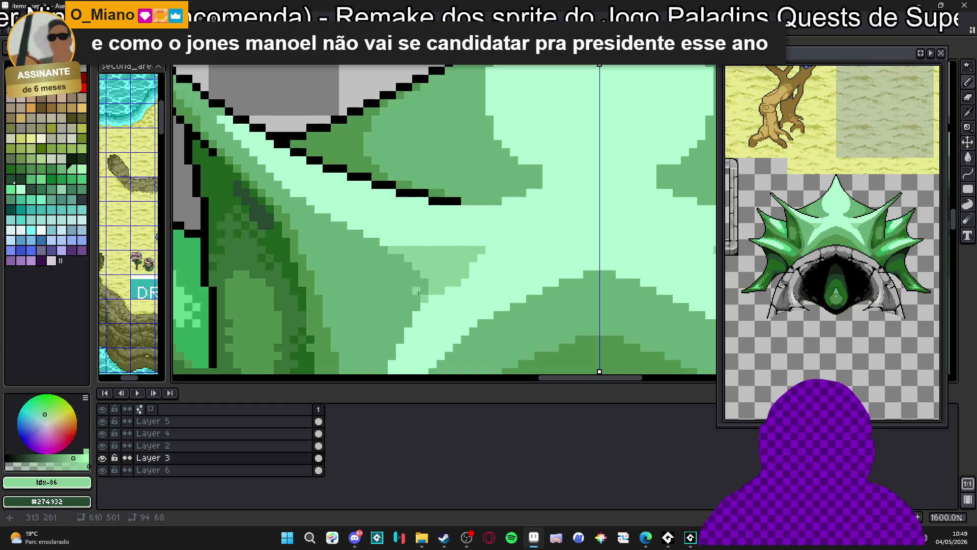
{"action": "left_click_drag", "start_coordinate": [491, 276], "coordinate": [461, 229]}
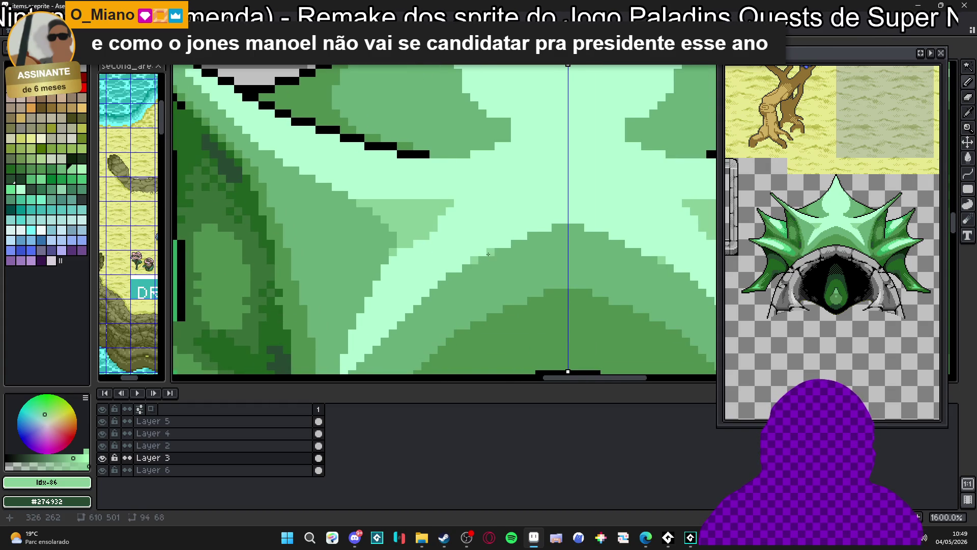
{"action": "left_click", "coordinate": [548, 227]}
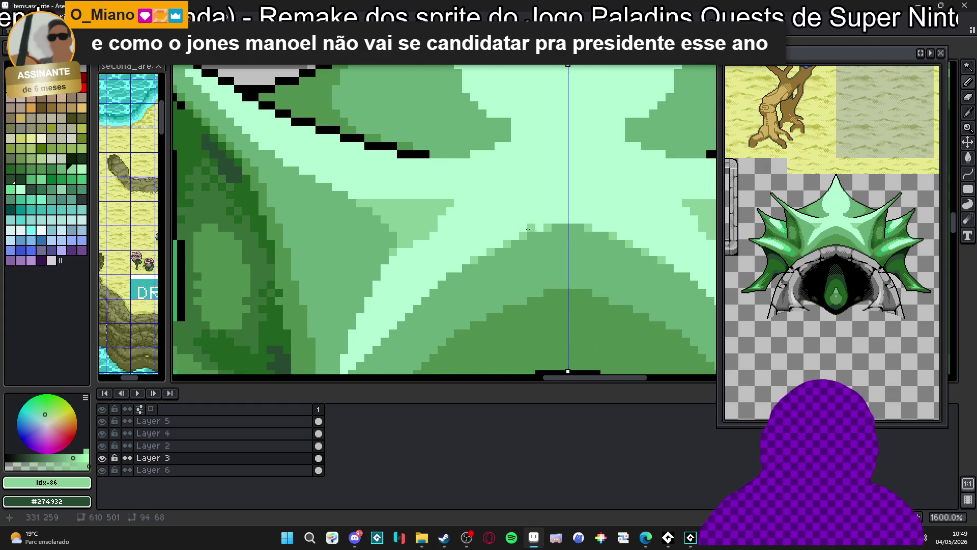
{"action": "scroll", "coordinate": [449, 280], "scroll_direction": "down", "scroll_amount": 1}
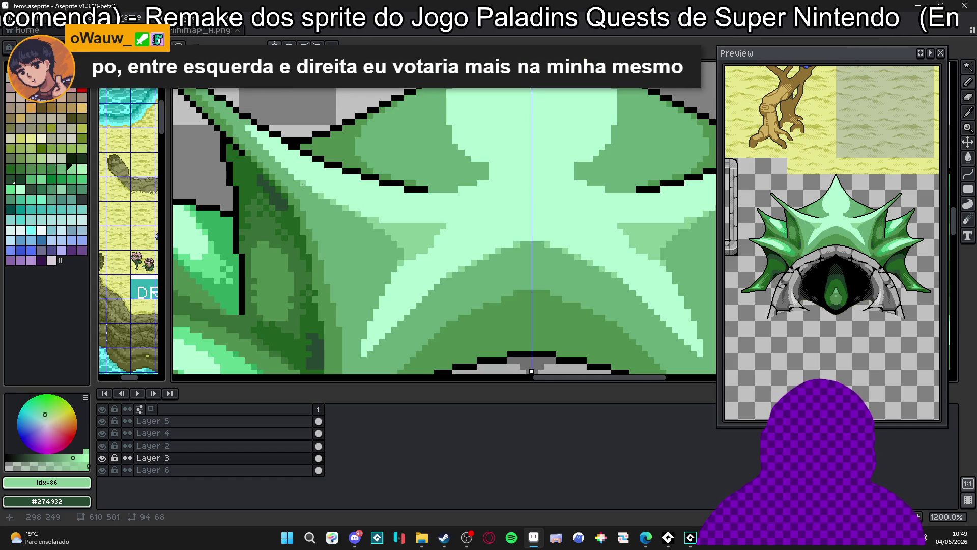
Add mirrored mint and light-green pixels across the central spike's shading.
{"action": "left_click_drag", "start_coordinate": [449, 225], "coordinate": [437, 228]}
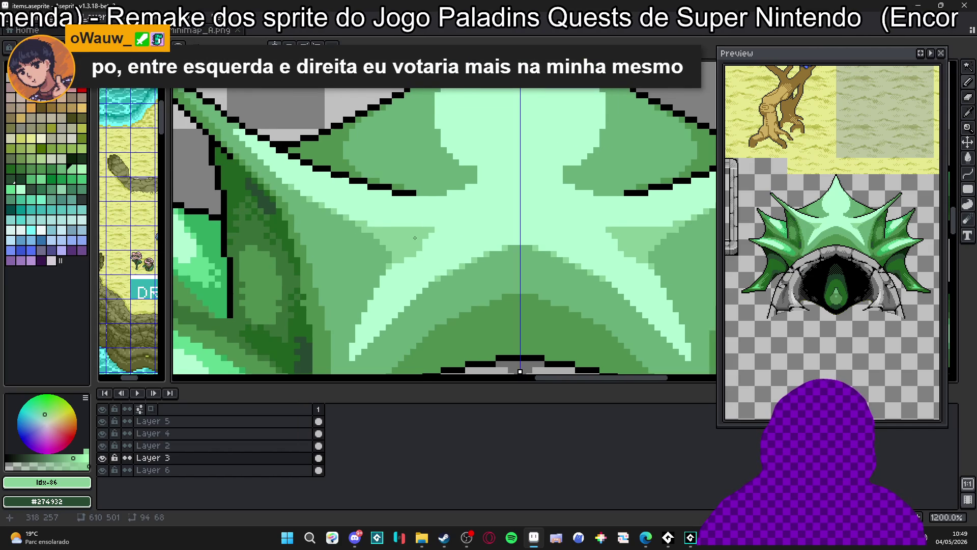
{"action": "scroll", "coordinate": [415, 238], "scroll_direction": "down", "scroll_amount": 3}
{"action": "scroll", "coordinate": [372, 231], "scroll_direction": "up", "scroll_amount": 4}
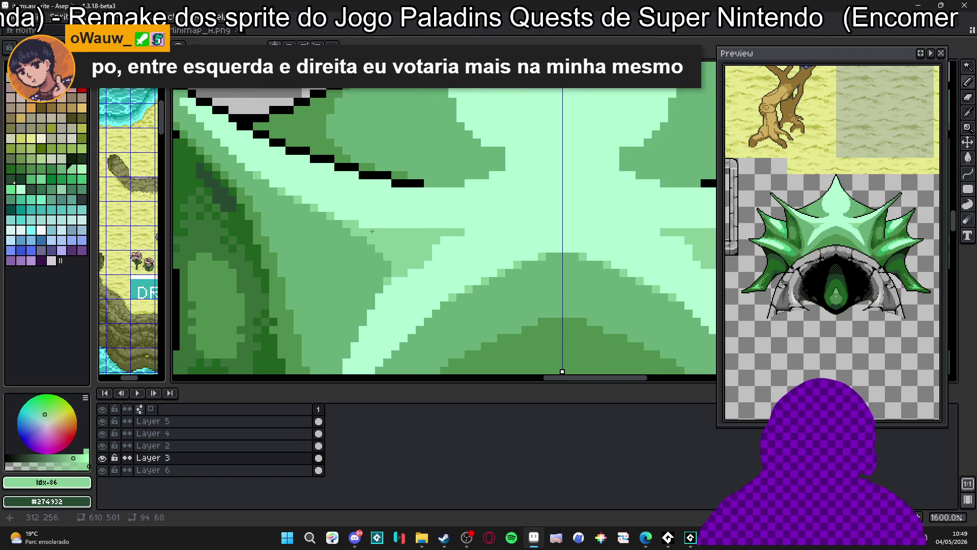
{"action": "mouse_move", "coordinate": [468, 232]}
{"action": "left_mouse_down"}
{"action": "mouse_move", "coordinate": [477, 232]}
{"action": "mouse_move", "coordinate": [442, 249]}
{"action": "left_mouse_up"}
{"action": "left_click", "coordinate": [461, 240]}
{"action": "left_click", "coordinate": [482, 232]}
{"action": "left_click", "coordinate": [451, 249]}
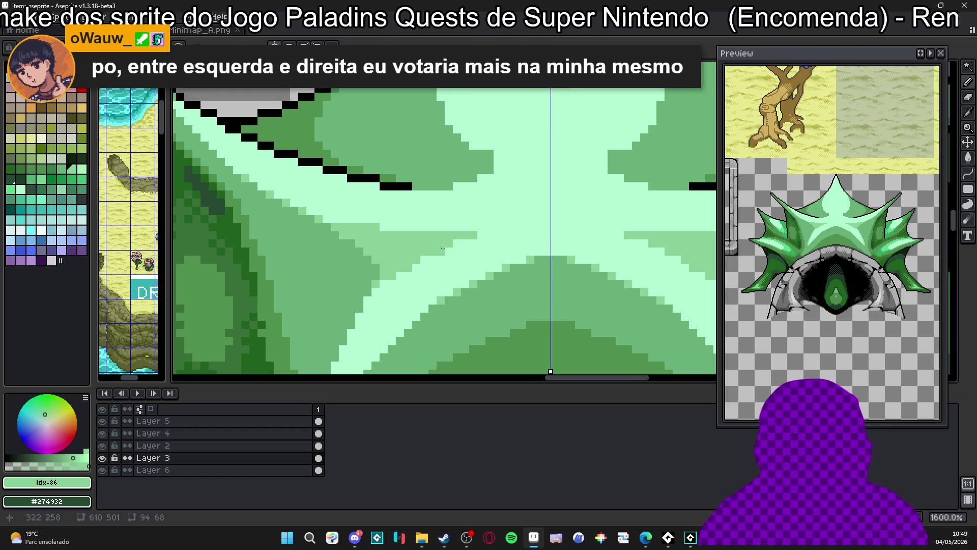
{"action": "scroll", "coordinate": [430, 270], "scroll_direction": "up", "scroll_amount": 2}
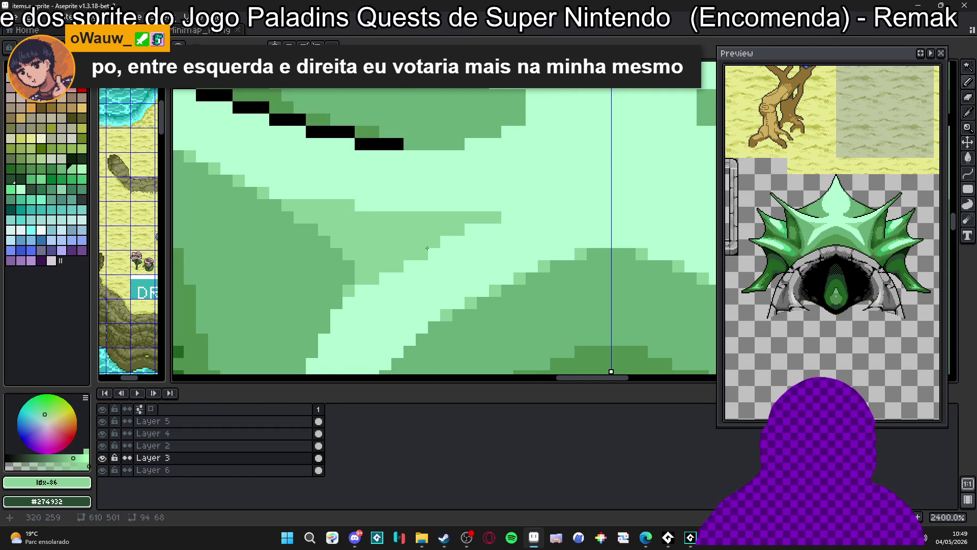
Paint a mirrored medium-green line and mid-green pixels near the spike's edge.
{"action": "left_click_drag", "start_coordinate": [448, 244], "coordinate": [524, 217]}
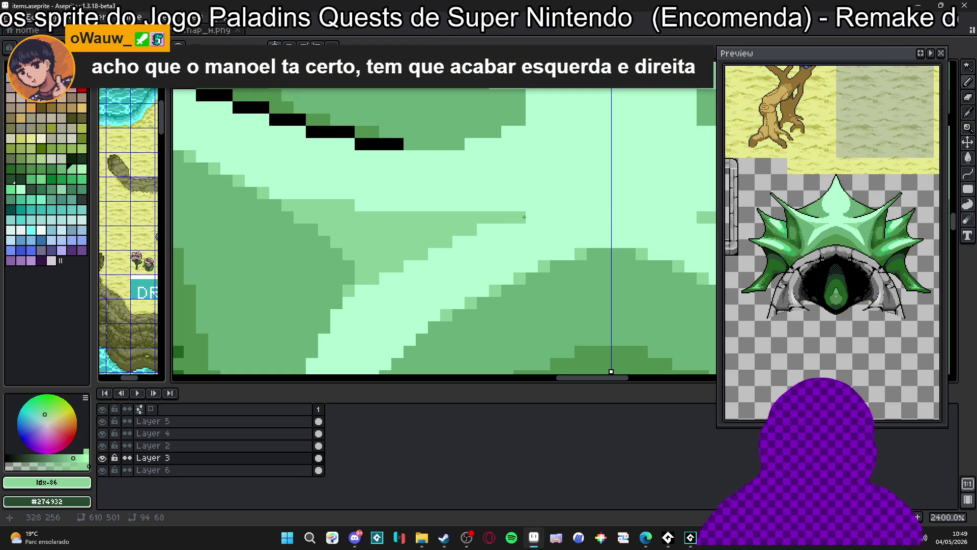
{"action": "scroll", "coordinate": [422, 210], "scroll_direction": "down", "scroll_amount": 6}
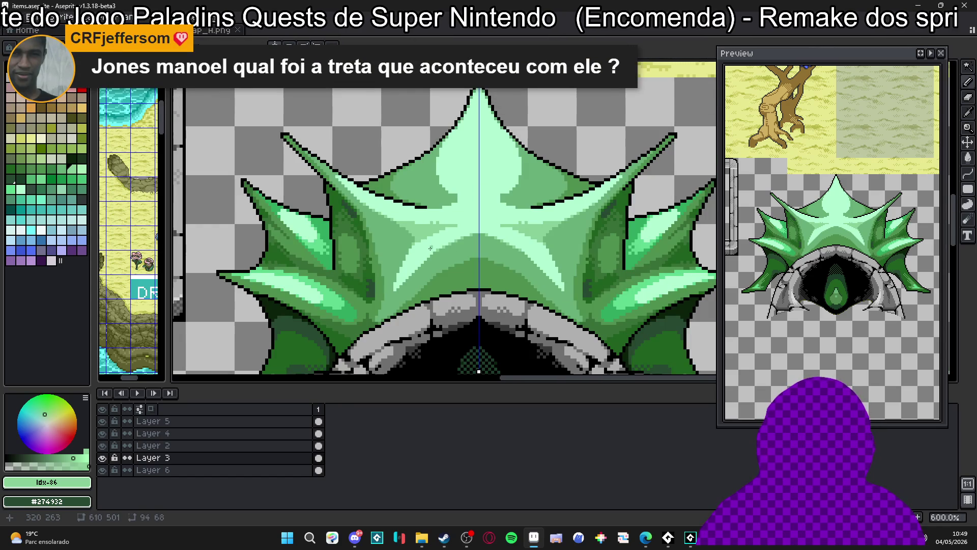
{"action": "scroll", "coordinate": [430, 248], "scroll_direction": "up", "scroll_amount": 2}
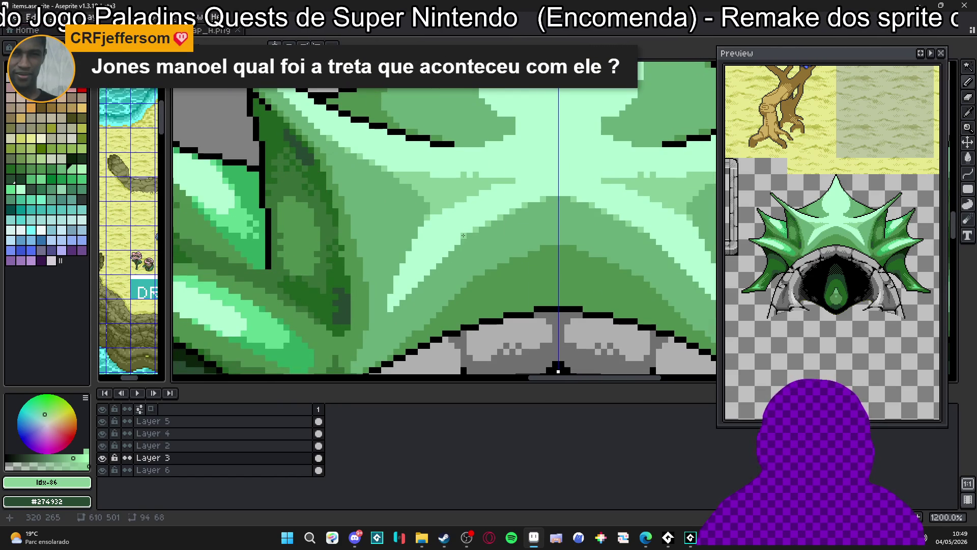
{"action": "scroll", "coordinate": [464, 238], "scroll_direction": "up", "scroll_amount": 1}
{"action": "scroll", "coordinate": [464, 239], "scroll_direction": "down", "scroll_amount": 1}
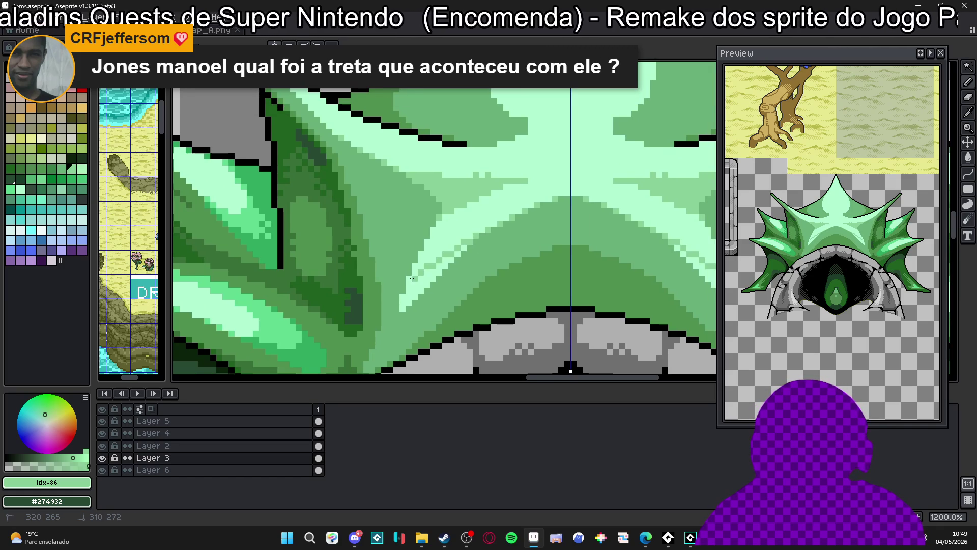
{"action": "key", "text": "b"}
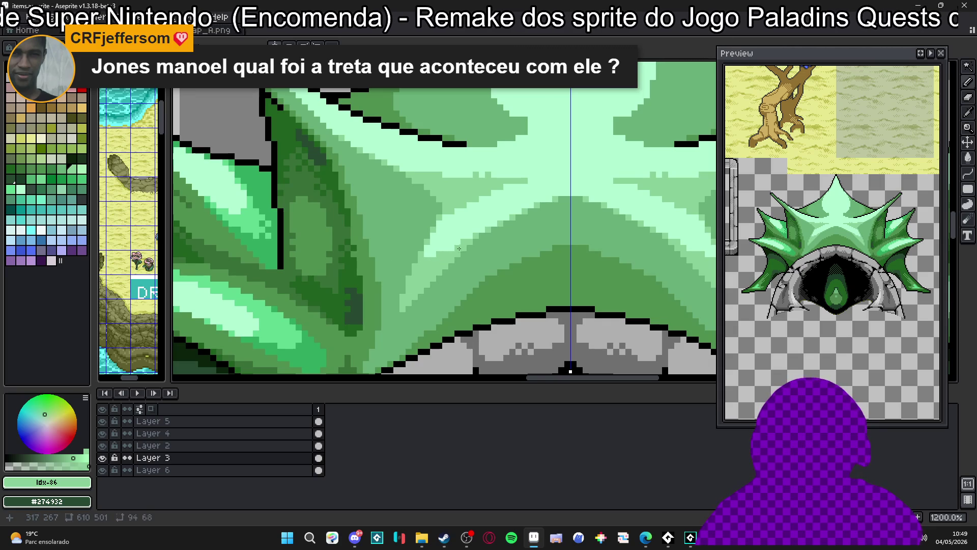
{"action": "scroll", "coordinate": [521, 224], "scroll_direction": "up", "scroll_amount": 1}
{"action": "scroll", "coordinate": [521, 224], "scroll_direction": "right", "scroll_amount": 1}
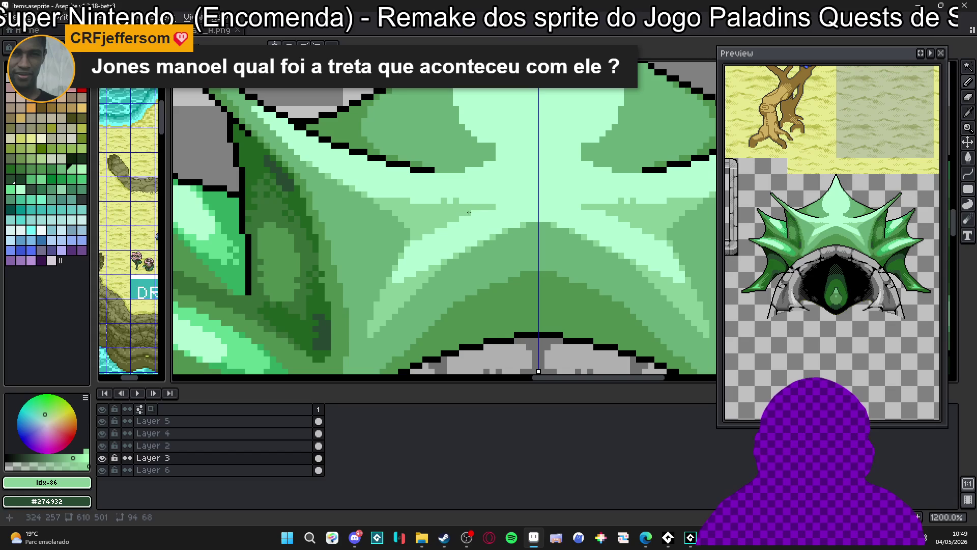
{"action": "left_click_drag", "start_coordinate": [502, 201], "coordinate": [498, 201]}
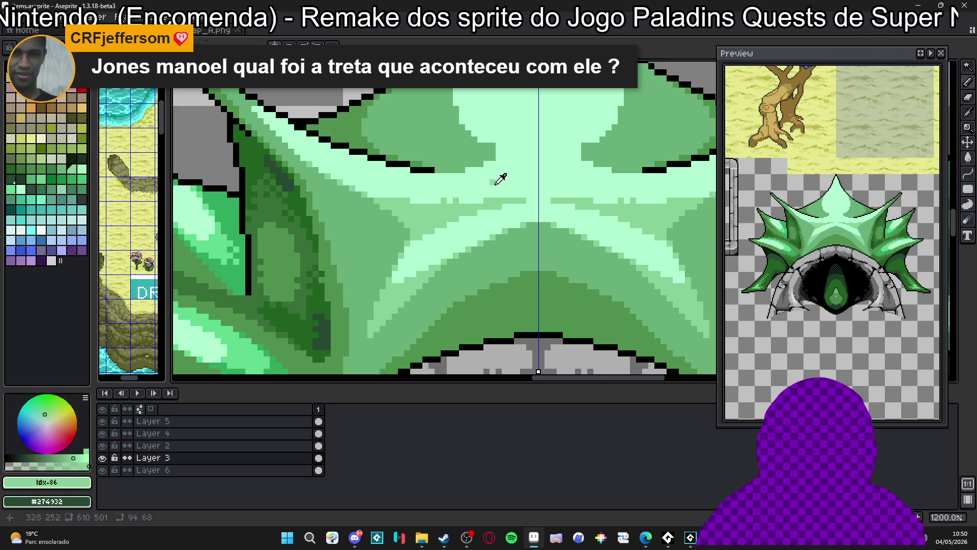
{"action": "left_click", "coordinate": [497, 183], "text": "alt"}
{"action": "left_click", "coordinate": [491, 200]}
{"action": "left_click_drag", "start_coordinate": [491, 200], "coordinate": [454, 264]}
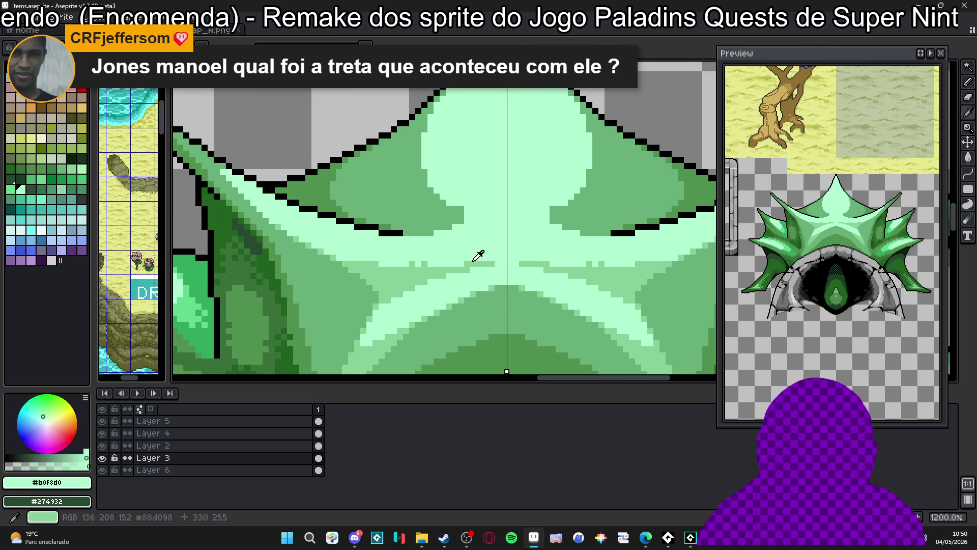
{"action": "left_click", "coordinate": [464, 261], "text": "alt"}
{"action": "scroll", "coordinate": [462, 263], "scroll_direction": "down", "scroll_amount": 2}
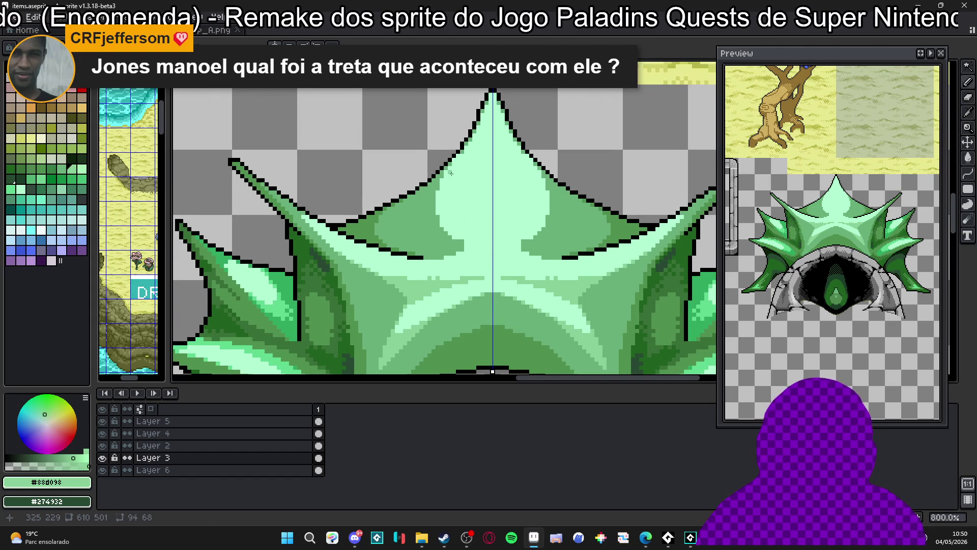
{"action": "mouse_move", "coordinate": [461, 148]}
{"action": "left_mouse_down"}
{"action": "mouse_move", "coordinate": [460, 211]}
{"action": "mouse_move", "coordinate": [474, 236]}
{"action": "mouse_move", "coordinate": [435, 261]}
{"action": "mouse_move", "coordinate": [473, 240]}
{"action": "left_mouse_up"}
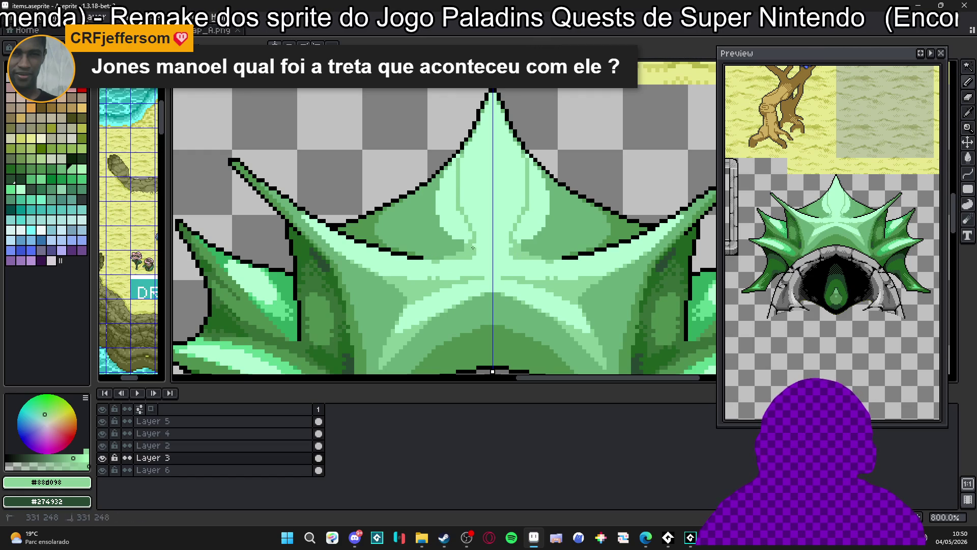
{"action": "left_click", "coordinate": [477, 251]}
{"action": "key", "text": "g"}
{"action": "left_click", "coordinate": [468, 236]}
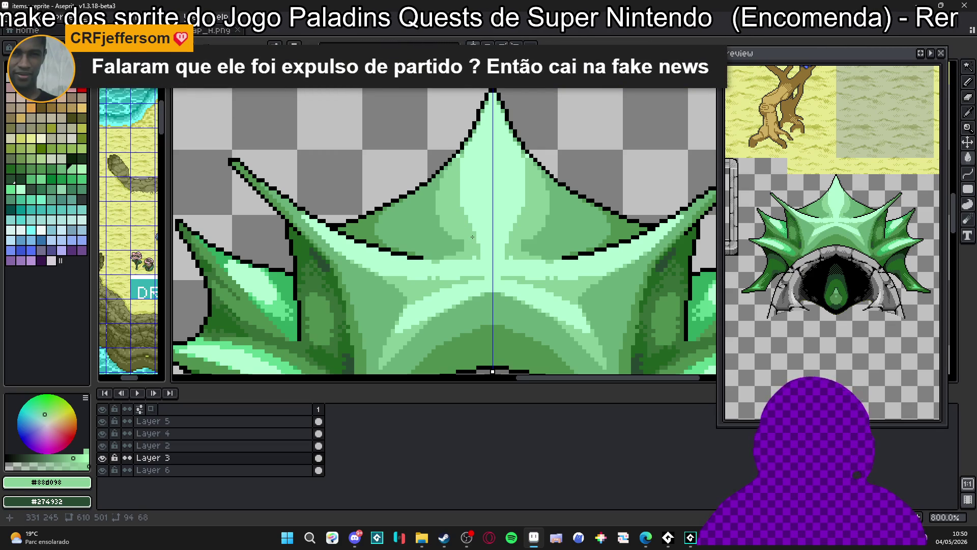
{"action": "scroll", "coordinate": [473, 239], "scroll_direction": "up", "scroll_amount": 3}
{"action": "left_click", "coordinate": [529, 281]}
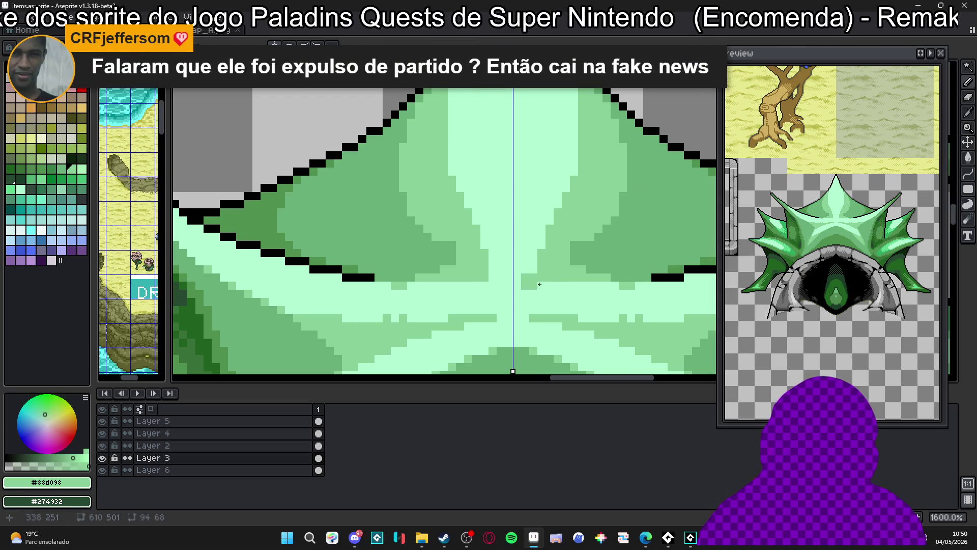
{"action": "left_click", "coordinate": [532, 261]}
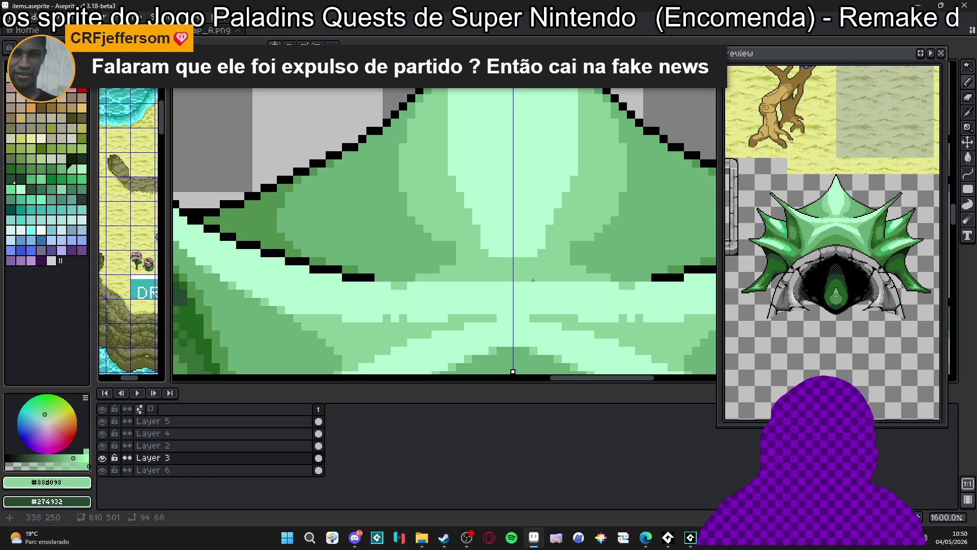
{"action": "left_click_drag", "start_coordinate": [518, 287], "coordinate": [557, 285]}
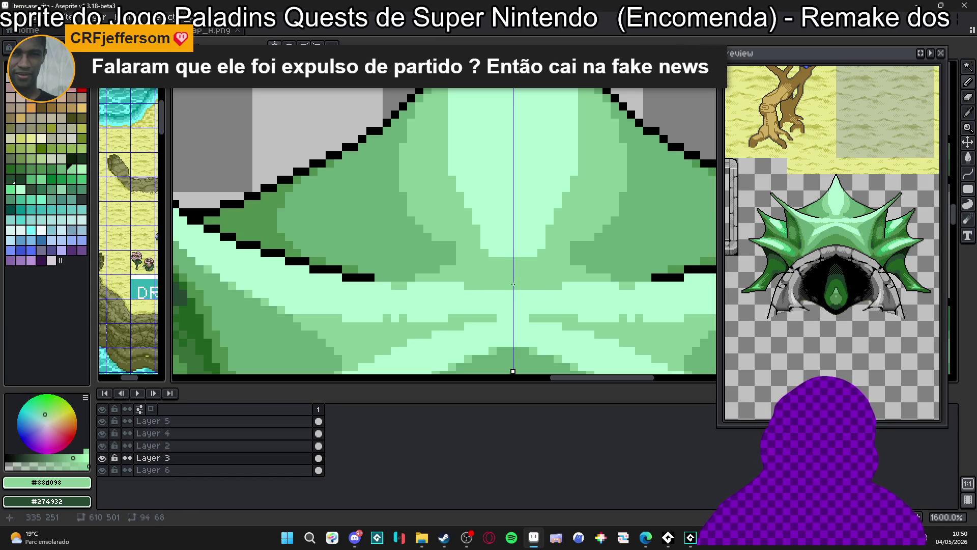
{"action": "mouse_move", "coordinate": [511, 263]}
{"action": "left_mouse_down"}
{"action": "mouse_move", "coordinate": [491, 245]}
{"action": "mouse_move", "coordinate": [547, 242]}
{"action": "left_mouse_up"}
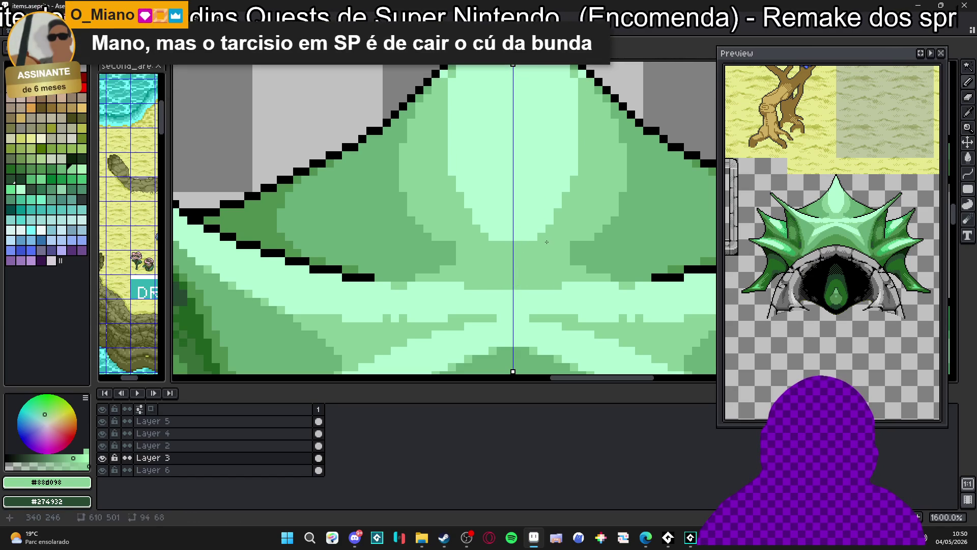
{"action": "scroll", "coordinate": [546, 242], "scroll_direction": "down", "scroll_amount": 4}
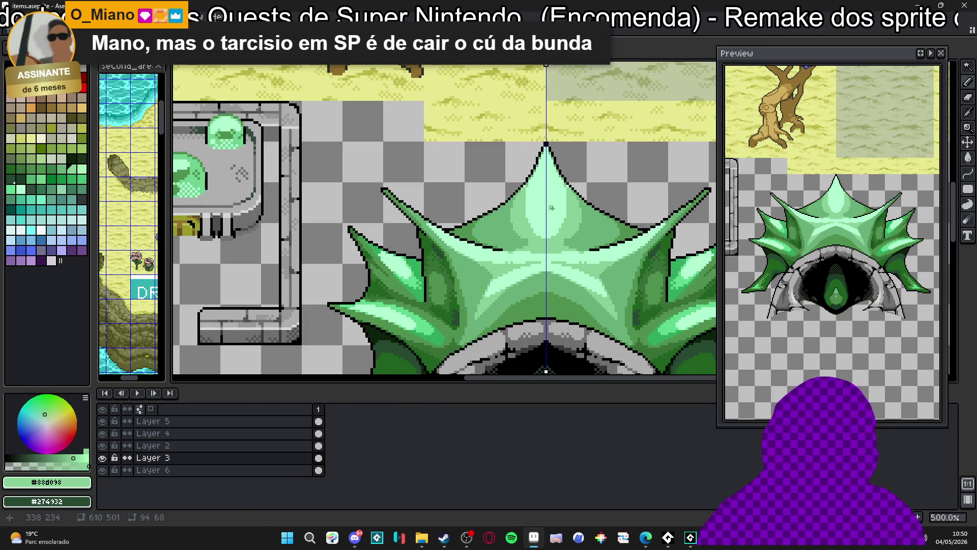
{"action": "scroll", "coordinate": [534, 190], "scroll_direction": "up", "scroll_amount": 4}
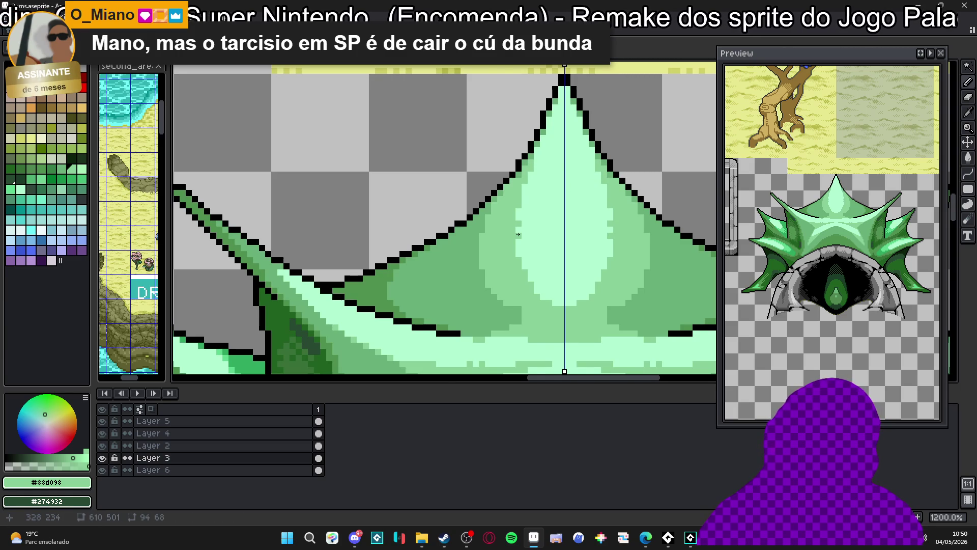
{"action": "scroll", "coordinate": [519, 235], "scroll_direction": "down", "scroll_amount": 1}
{"action": "scroll", "coordinate": [519, 235], "scroll_direction": "up", "scroll_amount": 2}
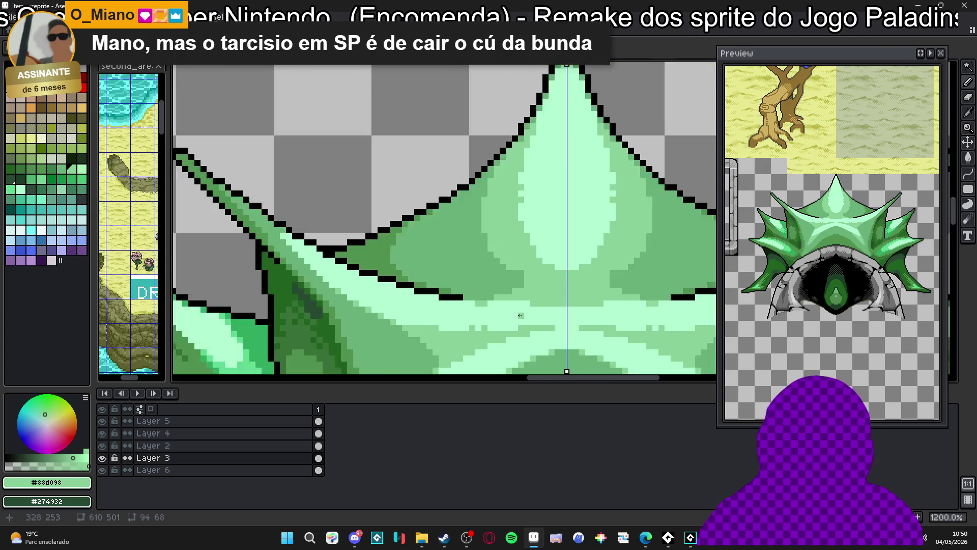
{"action": "scroll", "coordinate": [519, 301], "scroll_direction": "down", "scroll_amount": 3}
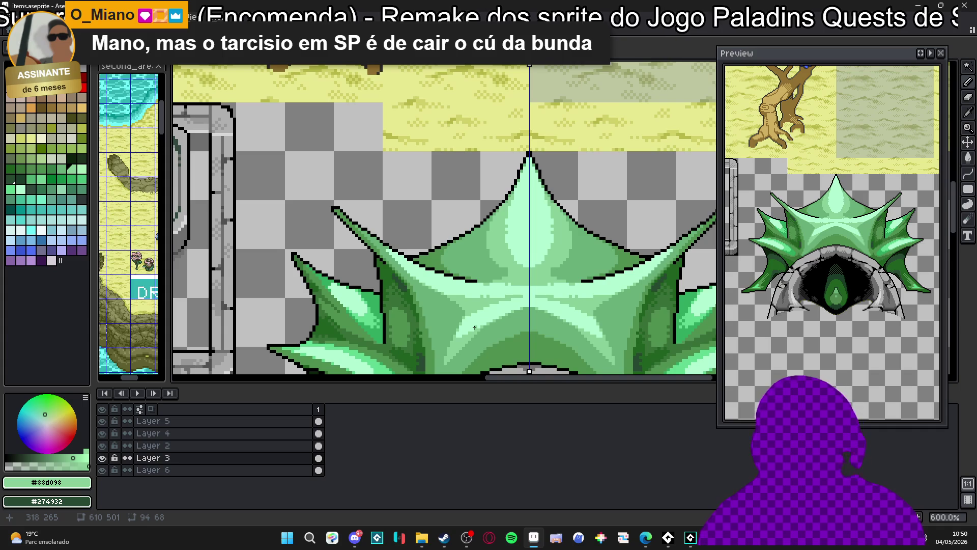
{"action": "left_click_drag", "start_coordinate": [472, 327], "coordinate": [448, 302]}
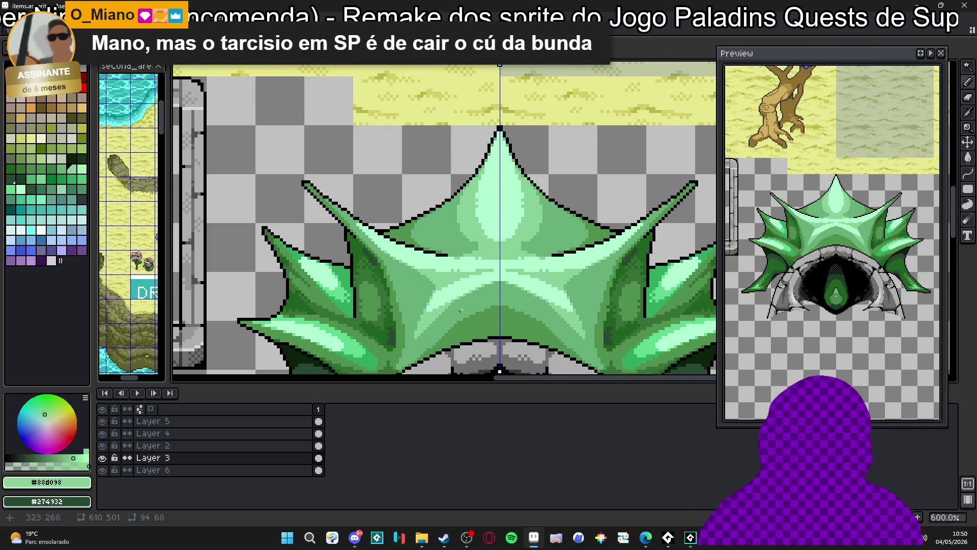
{"action": "scroll", "coordinate": [463, 304], "scroll_direction": "up", "scroll_amount": 4}
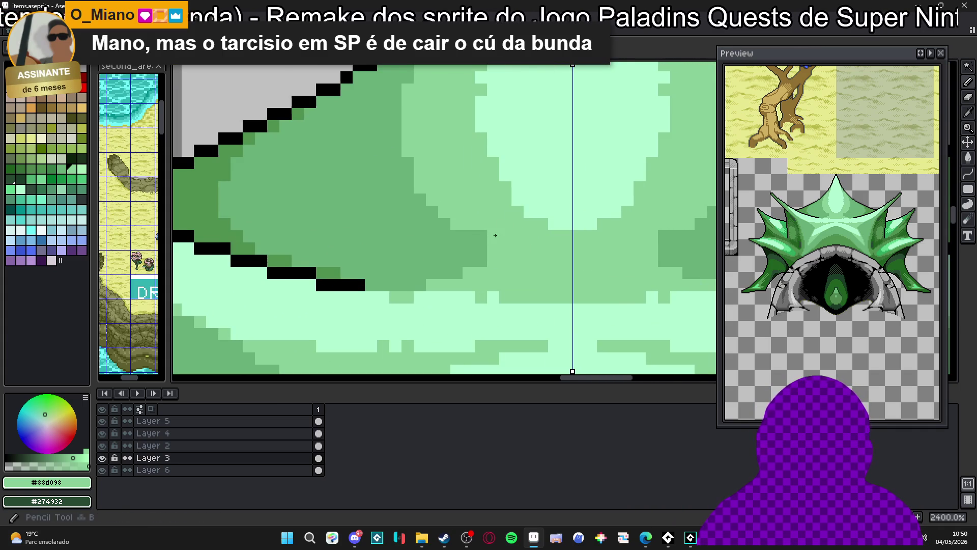
Eyedrop #68b078 from the crown shading and turn off vertical symmetry.
{"action": "left_click", "coordinate": [414, 197], "text": "alt"}
{"action": "scroll", "coordinate": [432, 199], "scroll_direction": "down", "scroll_amount": 5}
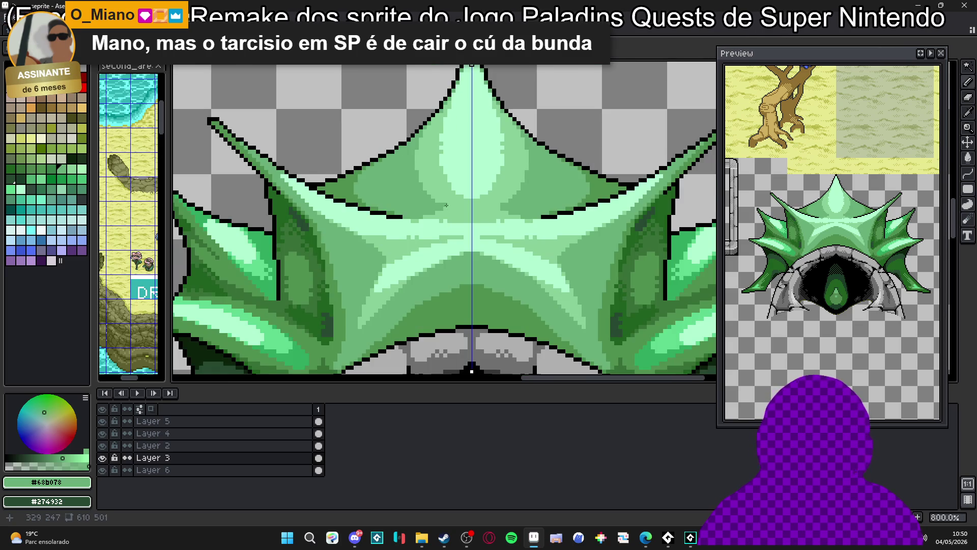
{"action": "scroll", "coordinate": [446, 205], "scroll_direction": "up", "scroll_amount": 5}
{"action": "scroll", "coordinate": [447, 206], "scroll_direction": "down", "scroll_amount": 3}
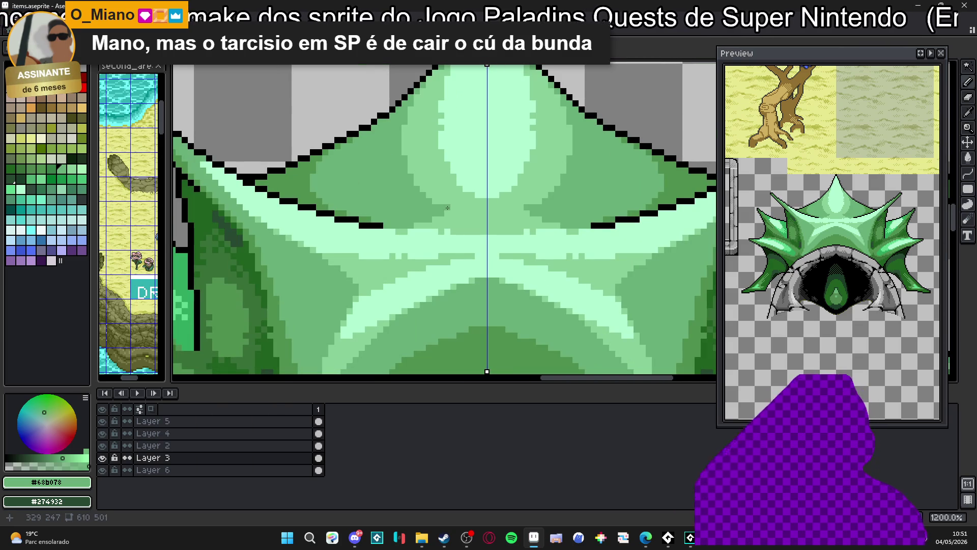
{"action": "scroll", "coordinate": [446, 208], "scroll_direction": "down", "scroll_amount": 2}
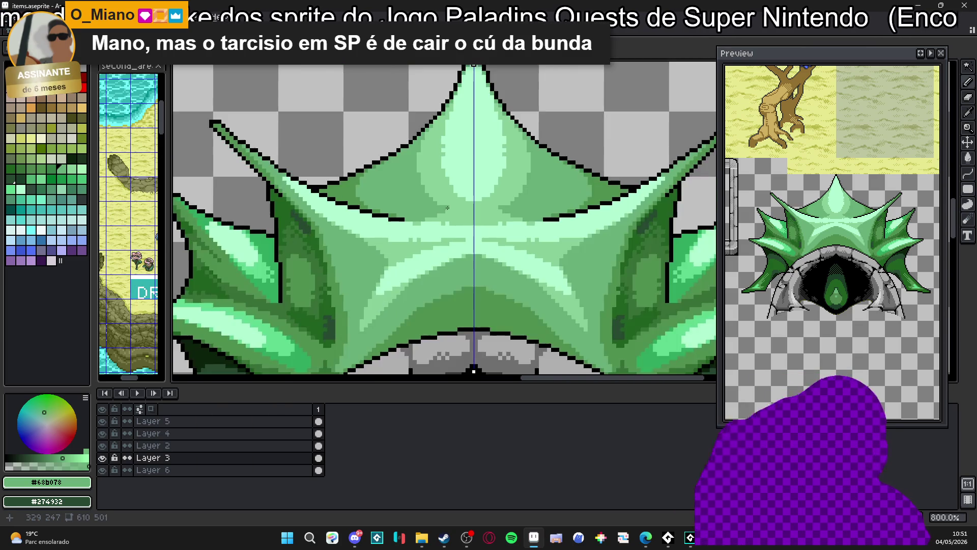
{"action": "scroll", "coordinate": [432, 268], "scroll_direction": "up", "scroll_amount": 3}
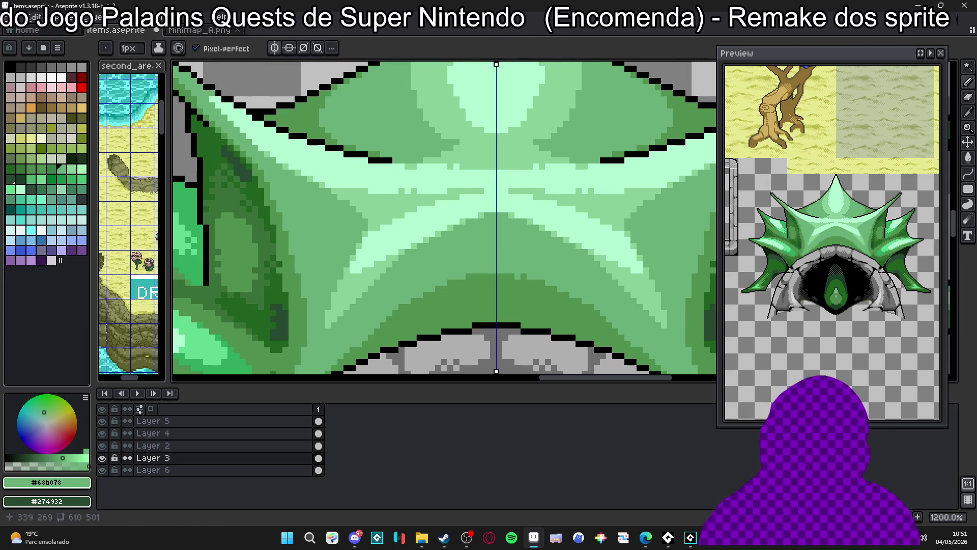
{"action": "left_click", "coordinate": [275, 48]}
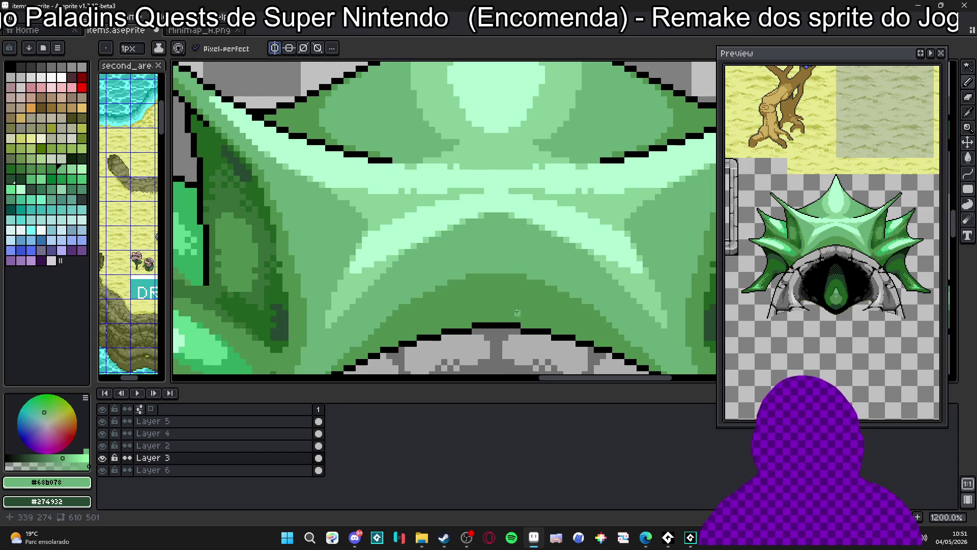
{"action": "scroll", "coordinate": [517, 311], "scroll_direction": "up", "scroll_amount": 1}
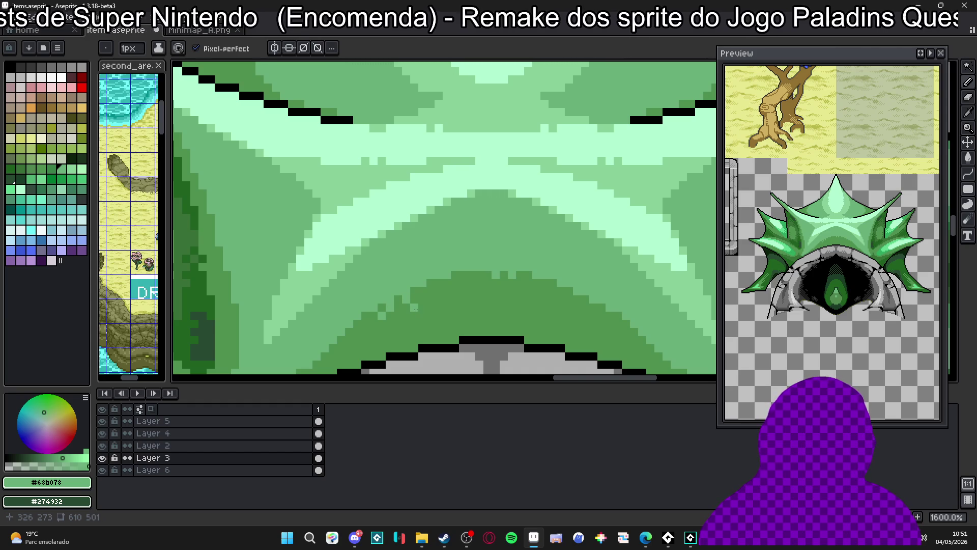
Undo the last pencil stroke, save items.aseprite, and re-enable vertical symmetry.
{"action": "key", "text": "ctrl+z"}
{"action": "scroll", "coordinate": [422, 312], "scroll_direction": "down", "scroll_amount": 3}
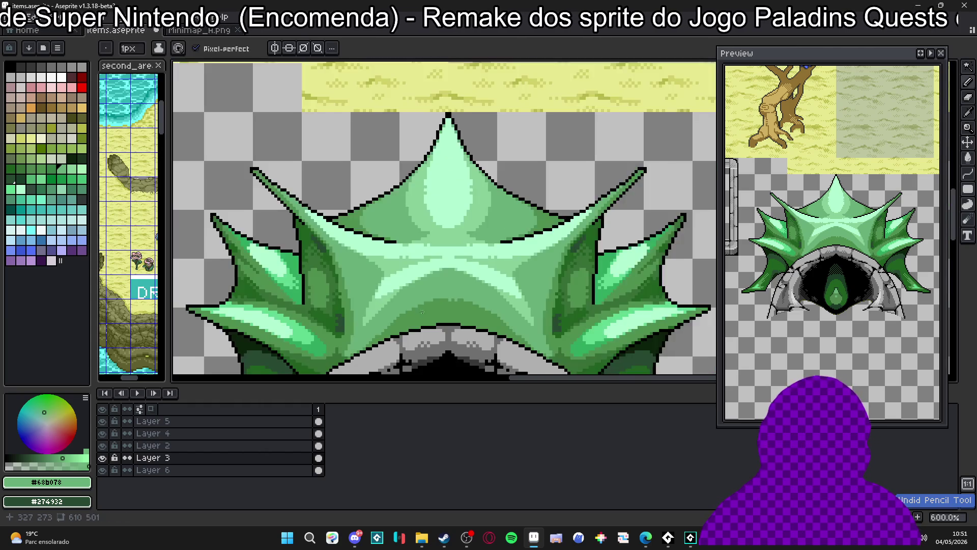
{"action": "scroll", "coordinate": [422, 312], "scroll_direction": "down", "scroll_amount": 2}
{"action": "scroll", "coordinate": [413, 237], "scroll_direction": "up", "scroll_amount": 1}
{"action": "key", "text": "ctrl+s"}
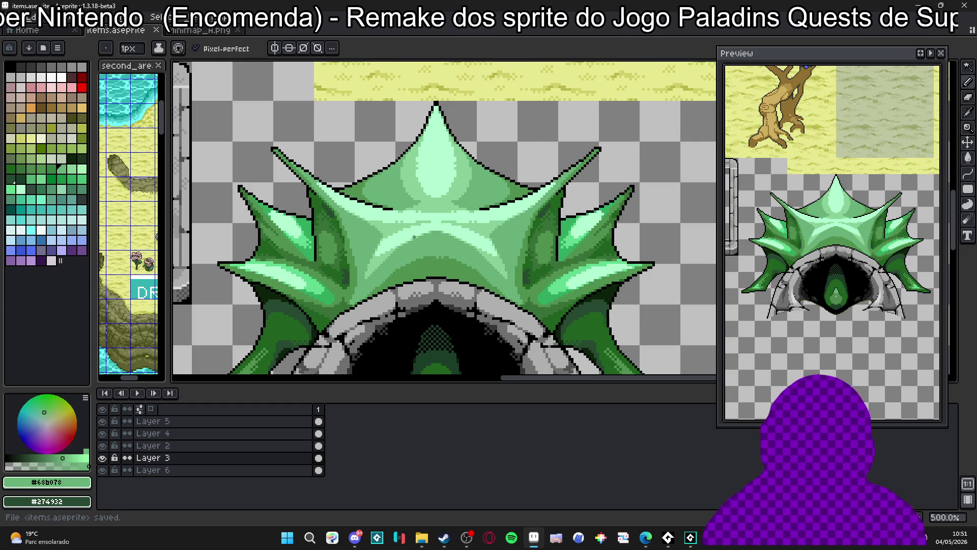
{"action": "left_click", "coordinate": [275, 47]}
{"action": "scroll", "coordinate": [364, 130], "scroll_direction": "down", "scroll_amount": 2}
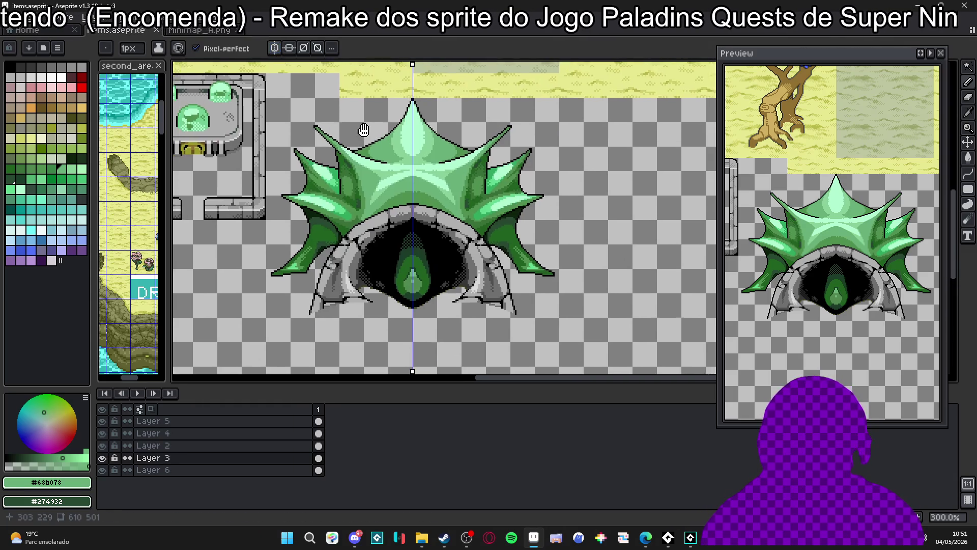
Save again and pick the dark #387038 green with a one-pixel brush.
{"action": "left_click_drag", "start_coordinate": [363, 130], "coordinate": [377, 124]}
{"action": "key", "text": "ctrl+s"}
{"action": "scroll", "coordinate": [409, 174], "scroll_direction": "up", "scroll_amount": 4}
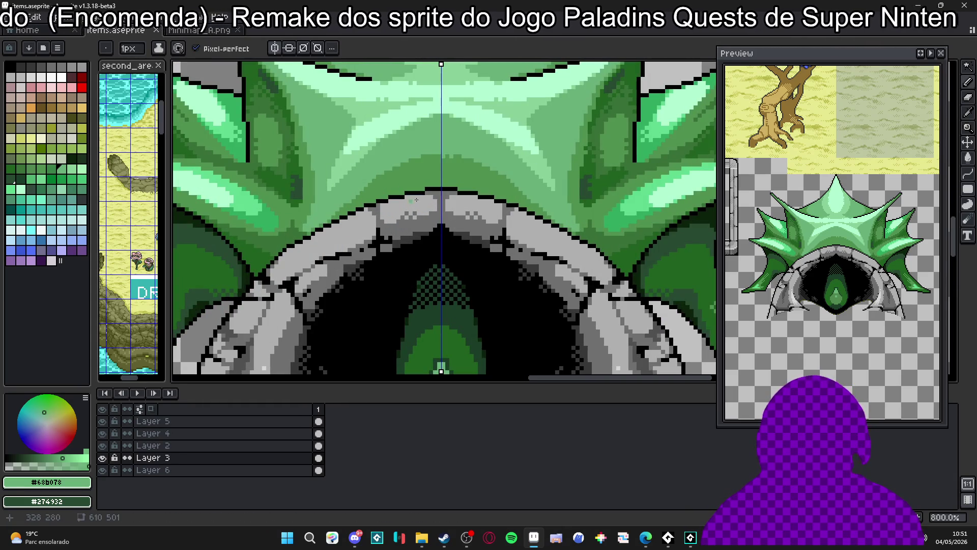
{"action": "left_click", "coordinate": [241, 255], "text": "alt"}
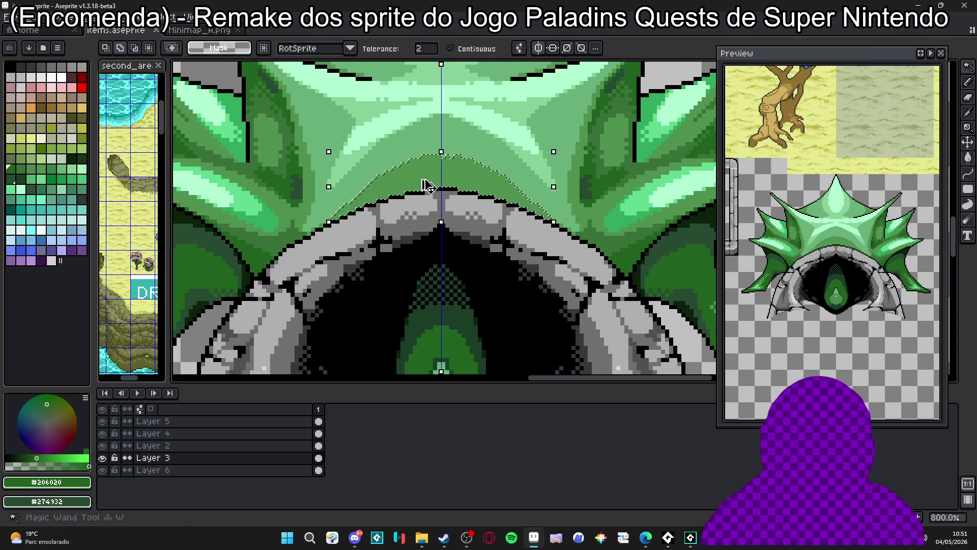
{"action": "left_click", "coordinate": [289, 234], "text": "alt"}
{"action": "scroll", "coordinate": [447, 176], "scroll_direction": "up", "scroll_amount": 2}
{"action": "key", "text": "plus"}
{"action": "key", "text": "plus"}
{"action": "key", "text": "plus"}
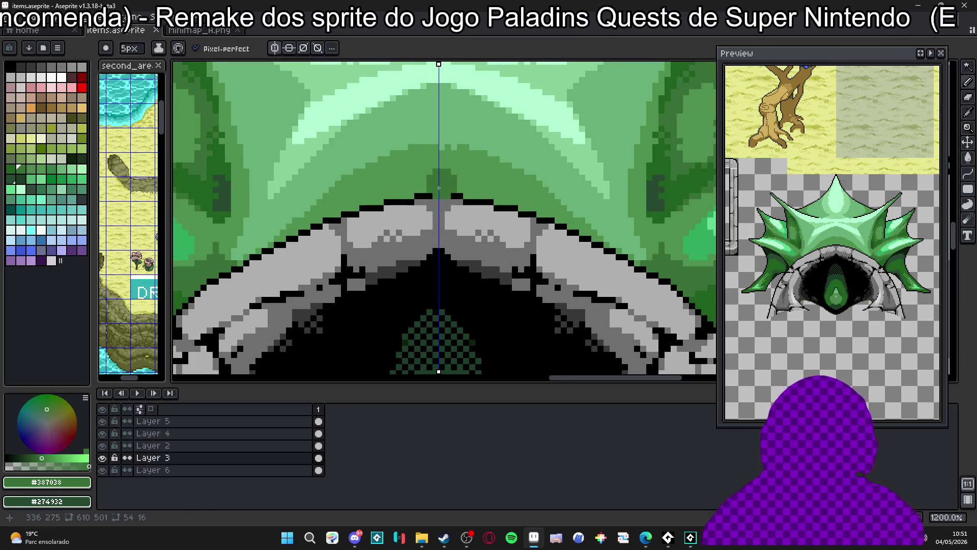
{"action": "key", "text": "minus"}
{"action": "key", "text": "minus"}
{"action": "key", "text": "minus"}
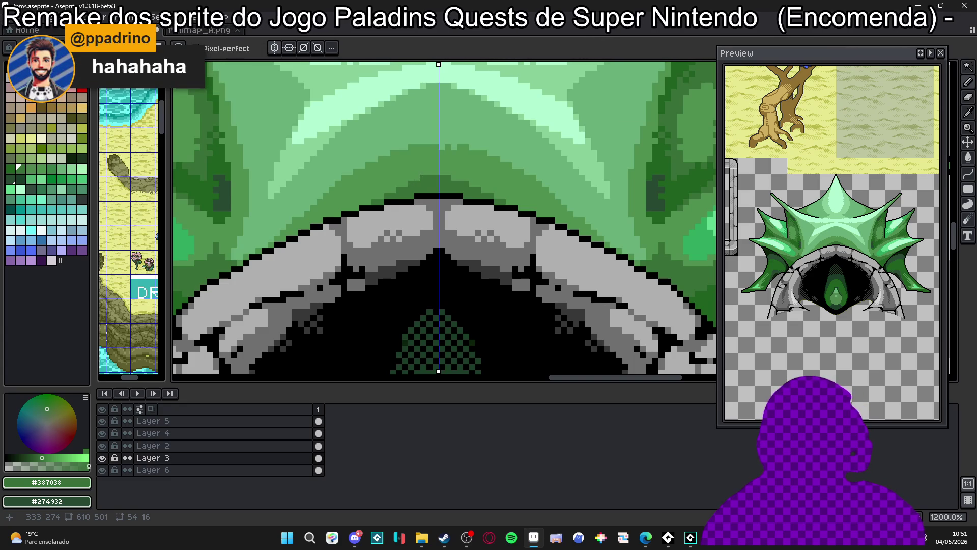
{"action": "scroll", "coordinate": [421, 176], "scroll_direction": "up", "scroll_amount": 1}
Pick #509050, select the left fin's green band, and draw a dark outline down the fin.
{"action": "left_click", "coordinate": [418, 176], "text": "alt"}
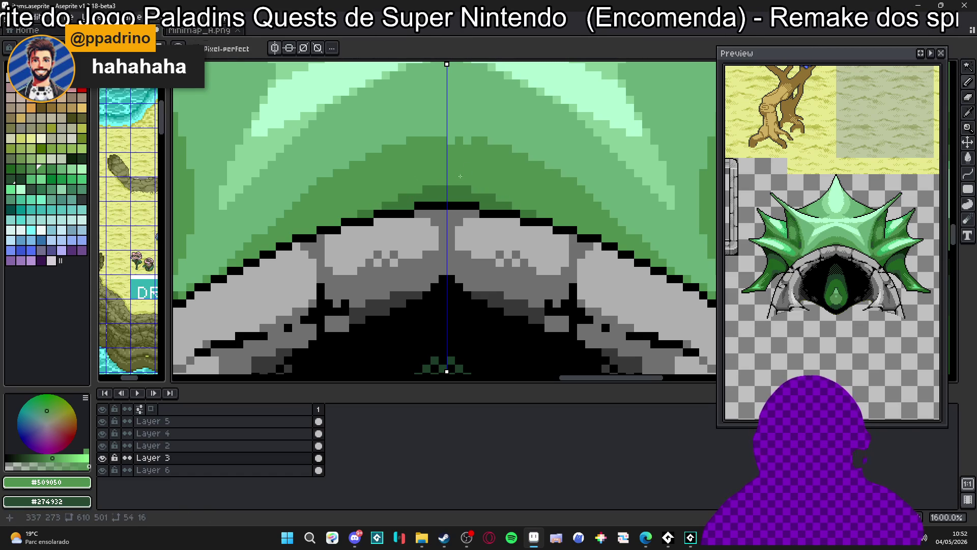
{"action": "scroll", "coordinate": [442, 172], "scroll_direction": "down", "scroll_amount": 4}
{"action": "scroll", "coordinate": [338, 219], "scroll_direction": "up", "scroll_amount": 4}
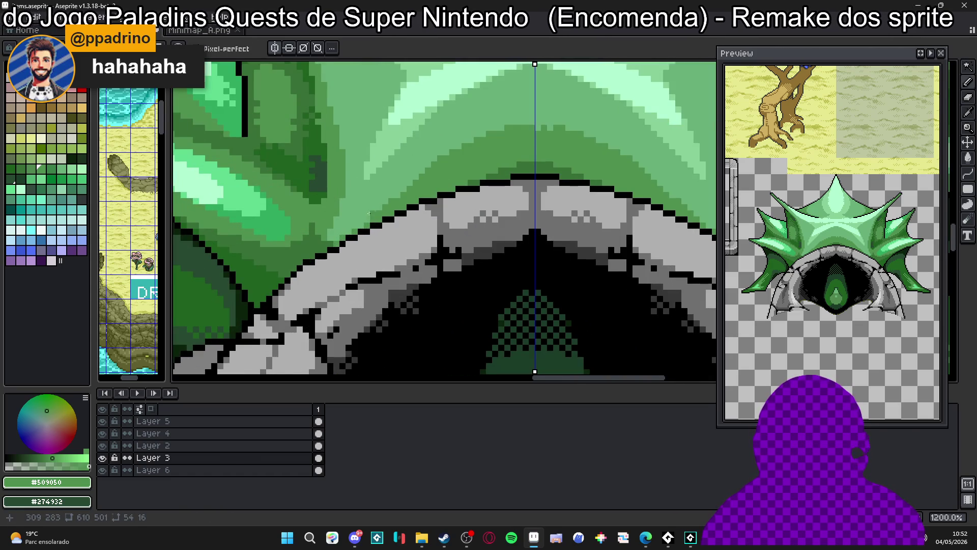
{"action": "scroll", "coordinate": [356, 211], "scroll_direction": "down", "scroll_amount": 3}
{"action": "scroll", "coordinate": [351, 200], "scroll_direction": "up", "scroll_amount": 4}
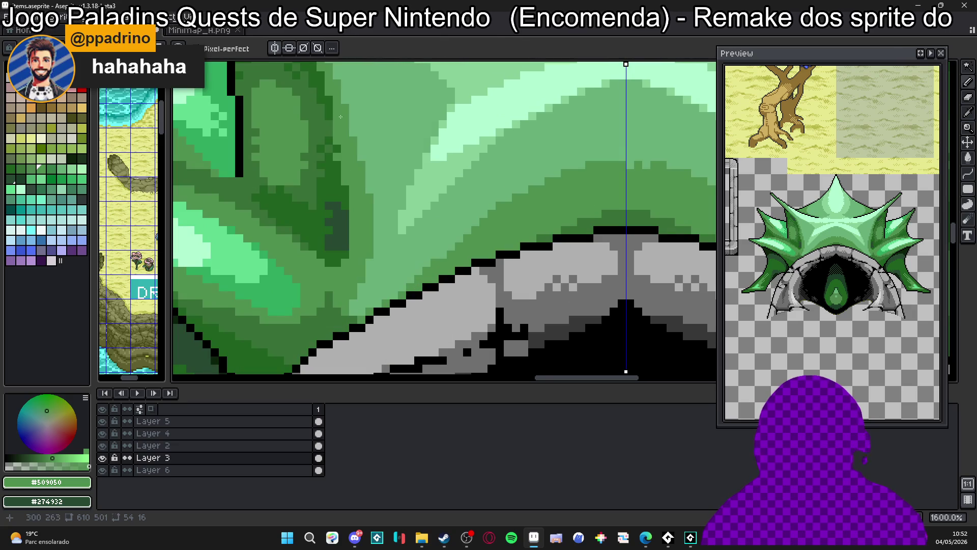
{"action": "left_click_drag", "start_coordinate": [378, 134], "coordinate": [389, 177]}
{"action": "key", "text": "w"}
{"action": "left_click", "coordinate": [393, 178]}
{"action": "key", "text": "b"}
{"action": "mouse_move", "coordinate": [340, 115]}
{"action": "left_mouse_down"}
{"action": "mouse_move", "coordinate": [389, 163]}
{"action": "mouse_move", "coordinate": [387, 224]}
{"action": "mouse_move", "coordinate": [384, 193]}
{"action": "left_mouse_up"}
Bucket-fill the outlined fin with green and paint darker #68B078 shading pixels onto it.
{"action": "key", "text": "g"}
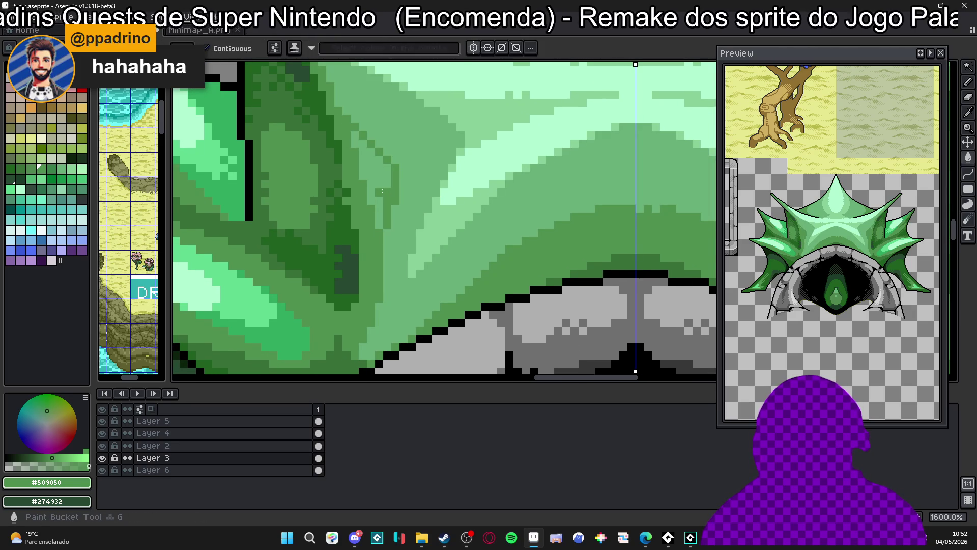
{"action": "left_click", "coordinate": [382, 191]}
{"action": "key", "text": "b"}
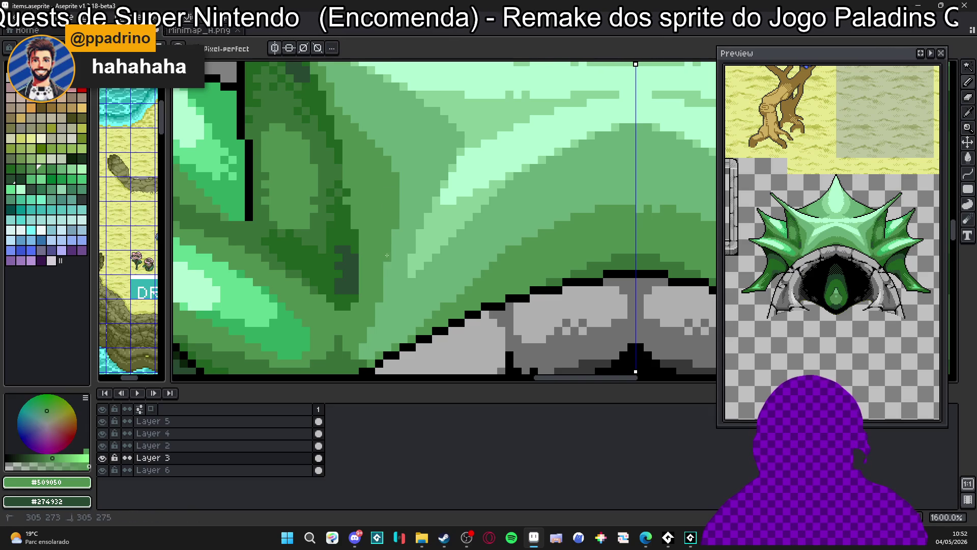
{"action": "scroll", "coordinate": [387, 256], "scroll_direction": "down", "scroll_amount": 2}
{"action": "scroll", "coordinate": [365, 173], "scroll_direction": "up", "scroll_amount": 2}
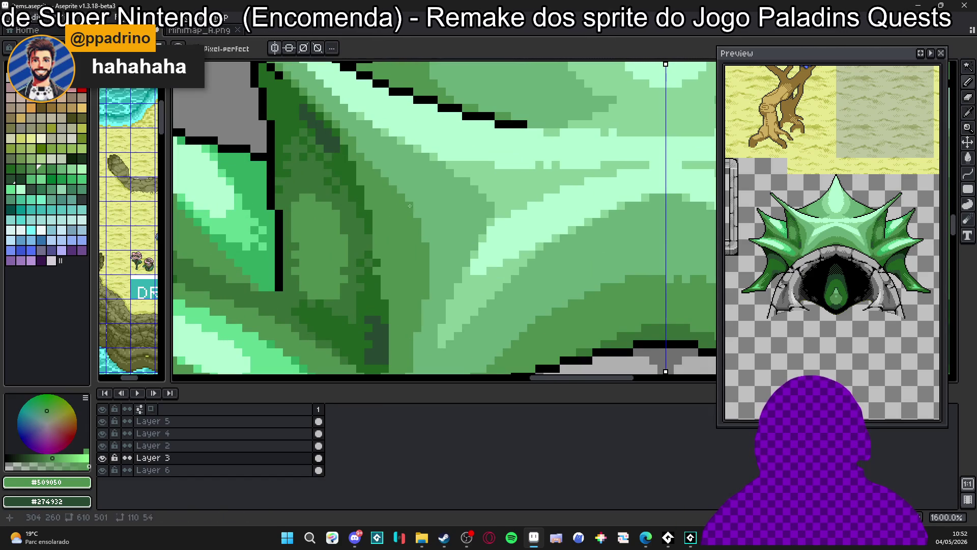
{"action": "left_click", "coordinate": [426, 223], "text": "alt"}
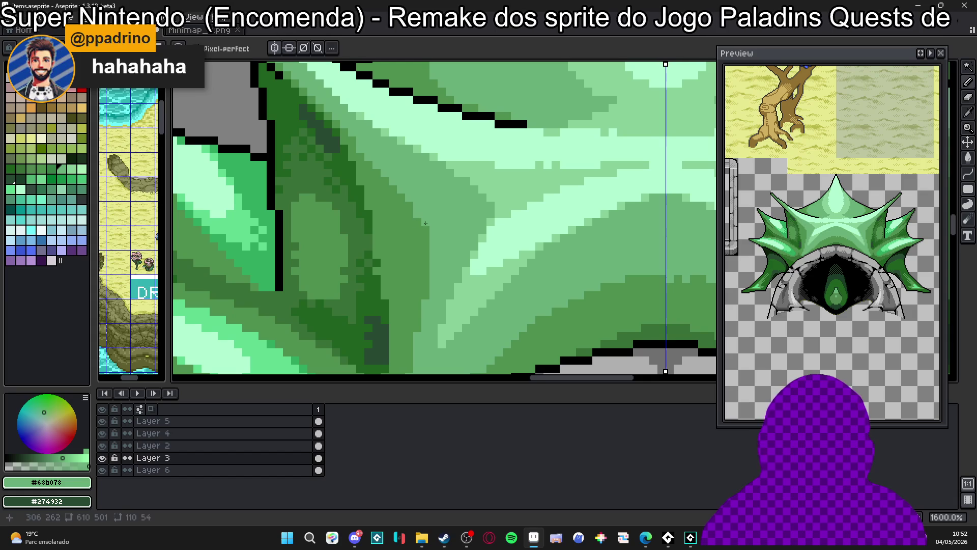
{"action": "left_click", "coordinate": [428, 251], "text": "alt"}
{"action": "left_click", "coordinate": [455, 213]}
{"action": "left_click", "coordinate": [439, 207]}
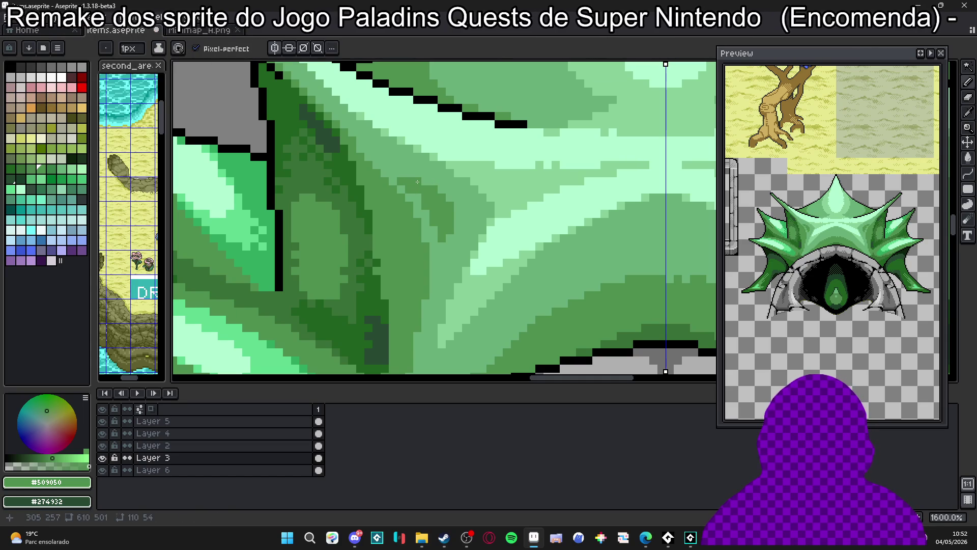
Sample the #68B078 and #88D098 greens, then choose bright green #60D890.
{"action": "scroll", "coordinate": [418, 182], "scroll_direction": "up", "scroll_amount": 2}
{"action": "left_click", "coordinate": [470, 211], "text": "alt"}
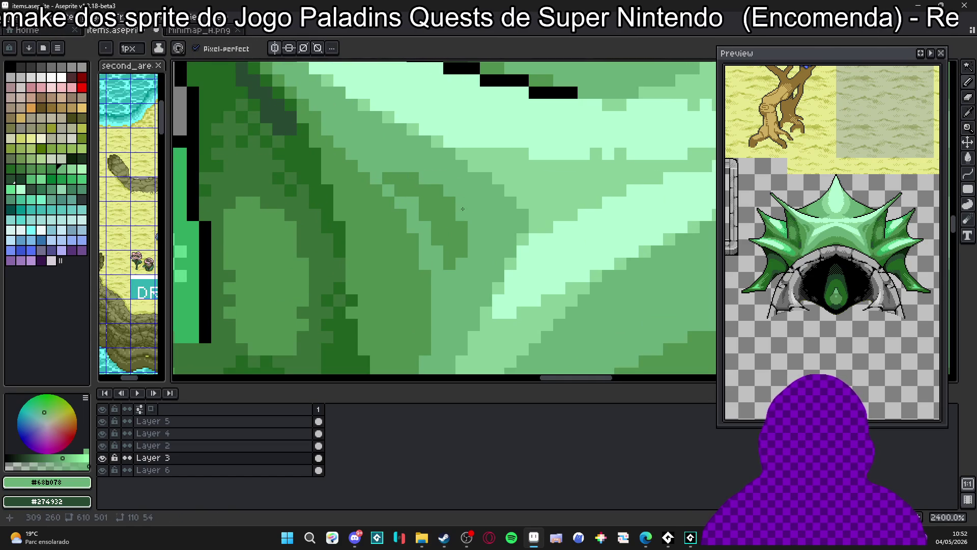
{"action": "scroll", "coordinate": [458, 214], "scroll_direction": "down", "scroll_amount": 2}
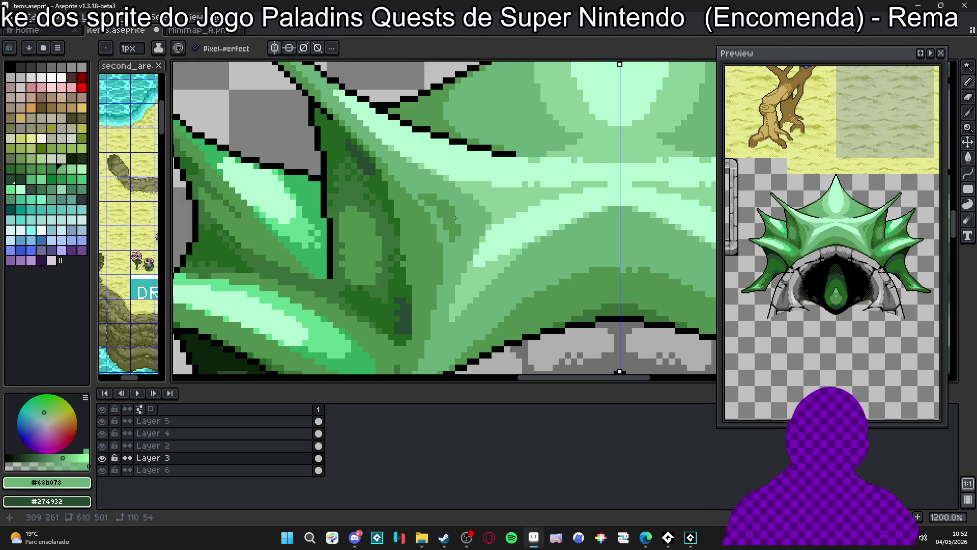
{"action": "scroll", "coordinate": [455, 218], "scroll_direction": "down", "scroll_amount": 3}
{"action": "scroll", "coordinate": [479, 233], "scroll_direction": "down", "scroll_amount": 2}
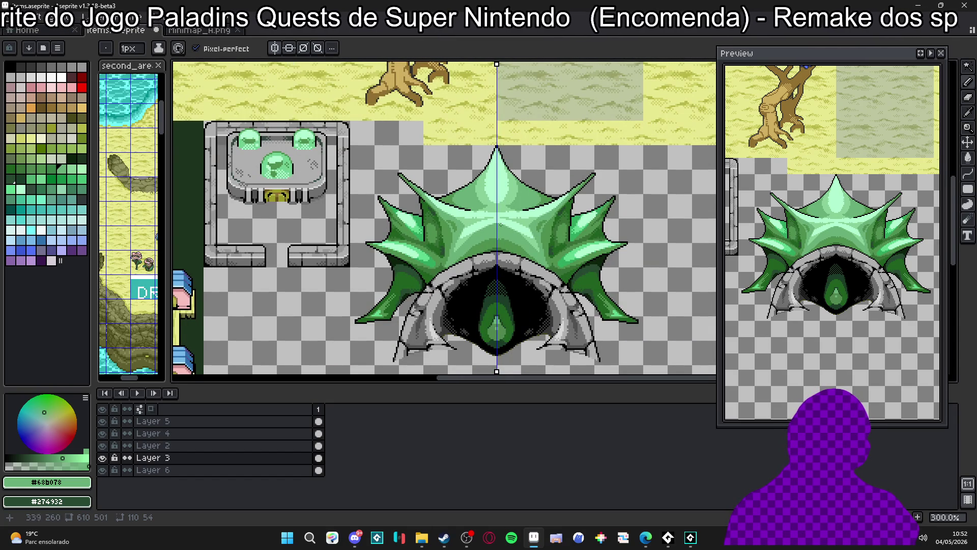
{"action": "scroll", "coordinate": [469, 227], "scroll_direction": "up", "scroll_amount": 3}
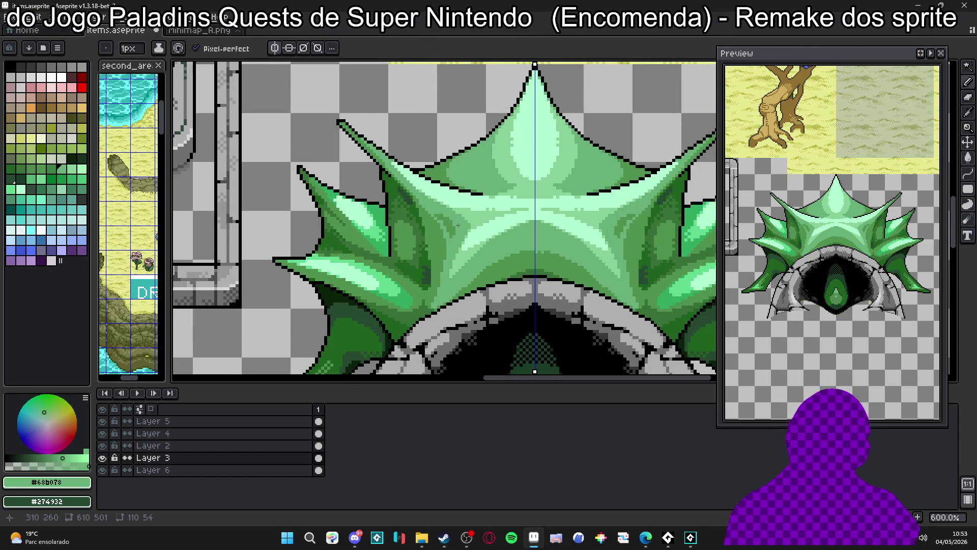
{"action": "scroll", "coordinate": [458, 224], "scroll_direction": "down", "scroll_amount": 3}
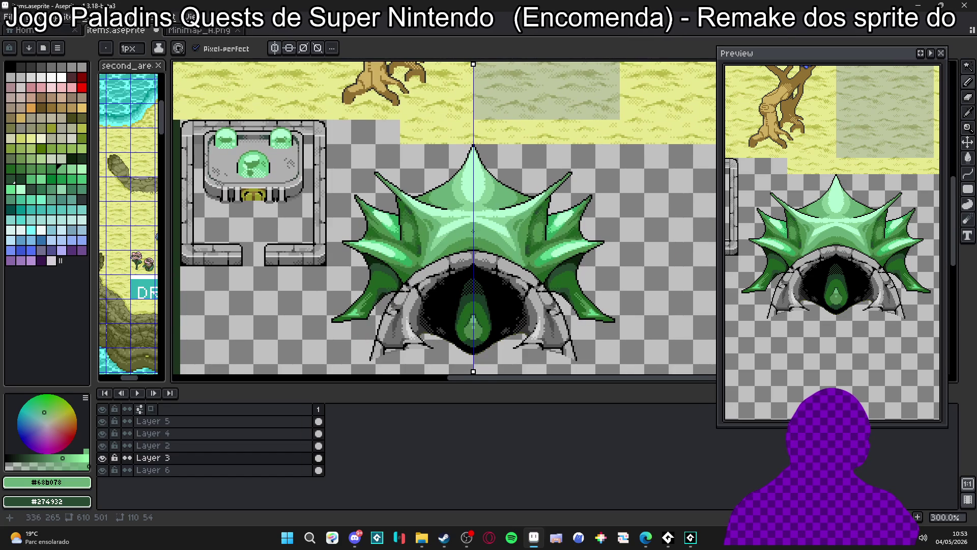
{"action": "scroll", "coordinate": [473, 231], "scroll_direction": "up", "scroll_amount": 4}
{"action": "left_click", "coordinate": [430, 238], "text": "alt"}
{"action": "scroll", "coordinate": [430, 238], "scroll_direction": "down", "scroll_amount": 4}
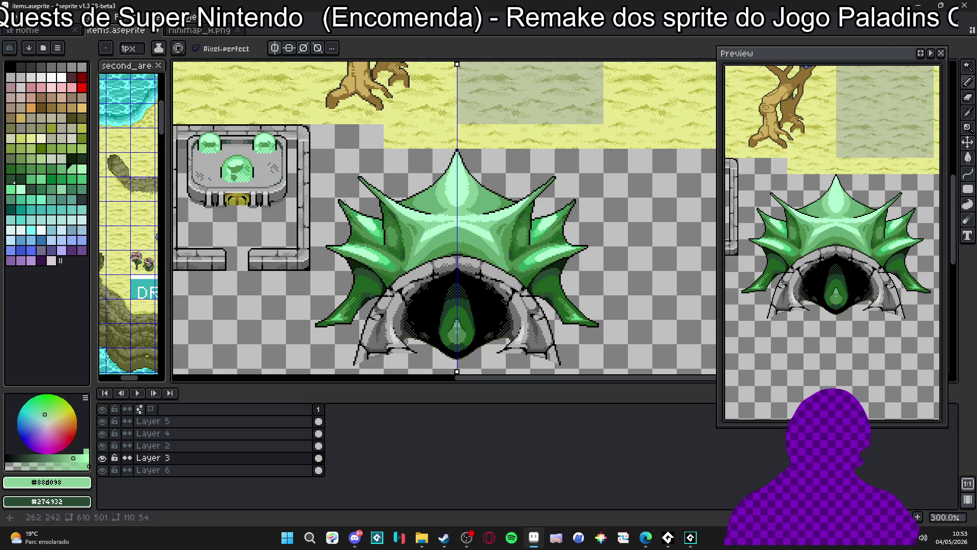
{"action": "scroll", "coordinate": [431, 228], "scroll_direction": "up", "scroll_amount": 3}
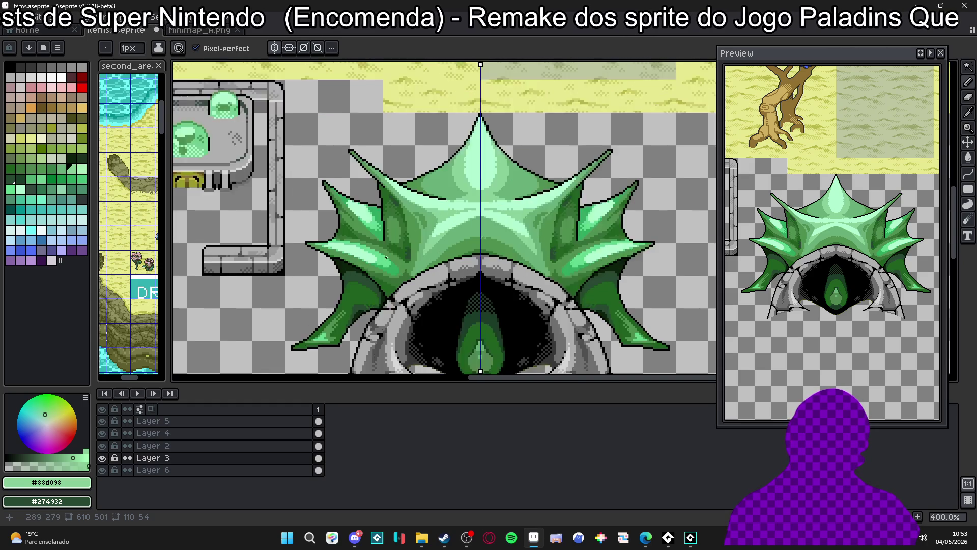
{"action": "scroll", "coordinate": [396, 270], "scroll_direction": "down", "scroll_amount": 3}
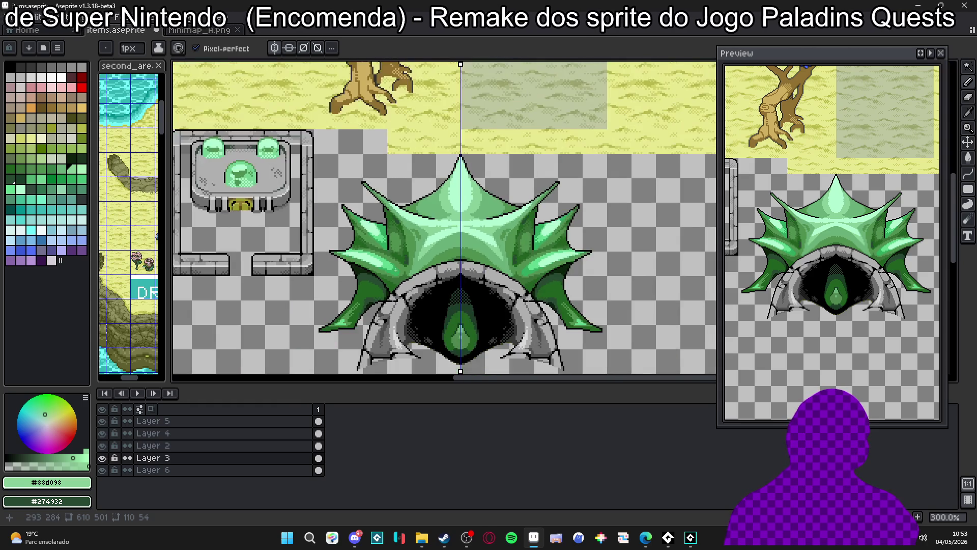
{"action": "scroll", "coordinate": [387, 253], "scroll_direction": "up", "scroll_amount": 3}
{"action": "left_click", "coordinate": [395, 271], "text": "alt"}
Try a #60D890 shell fill and undo it, then darken a mirrored fin patch and sample #68B078.
{"action": "key", "text": "g"}
{"action": "left_click", "coordinate": [377, 268]}
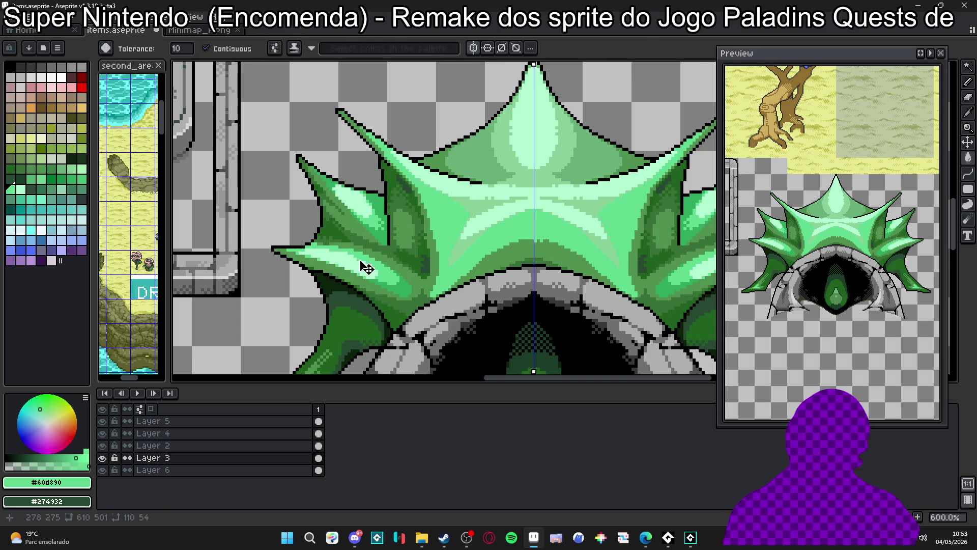
{"action": "key", "text": "ctrl+z"}
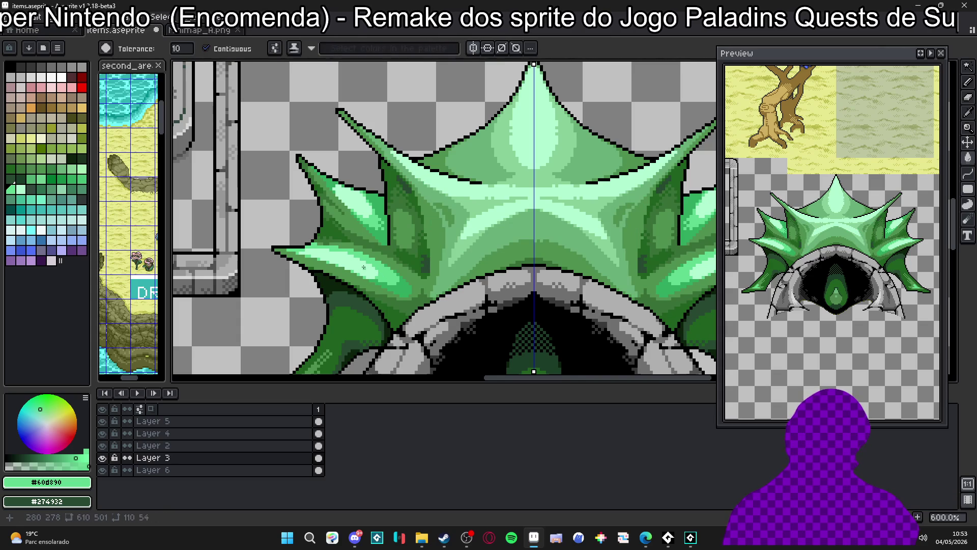
{"action": "scroll", "coordinate": [398, 267], "scroll_direction": "down", "scroll_amount": 3}
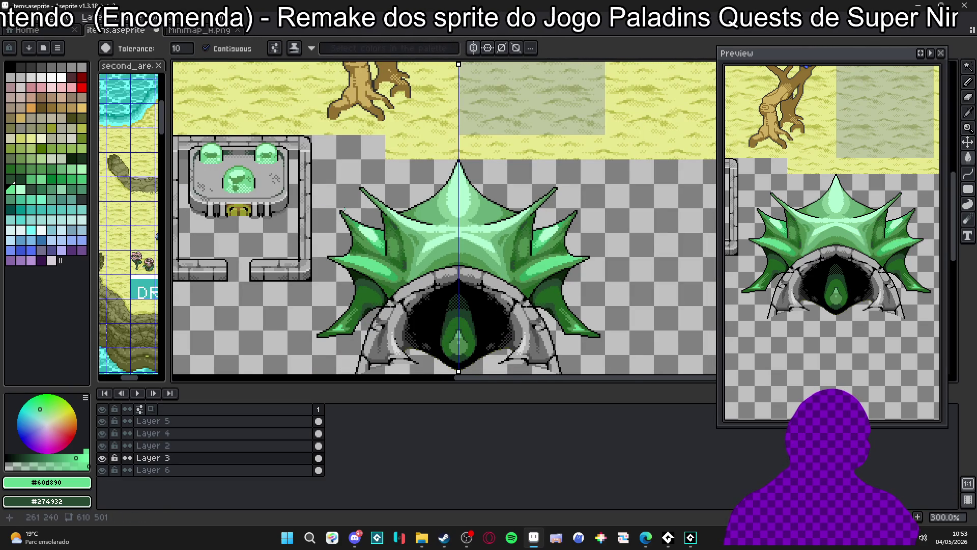
{"action": "left_click", "coordinate": [371, 234]}
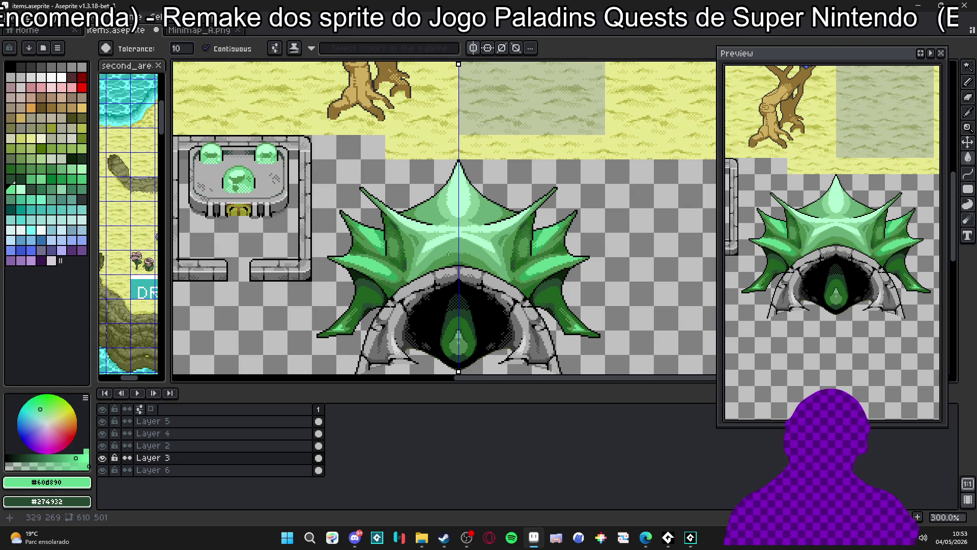
{"action": "scroll", "coordinate": [449, 253], "scroll_direction": "up", "scroll_amount": 6}
{"action": "left_click", "coordinate": [411, 274], "text": "alt"}
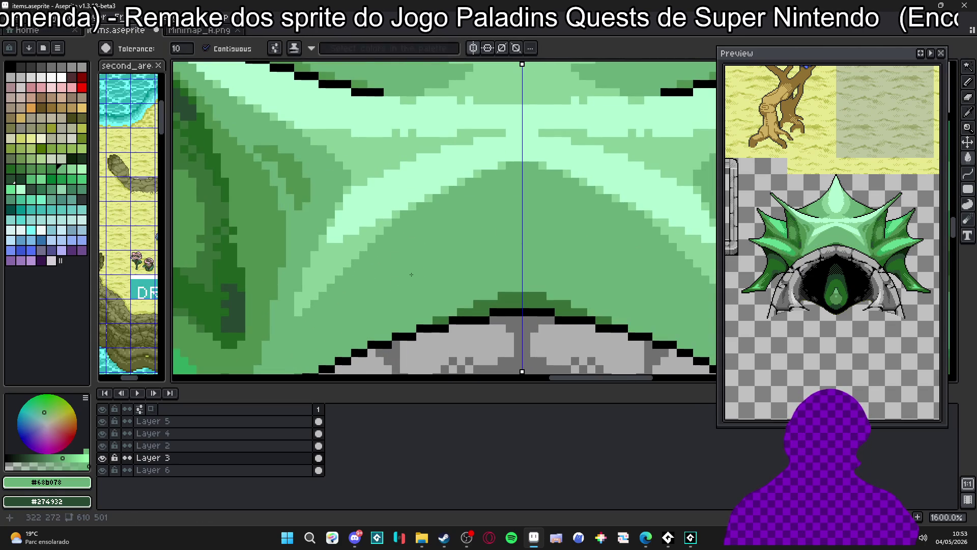
Mirror-fill the shell area with darker green, then draw dark-green crease strokes running up-left.
{"action": "left_click", "coordinate": [411, 274]}
{"action": "key", "text": "b"}
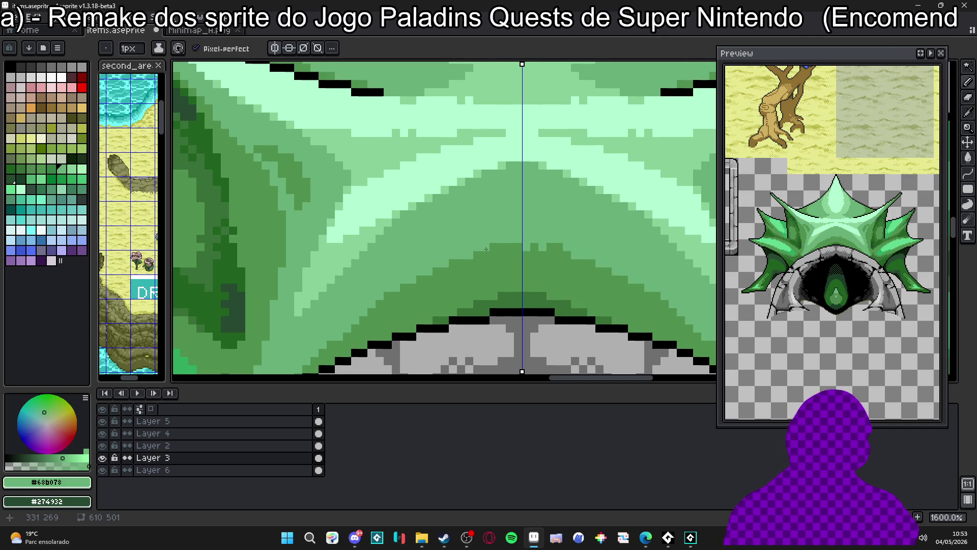
{"action": "scroll", "coordinate": [493, 247], "scroll_direction": "down", "scroll_amount": 4}
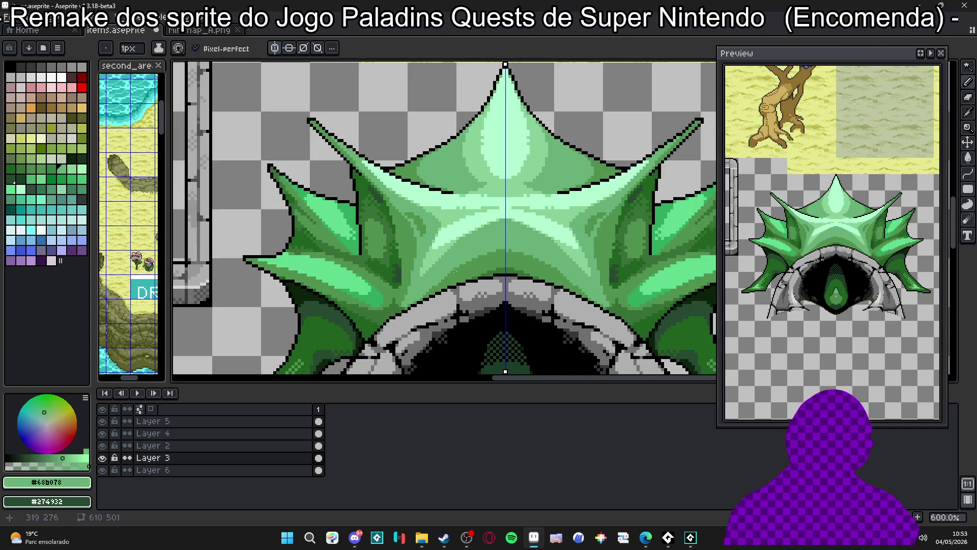
{"action": "scroll", "coordinate": [455, 272], "scroll_direction": "up", "scroll_amount": 3}
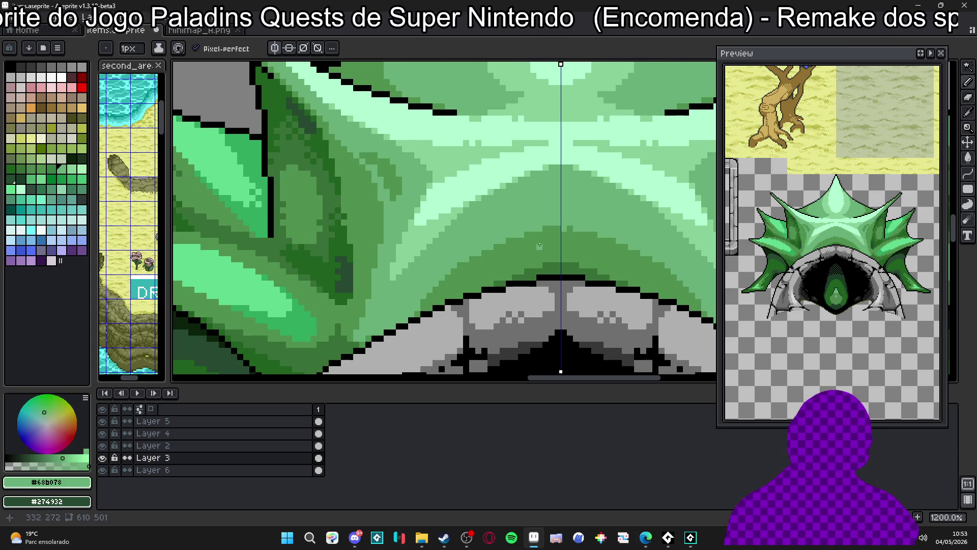
{"action": "scroll", "coordinate": [540, 245], "scroll_direction": "down", "scroll_amount": 3}
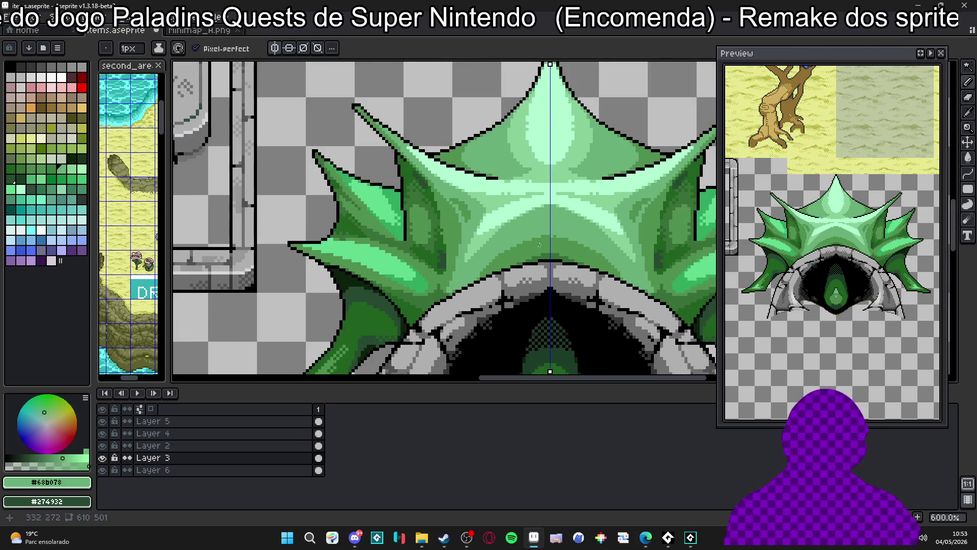
{"action": "scroll", "coordinate": [394, 237], "scroll_direction": "up", "scroll_amount": 4}
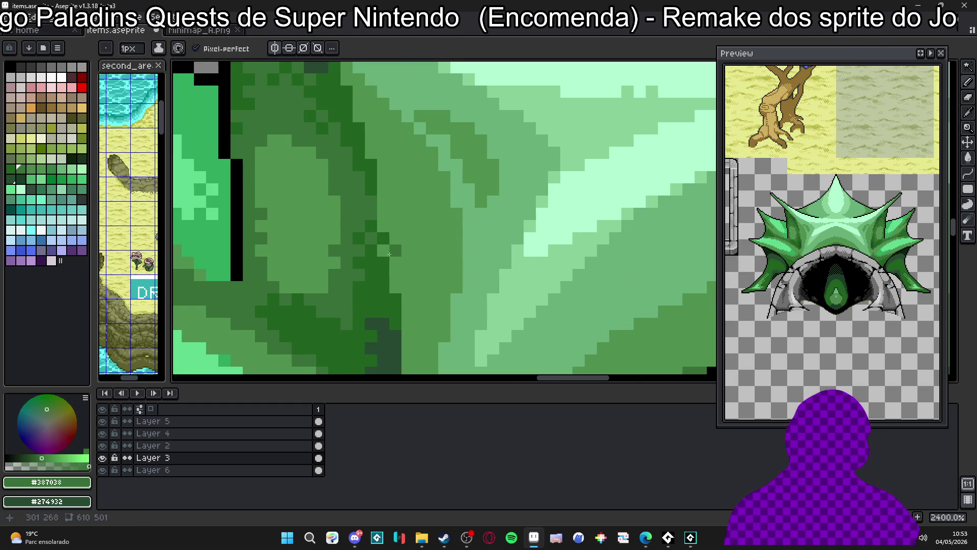
{"action": "mouse_move", "coordinate": [393, 229]}
{"action": "left_mouse_down"}
{"action": "mouse_move", "coordinate": [408, 312]}
{"action": "mouse_move", "coordinate": [409, 296]}
{"action": "left_mouse_up"}
{"action": "scroll", "coordinate": [409, 296], "scroll_direction": "down", "scroll_amount": 4}
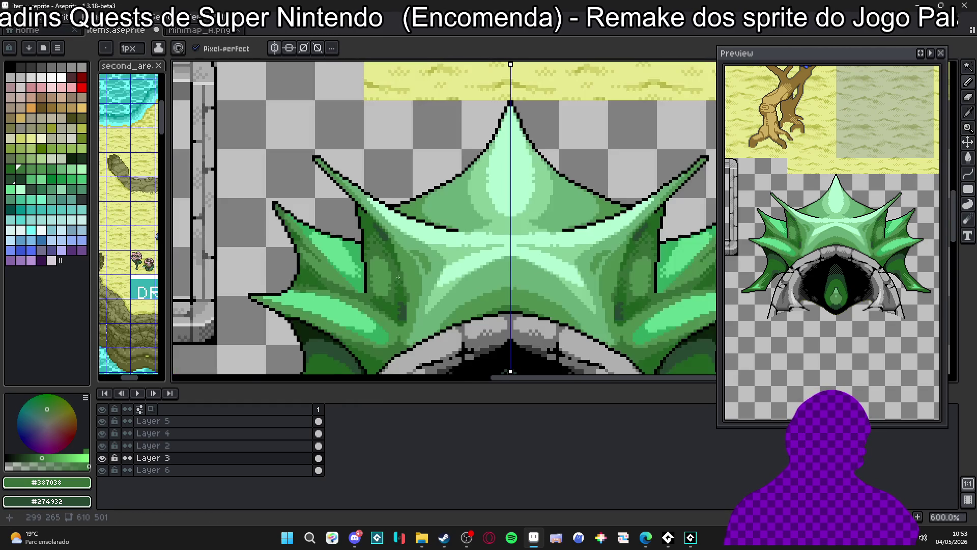
{"action": "scroll", "coordinate": [400, 260], "scroll_direction": "up", "scroll_amount": 5}
{"action": "mouse_move", "coordinate": [387, 227]}
{"action": "left_mouse_down"}
{"action": "mouse_move", "coordinate": [353, 133]}
{"action": "mouse_move", "coordinate": [355, 97]}
{"action": "mouse_move", "coordinate": [339, 81]}
{"action": "mouse_move", "coordinate": [359, 174]}
{"action": "mouse_move", "coordinate": [348, 183]}
{"action": "mouse_move", "coordinate": [252, 81]}
{"action": "left_mouse_up"}
{"action": "left_click", "coordinate": [348, 187]}
Place dark-green pixels one by one along the diagonal fin crease down to its end.
{"action": "scroll", "coordinate": [300, 193], "scroll_direction": "down", "scroll_amount": 1}
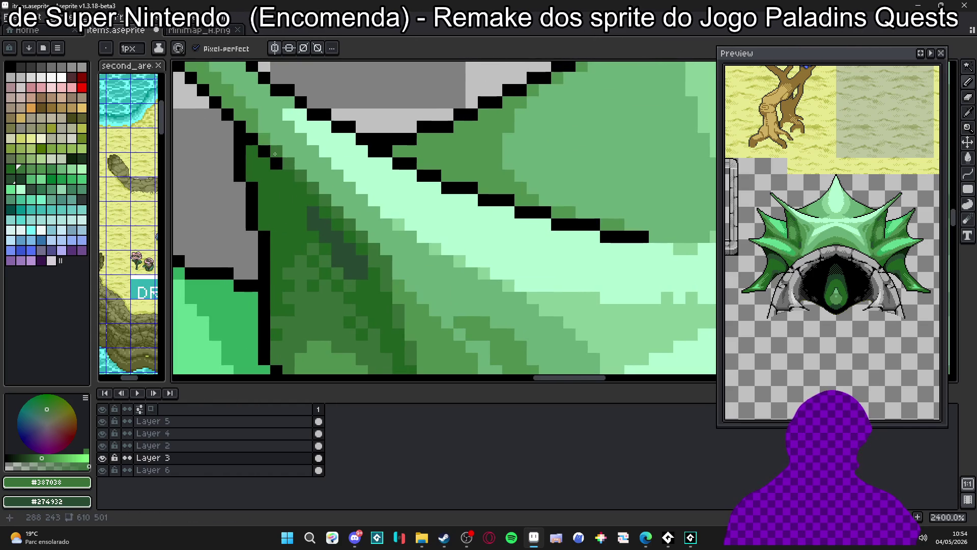
{"action": "scroll", "coordinate": [317, 194], "scroll_direction": "down", "scroll_amount": 4}
{"action": "scroll", "coordinate": [317, 193], "scroll_direction": "up", "scroll_amount": 4}
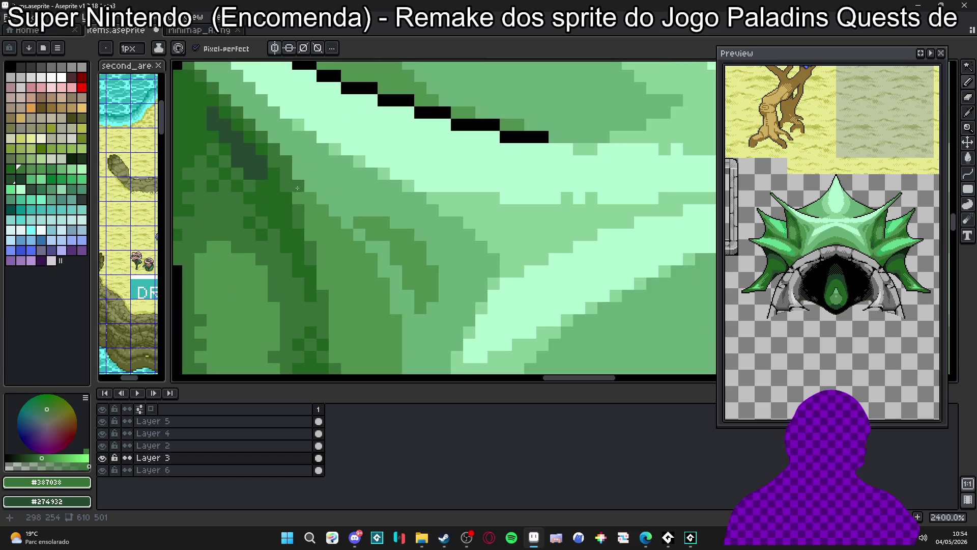
{"action": "left_click", "coordinate": [310, 198]}
{"action": "left_click", "coordinate": [325, 212]}
{"action": "left_click", "coordinate": [299, 198]}
{"action": "left_click", "coordinate": [311, 209]}
{"action": "left_click", "coordinate": [335, 221]}
{"action": "left_click", "coordinate": [323, 222]}
{"action": "left_click", "coordinate": [347, 234]}
{"action": "left_click", "coordinate": [335, 234]}
{"action": "left_click", "coordinate": [359, 246]}
{"action": "left_click", "coordinate": [347, 247]}
{"action": "left_click", "coordinate": [371, 259]}
{"action": "left_click", "coordinate": [359, 258]}
{"action": "left_click", "coordinate": [372, 271]}
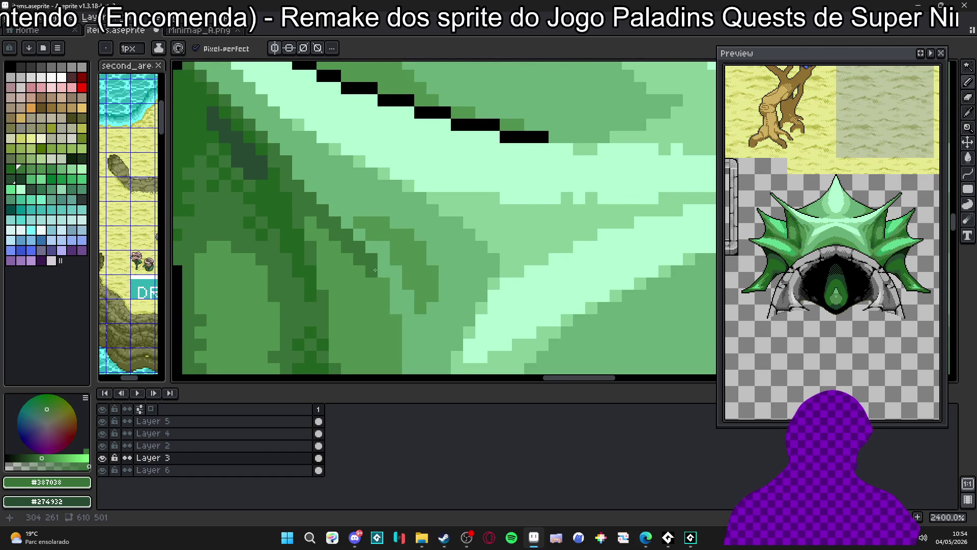
{"action": "scroll", "coordinate": [372, 272], "scroll_direction": "down", "scroll_amount": 1}
{"action": "left_click", "coordinate": [379, 285]}
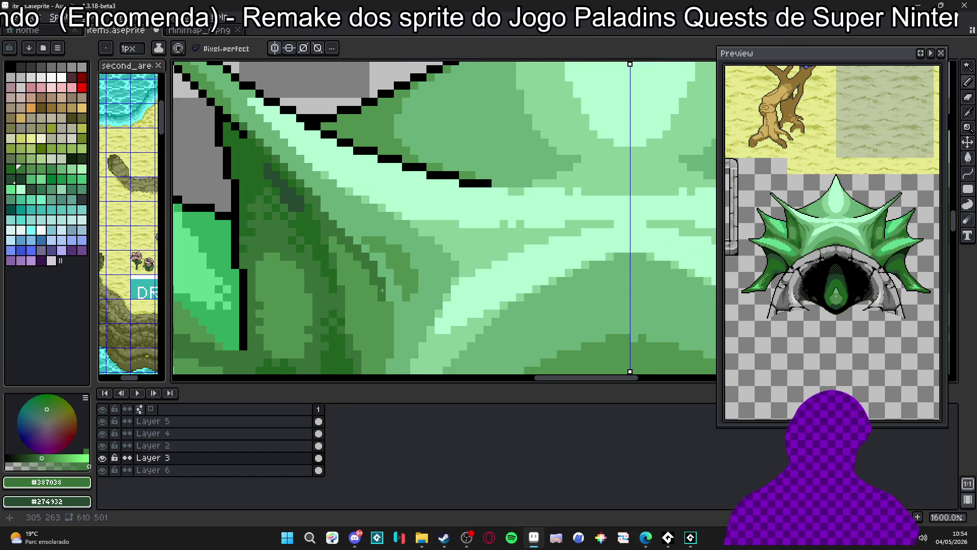
Recentre the cave sprite in the view and turn off mirror symmetry.
{"action": "scroll", "coordinate": [383, 291], "scroll_direction": "down", "scroll_amount": 6}
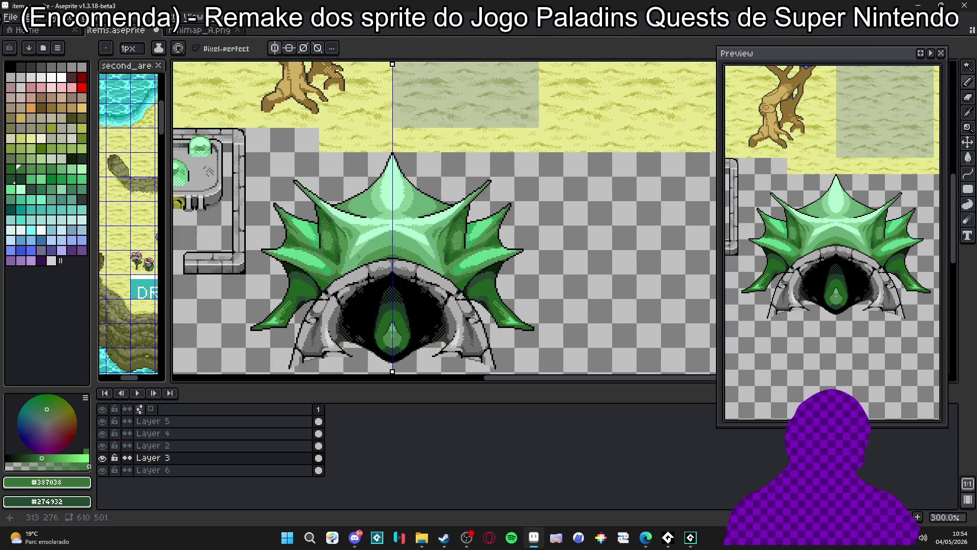
{"action": "mouse_move", "coordinate": [359, 255]}
{"action": "left_mouse_down"}
{"action": "mouse_move", "coordinate": [374, 274]}
{"action": "mouse_move", "coordinate": [418, 258]}
{"action": "left_mouse_up"}
{"action": "scroll", "coordinate": [379, 253], "scroll_direction": "down", "scroll_amount": 1}
{"action": "scroll", "coordinate": [402, 285], "scroll_direction": "up", "scroll_amount": 1}
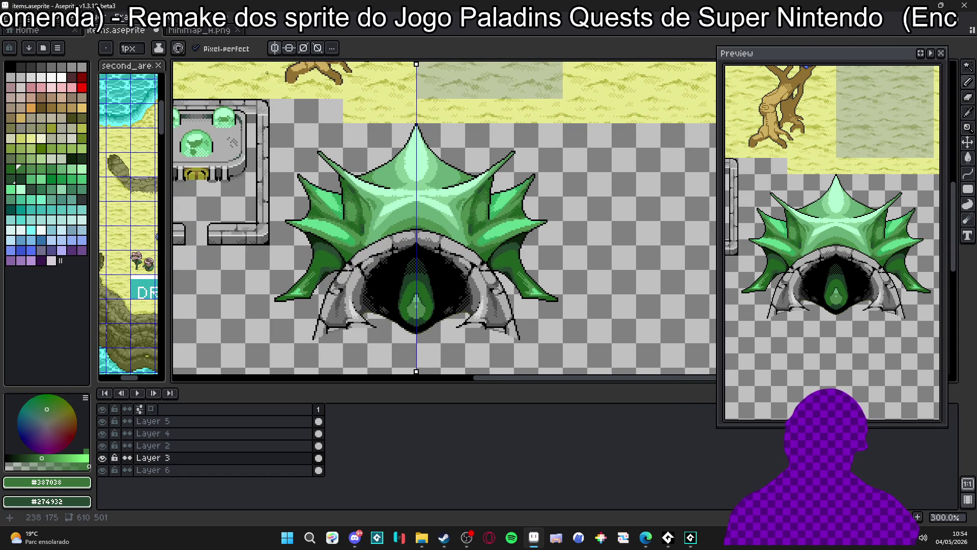
{"action": "left_click", "coordinate": [275, 48]}
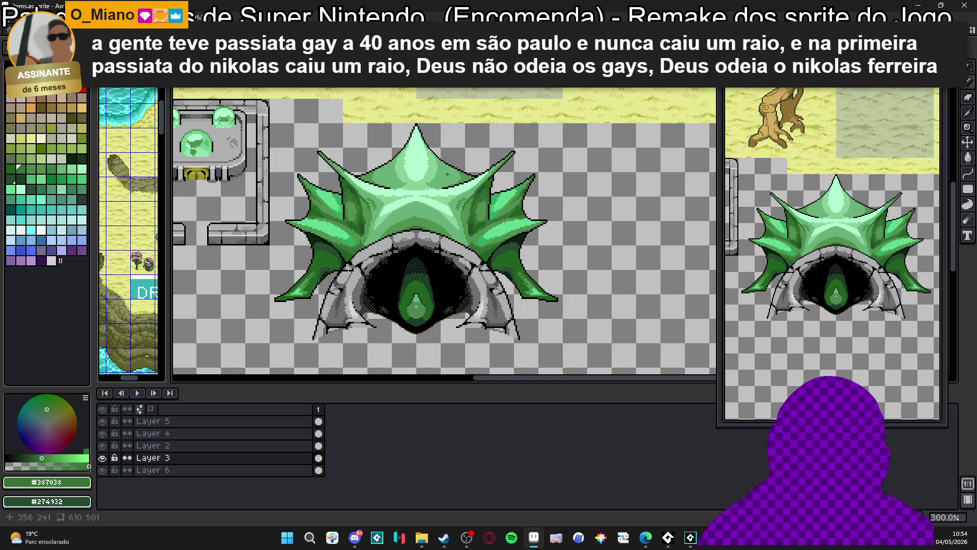
Zoom the view over the shaded cave sprite now that vertical symmetry is off.
{"action": "scroll", "coordinate": [365, 309], "scroll_direction": "down", "scroll_amount": 3}
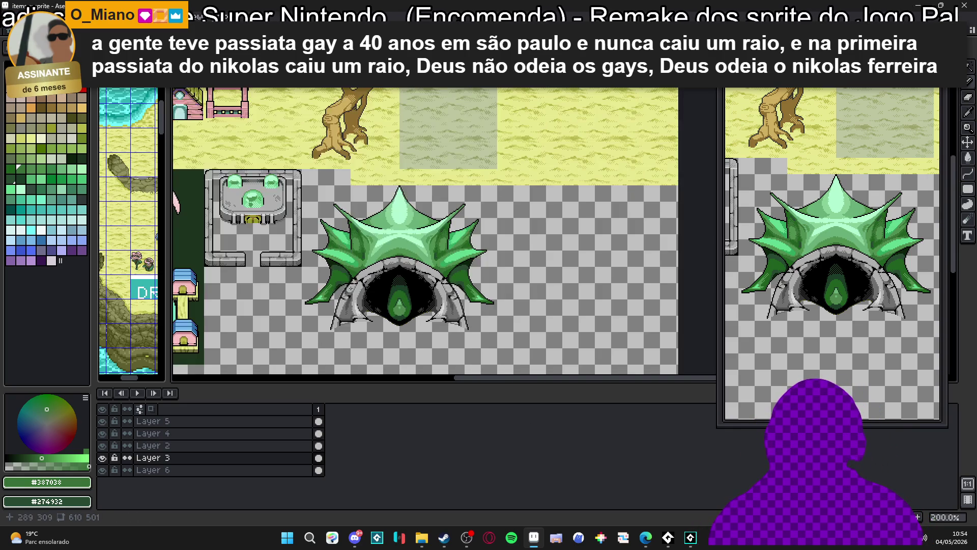
{"action": "scroll", "coordinate": [351, 295], "scroll_direction": "up", "scroll_amount": 3}
{"action": "left_click_drag", "start_coordinate": [345, 288], "coordinate": [353, 284]}
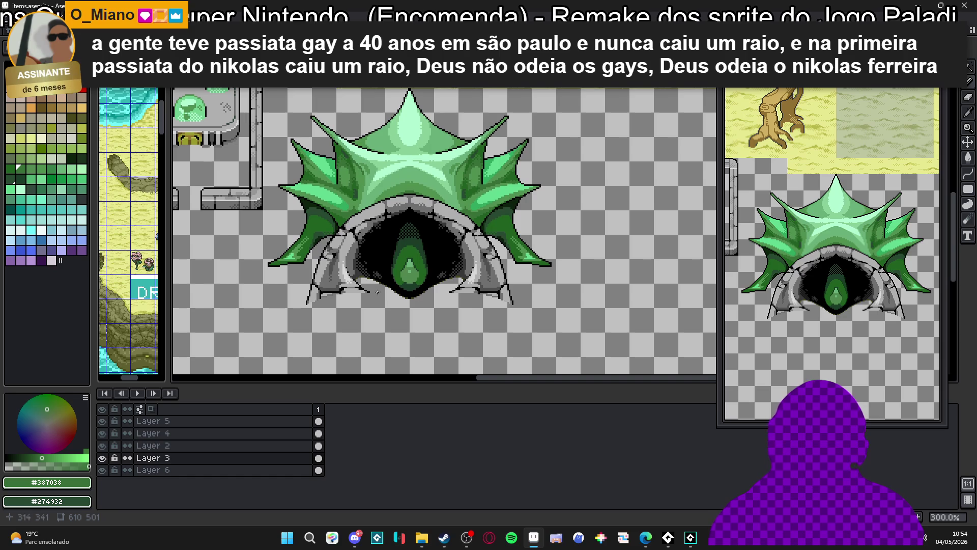
{"action": "scroll", "coordinate": [369, 294], "scroll_direction": "down", "scroll_amount": 1}
{"action": "scroll", "coordinate": [407, 260], "scroll_direction": "up", "scroll_amount": 1}
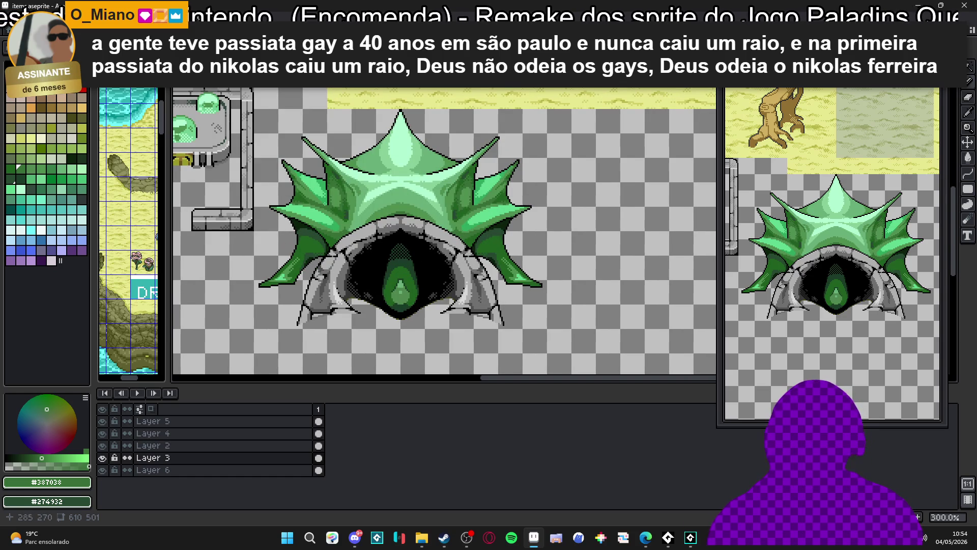
{"action": "scroll", "coordinate": [299, 210], "scroll_direction": "up", "scroll_amount": 3}
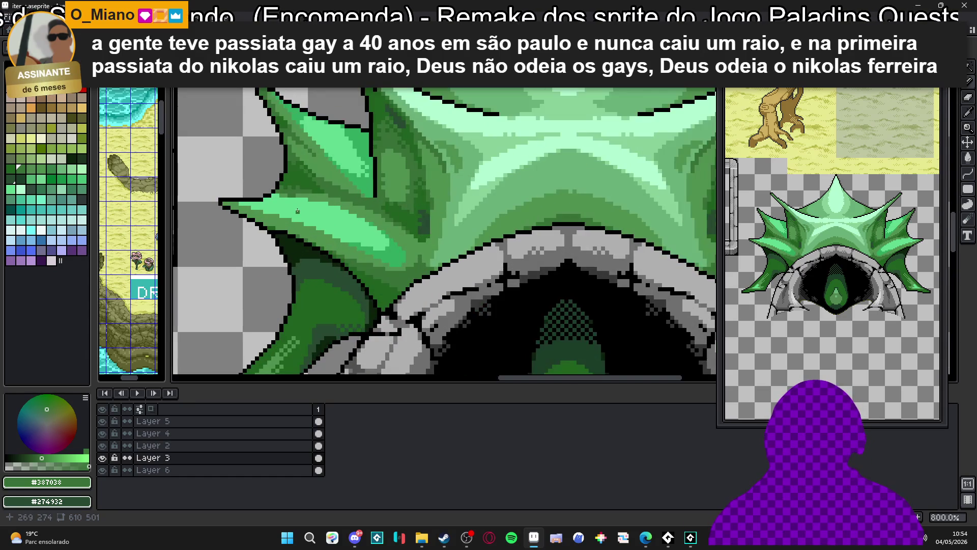
{"action": "scroll", "coordinate": [315, 224], "scroll_direction": "up", "scroll_amount": 2}
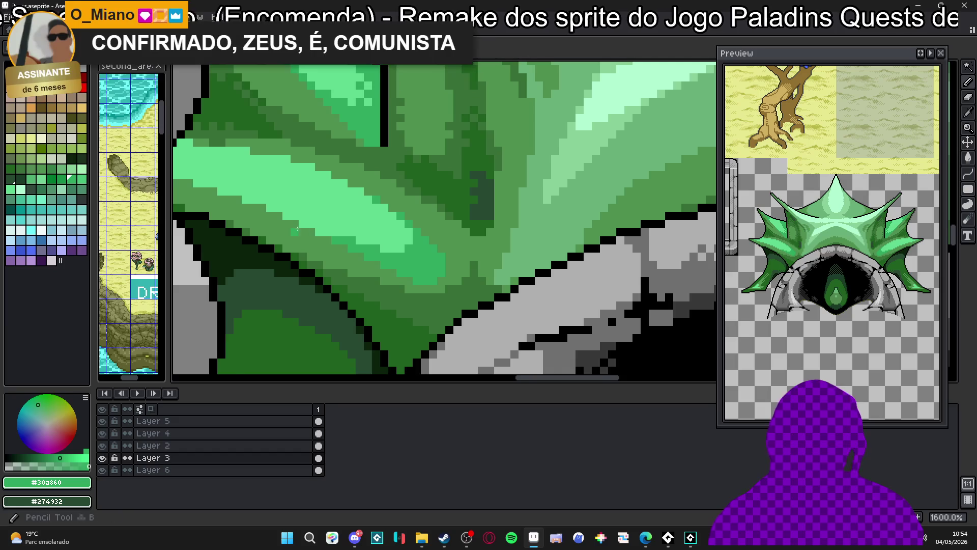
{"action": "scroll", "coordinate": [366, 242], "scroll_direction": "up", "scroll_amount": 1}
{"action": "scroll", "coordinate": [360, 240], "scroll_direction": "up", "scroll_amount": 1}
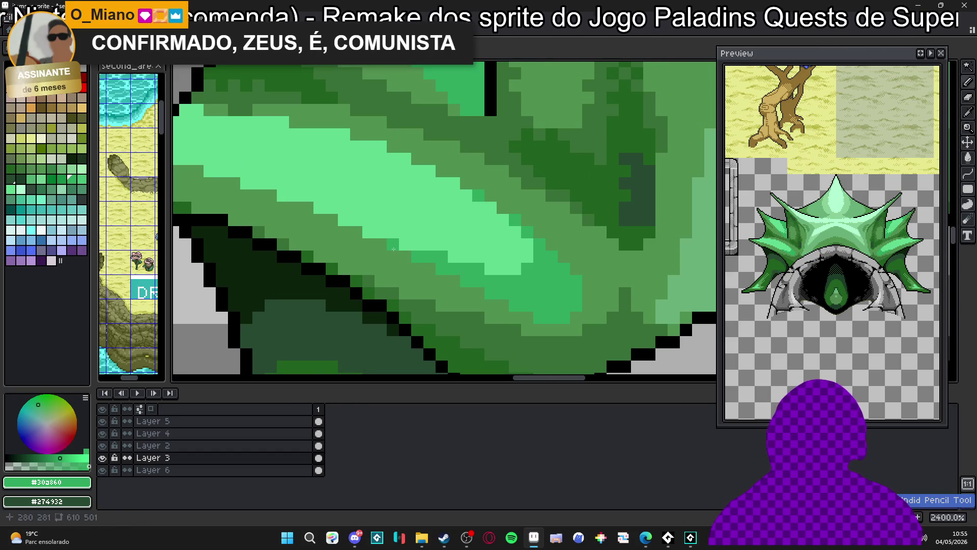
{"action": "left_click_drag", "start_coordinate": [386, 245], "coordinate": [244, 183]}
{"action": "scroll", "coordinate": [244, 183], "scroll_direction": "down", "scroll_amount": 5}
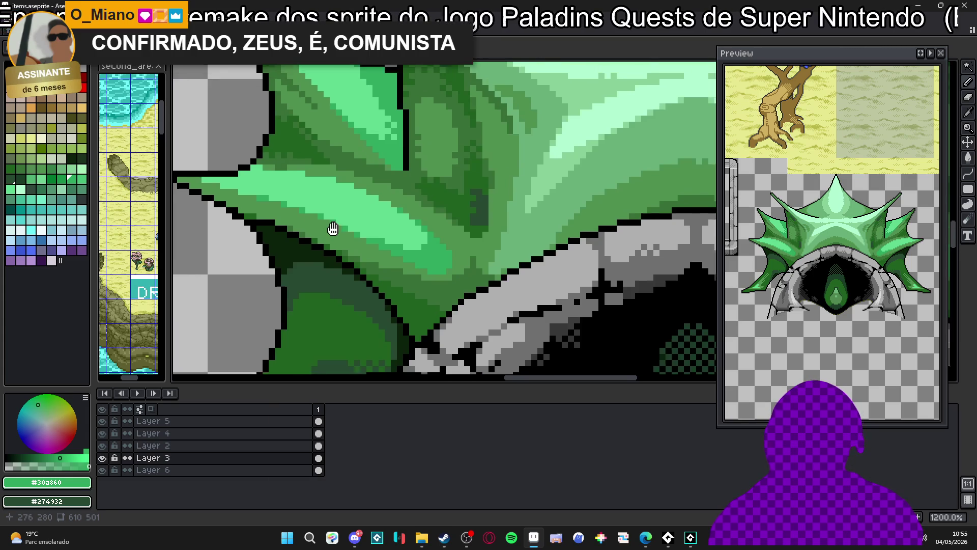
{"action": "scroll", "coordinate": [264, 211], "scroll_direction": "up", "scroll_amount": 3}
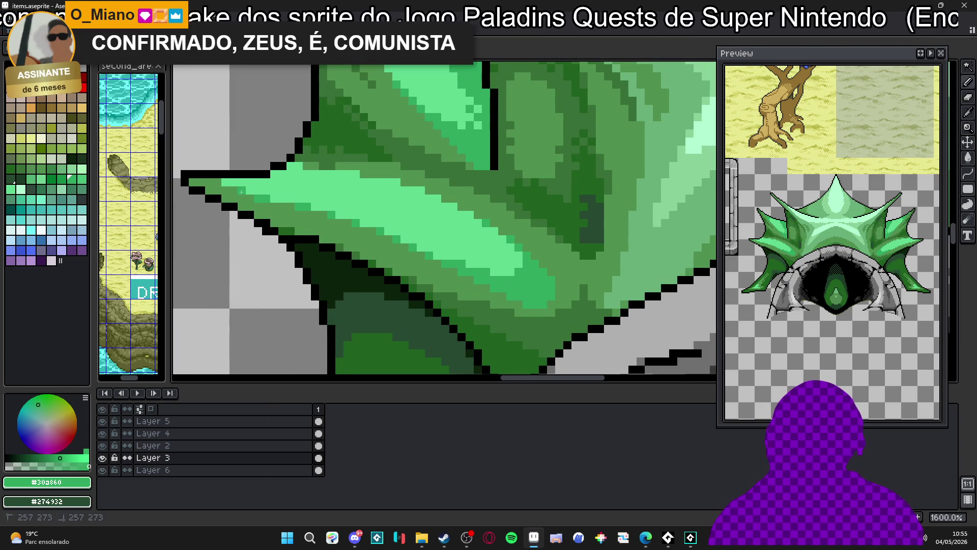
{"action": "scroll", "coordinate": [215, 183], "scroll_direction": "down", "scroll_amount": 4}
{"action": "mouse_move", "coordinate": [396, 245]}
{"action": "left_mouse_down"}
{"action": "mouse_move", "coordinate": [368, 268]}
{"action": "mouse_move", "coordinate": [354, 265]}
{"action": "left_mouse_up"}
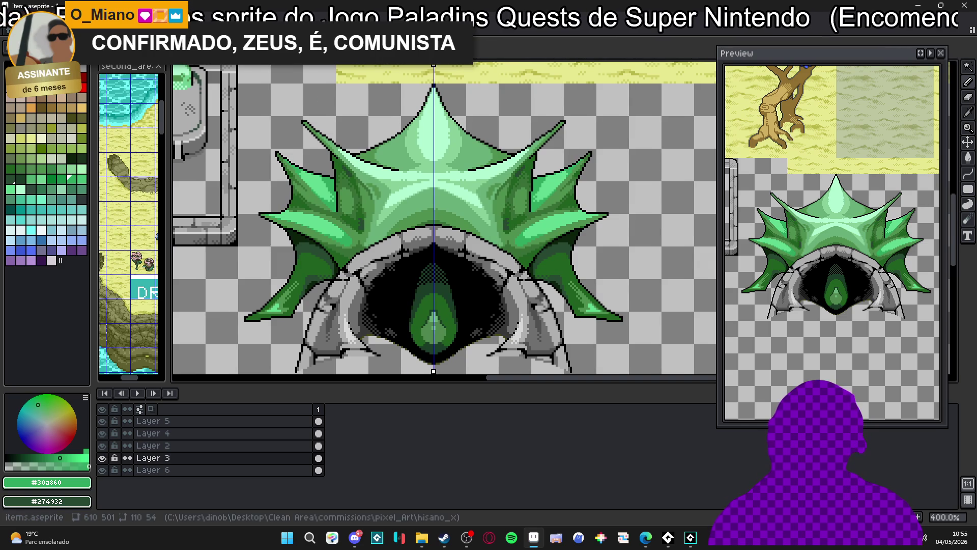
{"action": "scroll", "coordinate": [317, 188], "scroll_direction": "up", "scroll_amount": 3}
{"action": "mouse_move", "coordinate": [220, 123]}
{"action": "left_mouse_down"}
{"action": "mouse_move", "coordinate": [351, 239]}
{"action": "mouse_move", "coordinate": [418, 259]}
{"action": "left_mouse_up"}
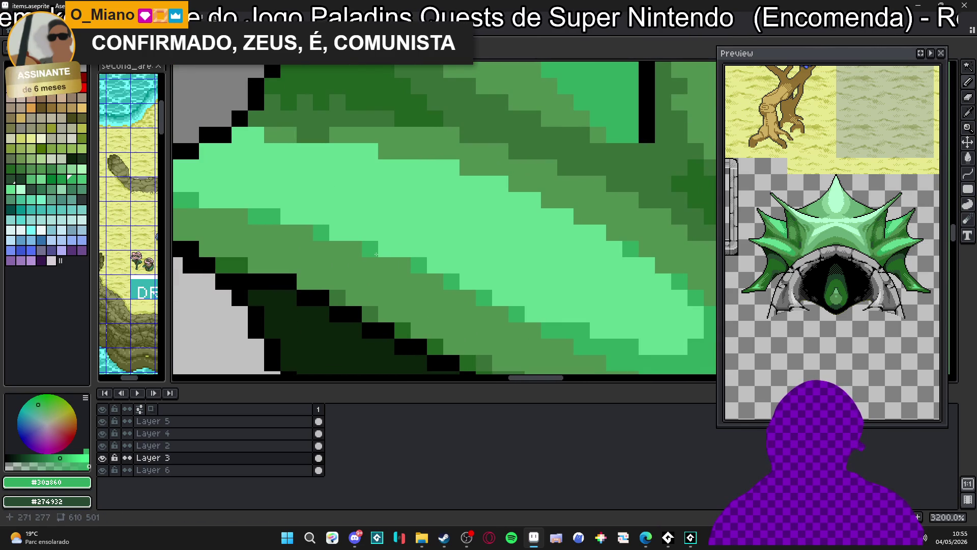
{"action": "mouse_move", "coordinate": [263, 210]}
{"action": "left_mouse_down"}
{"action": "mouse_move", "coordinate": [278, 224]}
{"action": "mouse_move", "coordinate": [386, 251]}
{"action": "left_mouse_up"}
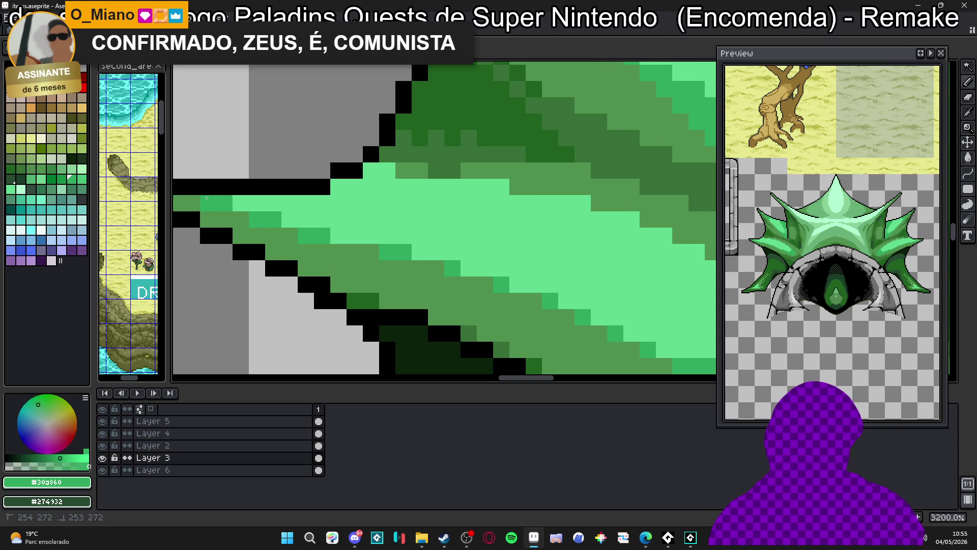
{"action": "scroll", "coordinate": [306, 245], "scroll_direction": "down", "scroll_amount": 6}
{"action": "scroll", "coordinate": [333, 250], "scroll_direction": "down", "scroll_amount": 2}
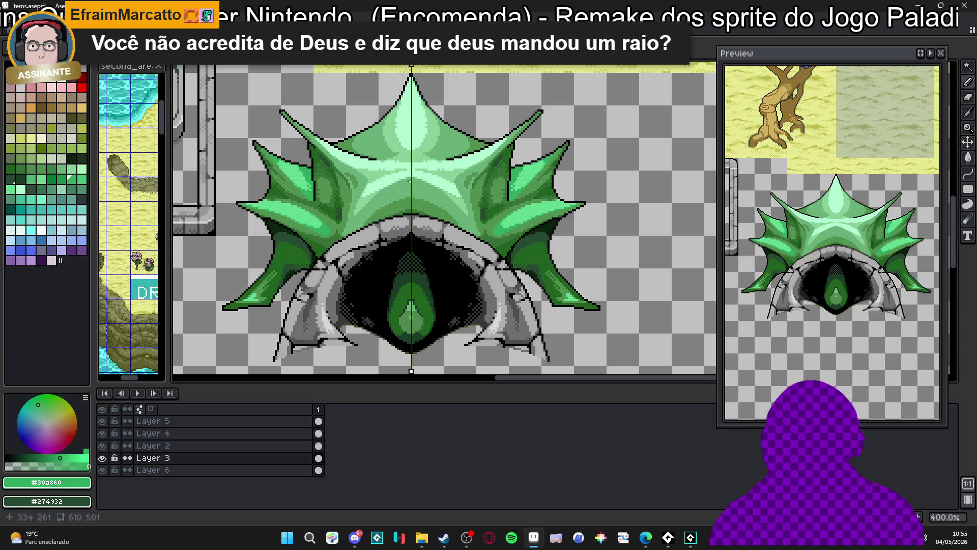
Eyedrop black and extend the left fin's black outline downward, adding a pixel at its top.
{"action": "scroll", "coordinate": [506, 158], "scroll_direction": "up", "scroll_amount": 1}
{"action": "scroll", "coordinate": [506, 157], "scroll_direction": "up", "scroll_amount": 5}
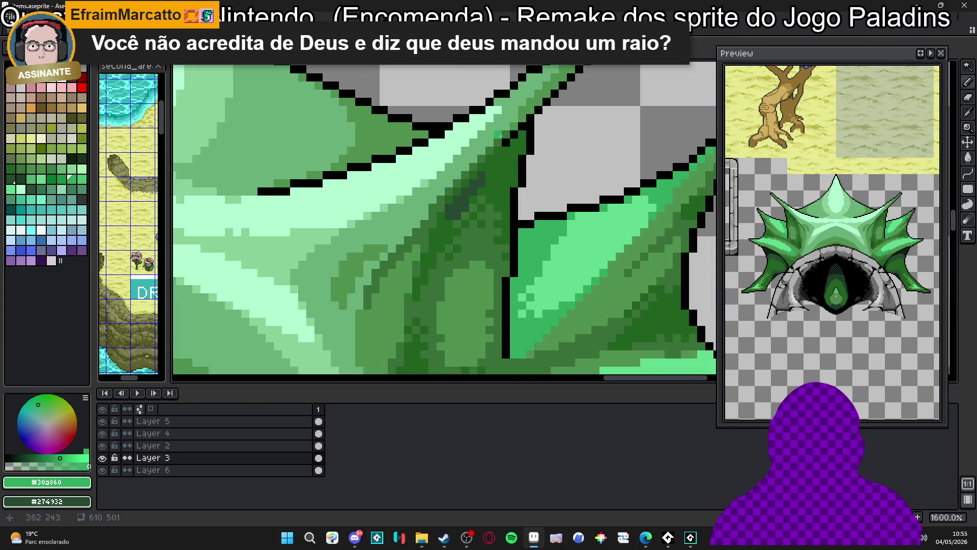
{"action": "left_click", "coordinate": [523, 163], "text": "alt"}
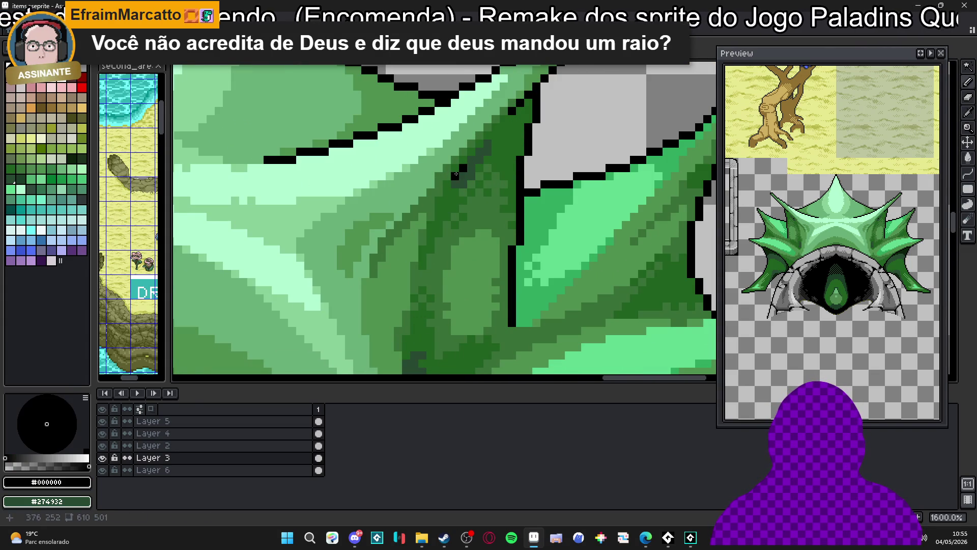
{"action": "left_click", "coordinate": [448, 184]}
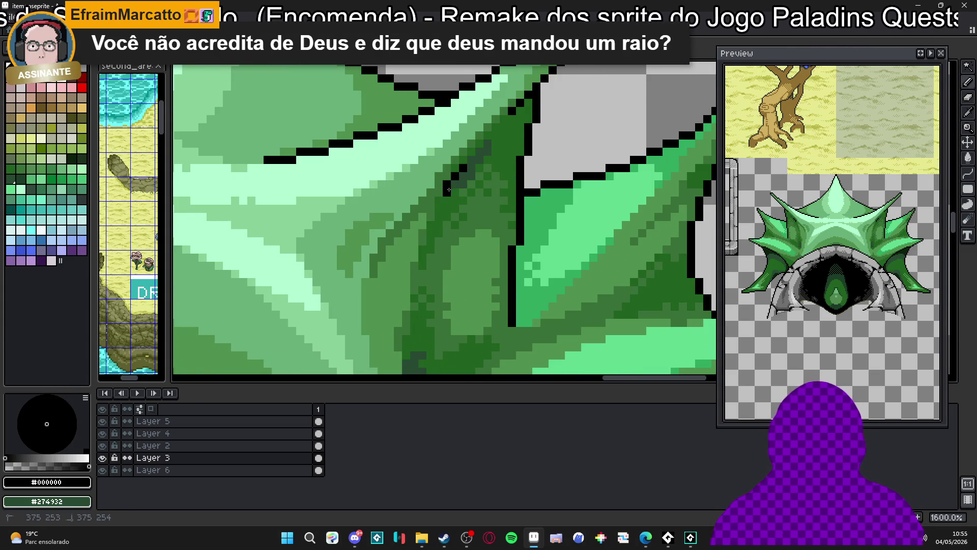
{"action": "left_click", "coordinate": [438, 214], "text": "shift"}
{"action": "left_click_drag", "start_coordinate": [428, 227], "coordinate": [430, 242]}
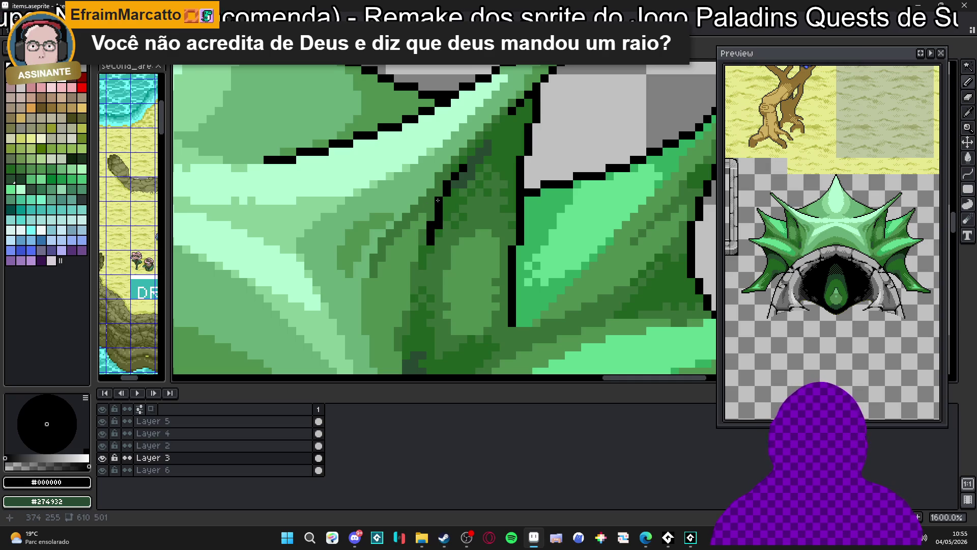
{"action": "left_click", "coordinate": [466, 160]}
Sample the #509050 green from the fin and add a dark-green pixel at the outline's lower end.
{"action": "scroll", "coordinate": [471, 159], "scroll_direction": "down", "scroll_amount": 6}
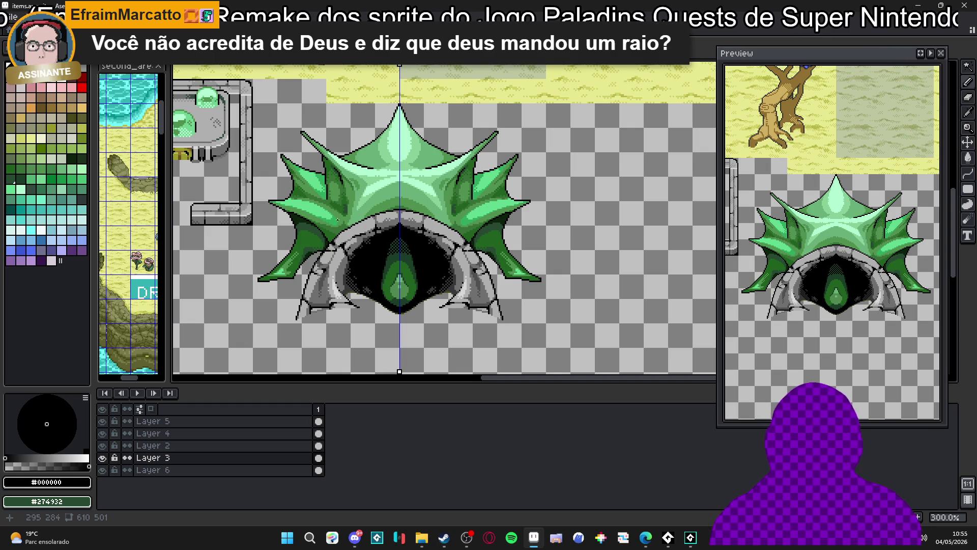
{"action": "scroll", "coordinate": [326, 176], "scroll_direction": "up", "scroll_amount": 6}
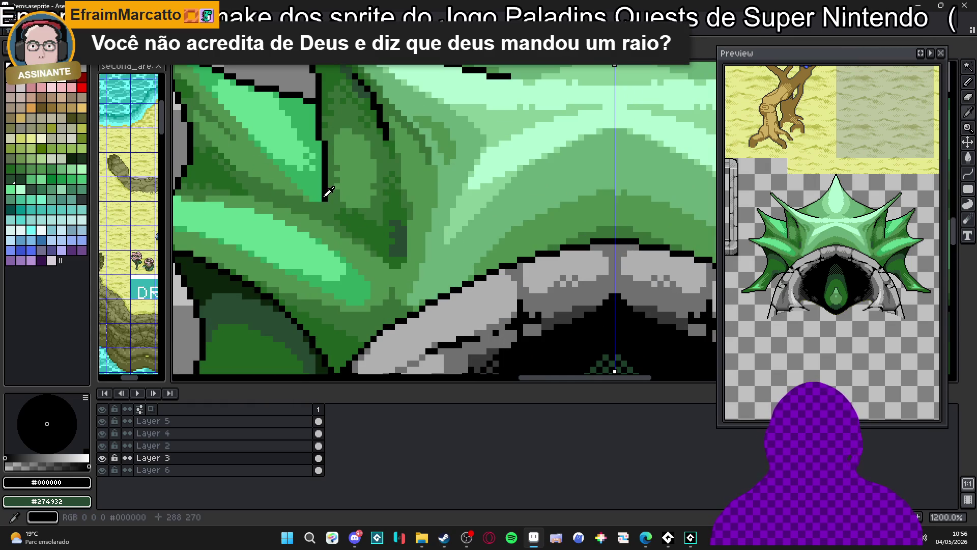
{"action": "left_click", "coordinate": [295, 186], "text": "alt"}
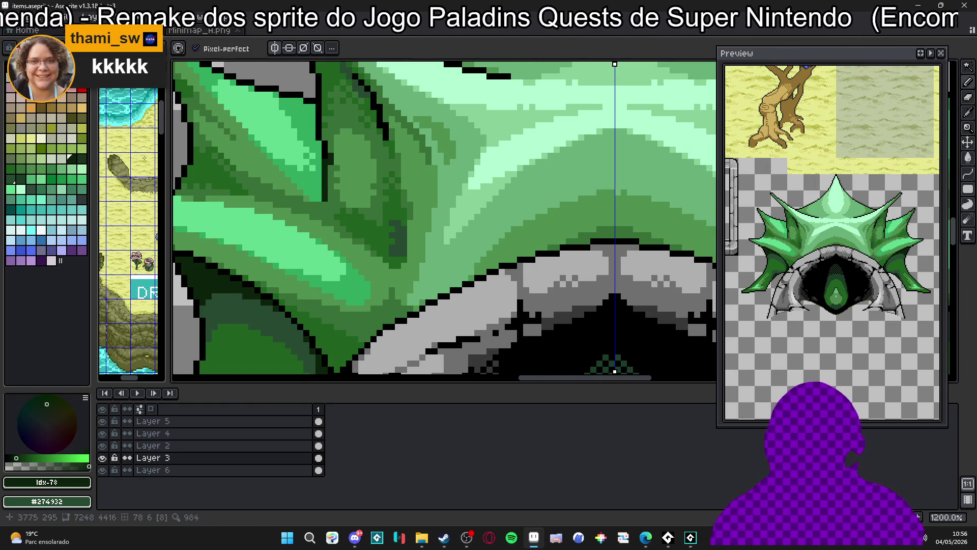
{"action": "left_click", "coordinate": [287, 194], "text": "alt"}
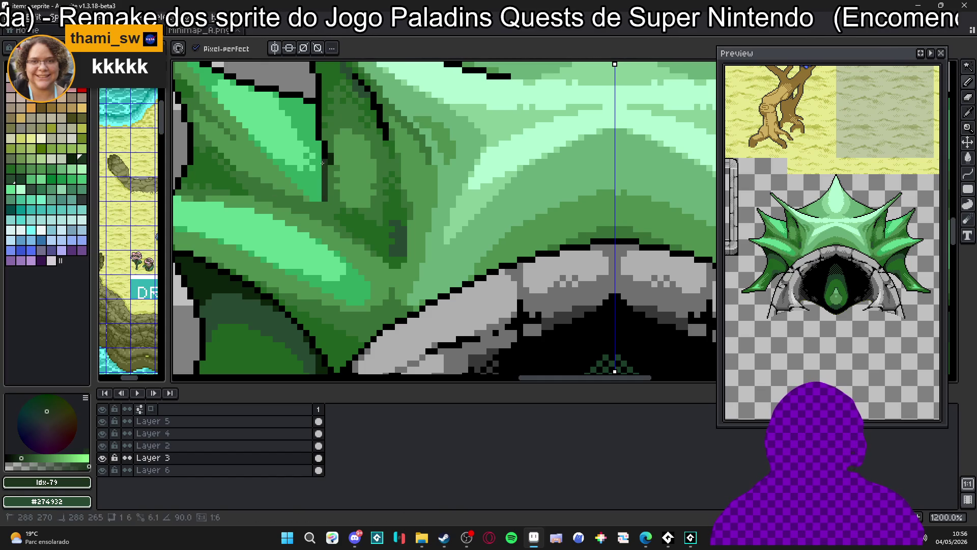
{"action": "scroll", "coordinate": [395, 226], "scroll_direction": "down", "scroll_amount": 6}
{"action": "left_click_drag", "start_coordinate": [396, 224], "coordinate": [390, 218]}
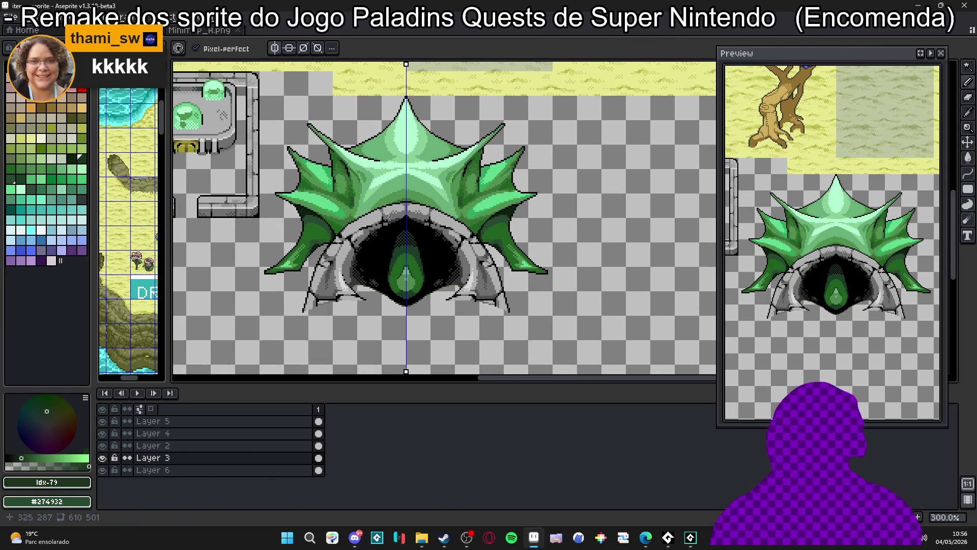
{"action": "scroll", "coordinate": [334, 204], "scroll_direction": "up", "scroll_amount": 6}
{"action": "left_click", "coordinate": [295, 203], "text": "alt"}
{"action": "left_click", "coordinate": [312, 201], "text": "alt"}
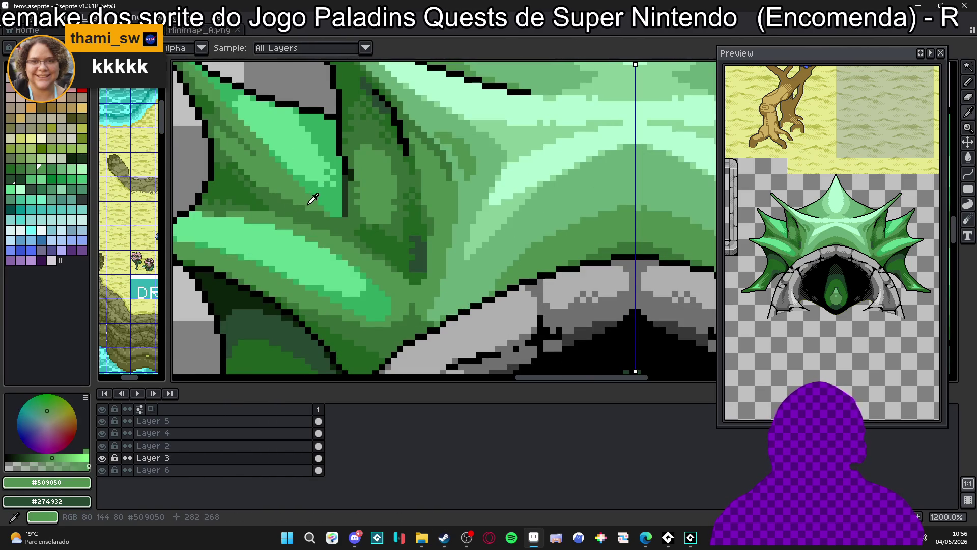
{"action": "right_click", "coordinate": [345, 214]}
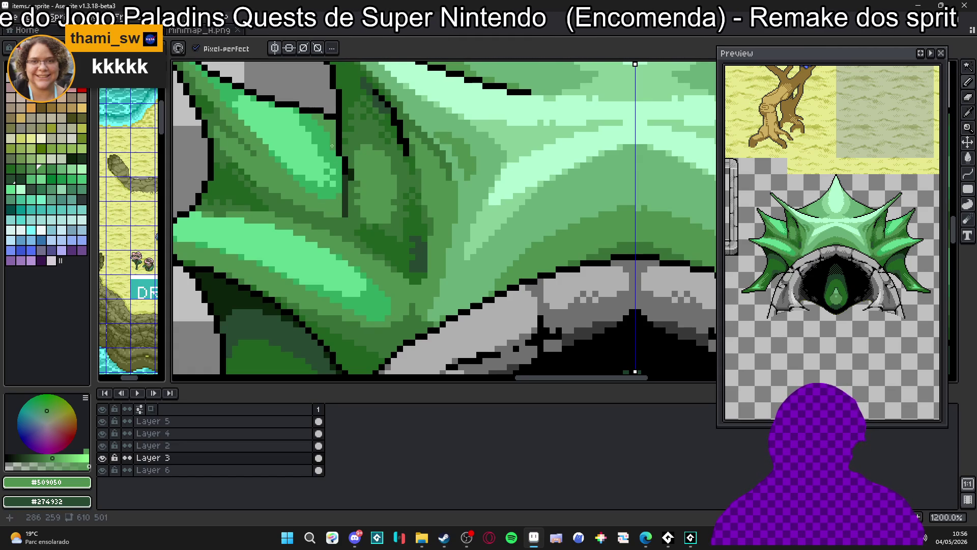
{"action": "scroll", "coordinate": [332, 146], "scroll_direction": "down", "scroll_amount": 5}
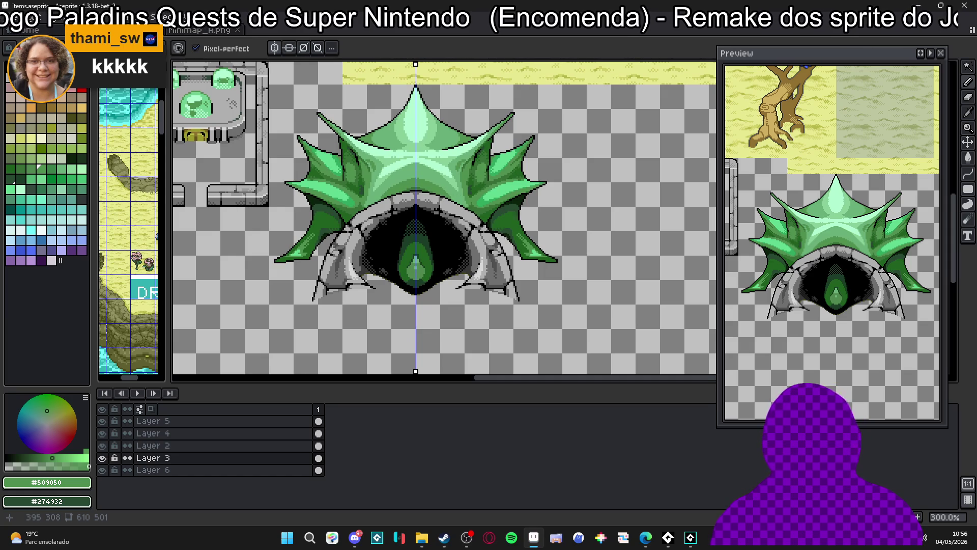
{"action": "scroll", "coordinate": [341, 227], "scroll_direction": "up", "scroll_amount": 2}
{"action": "scroll", "coordinate": [329, 214], "scroll_direction": "up", "scroll_amount": 4}
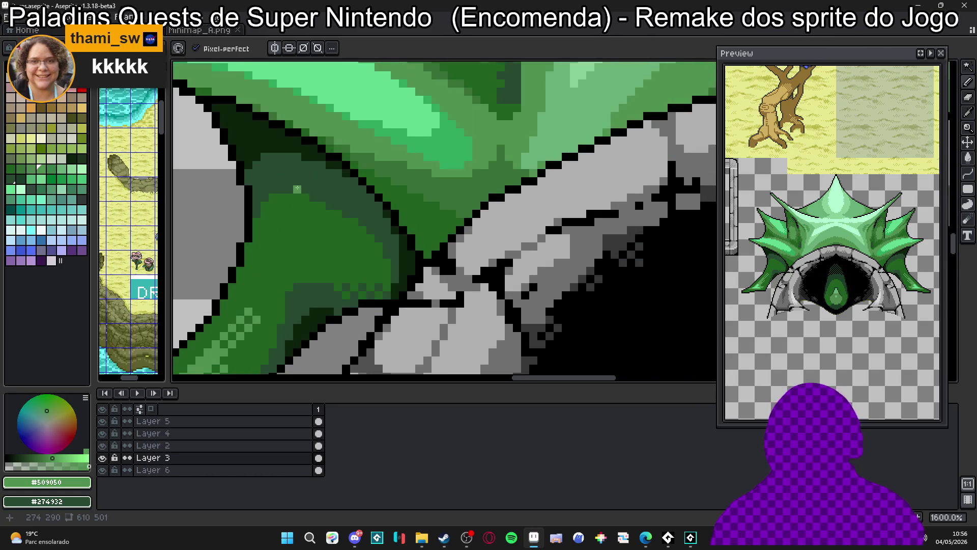
{"action": "left_click", "coordinate": [297, 188], "text": "alt"}
{"action": "scroll", "coordinate": [283, 196], "scroll_direction": "down", "scroll_amount": 4}
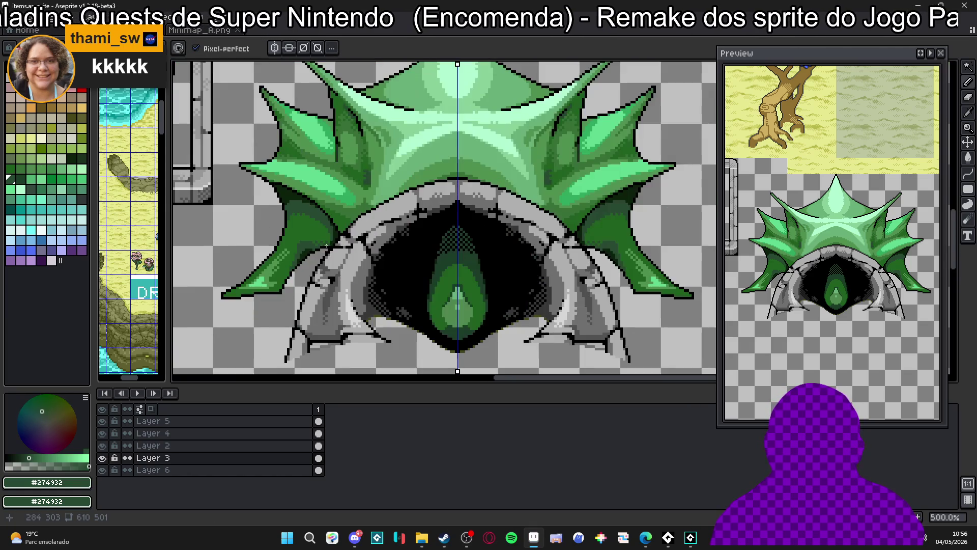
{"action": "scroll", "coordinate": [337, 252], "scroll_direction": "down", "scroll_amount": 2}
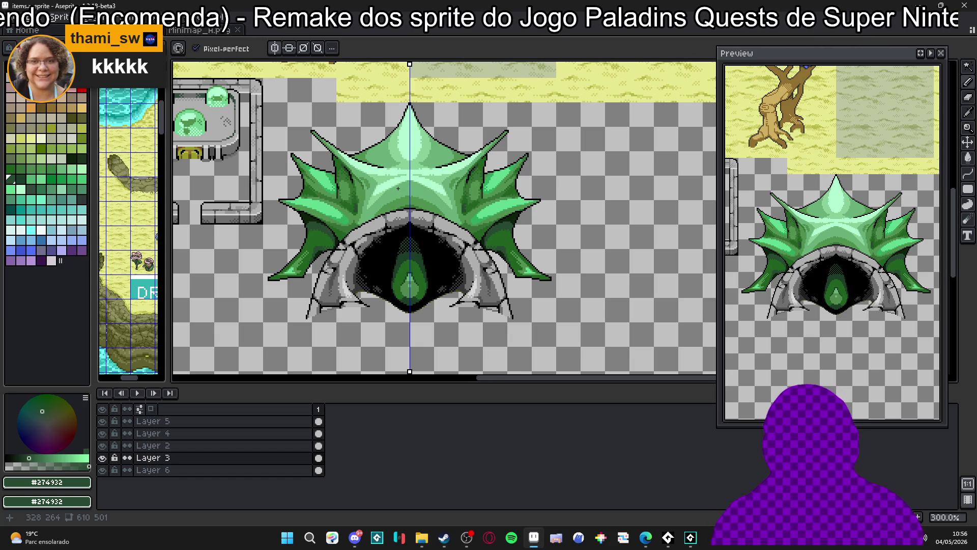
{"action": "mouse_move", "coordinate": [398, 188]}
{"action": "left_mouse_down"}
{"action": "mouse_move", "coordinate": [385, 204]}
{"action": "mouse_move", "coordinate": [405, 197]}
{"action": "left_mouse_up"}
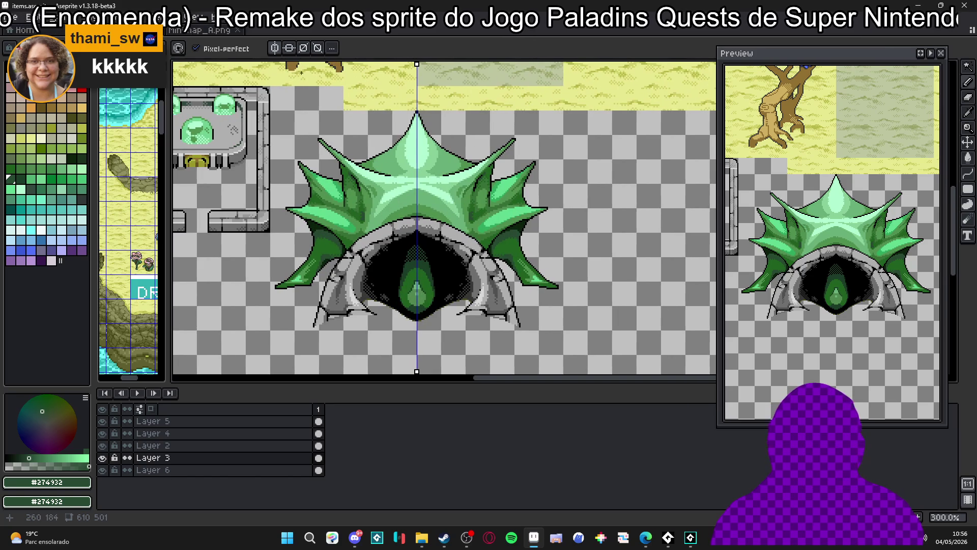
{"action": "scroll", "coordinate": [407, 199], "scroll_direction": "down", "scroll_amount": 3}
{"action": "scroll", "coordinate": [410, 198], "scroll_direction": "up", "scroll_amount": 2}
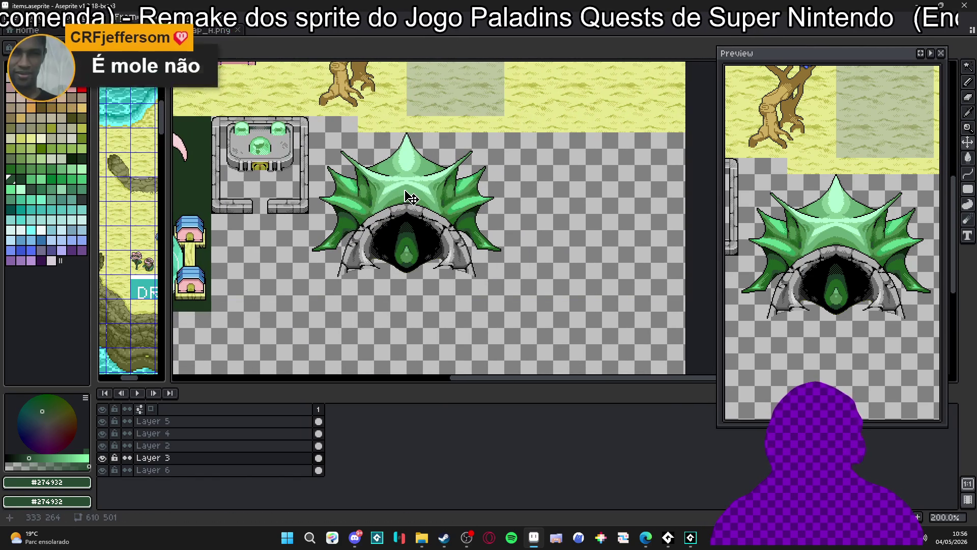
Show the pixel grid, then marquee-select and copy the whole cave sprite.
{"action": "key", "text": "m"}
{"action": "scroll", "coordinate": [405, 192], "scroll_direction": "up", "scroll_amount": 1}
{"action": "key", "text": "ctrl+apostrophe"}
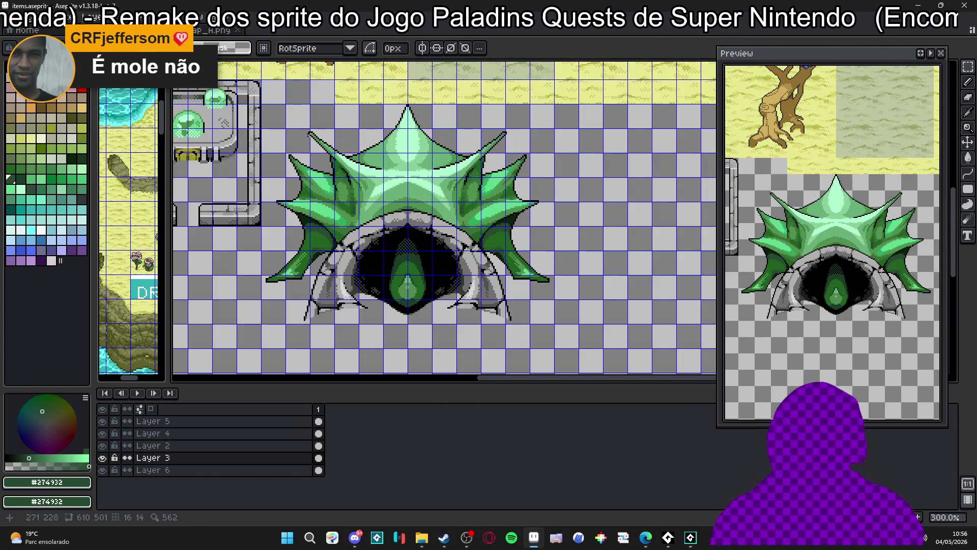
{"action": "left_click_drag", "start_coordinate": [270, 114], "coordinate": [507, 279]}
{"action": "key", "text": "ctrl+d"}
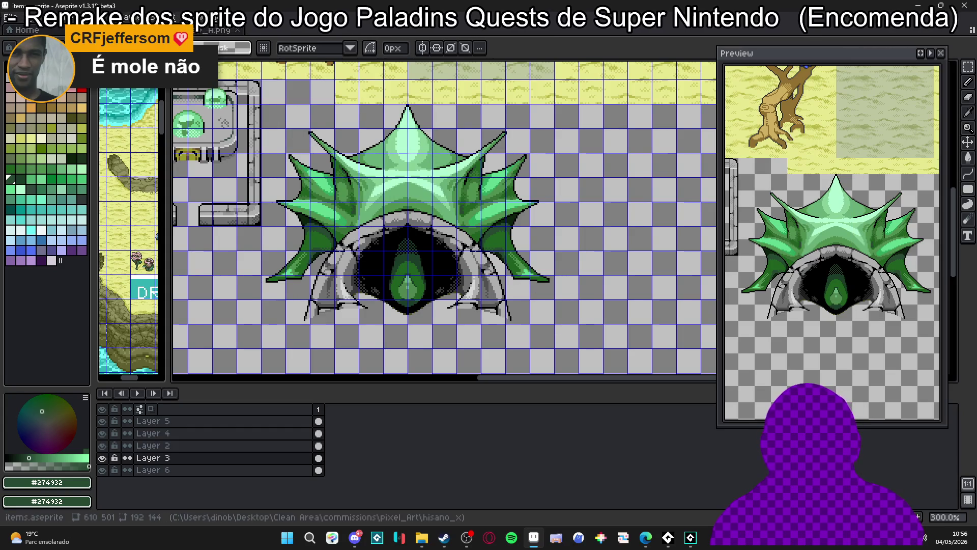
In second_area, select and delete the old icon above the Dragon Mountain label.
{"action": "left_click", "coordinate": [280, 30]}
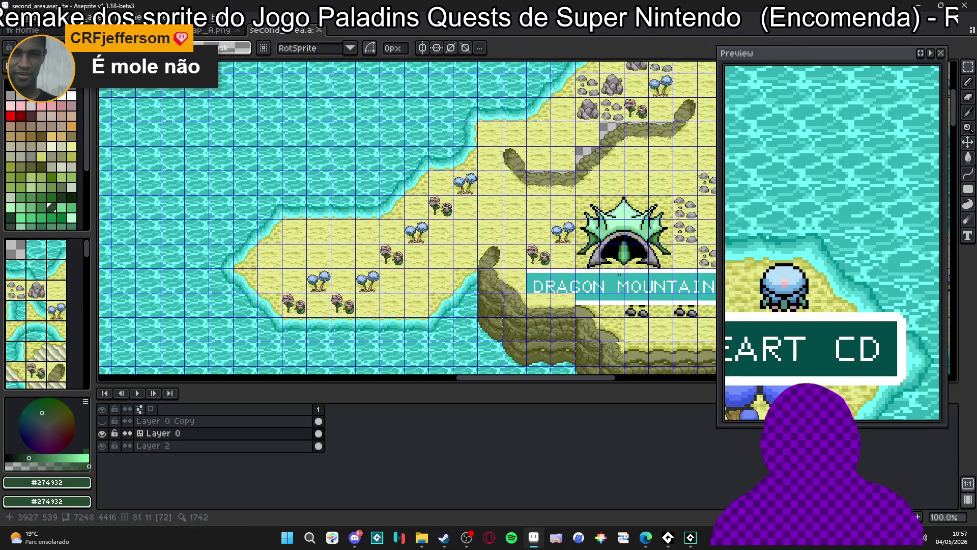
{"action": "scroll", "coordinate": [453, 246], "scroll_direction": "up", "scroll_amount": 2}
{"action": "scroll", "coordinate": [453, 246], "scroll_direction": "up", "scroll_amount": 2}
{"action": "scroll", "coordinate": [459, 170], "scroll_direction": "down", "scroll_amount": 2}
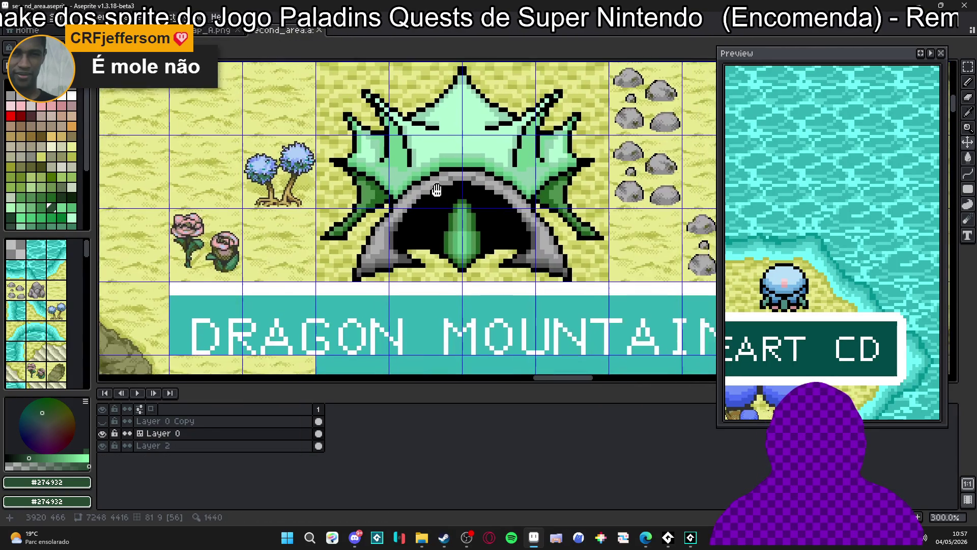
{"action": "left_click_drag", "start_coordinate": [336, 135], "coordinate": [499, 249]}
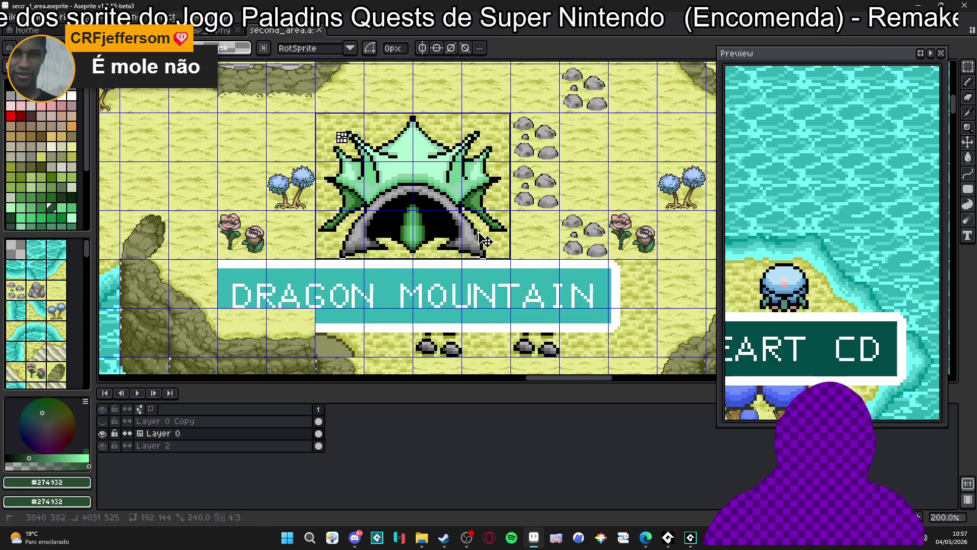
{"action": "key", "text": "Delete"}
Paste the cave sprite, move it into the emptied spot, and commit it.
{"action": "scroll", "coordinate": [419, 188], "scroll_direction": "up", "scroll_amount": 1}
{"action": "key", "text": "ctrl+v"}
{"action": "left_click_drag", "start_coordinate": [565, 254], "coordinate": [439, 186]}
{"action": "scroll", "coordinate": [437, 187], "scroll_direction": "up", "scroll_amount": 1}
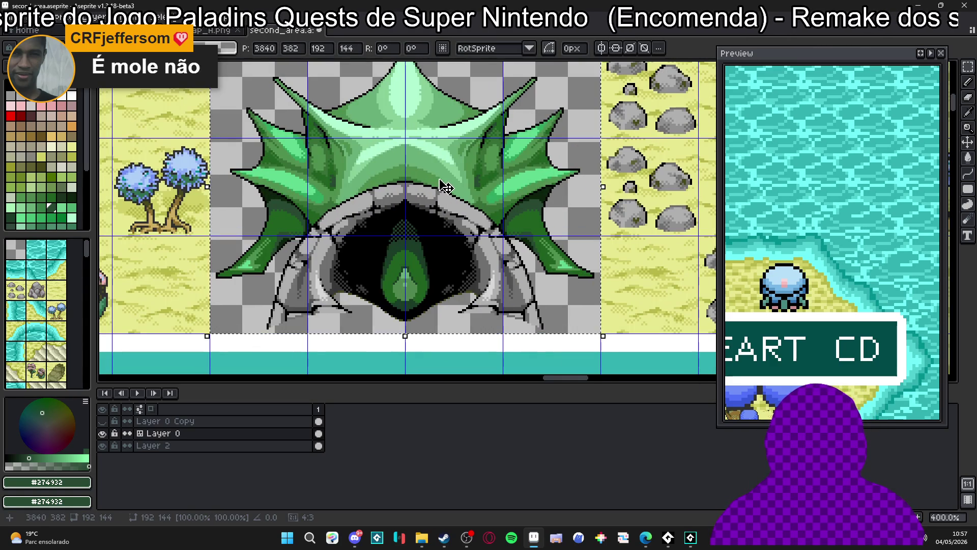
{"action": "scroll", "coordinate": [442, 188], "scroll_direction": "down", "scroll_amount": 2}
{"action": "key", "text": "Return"}
Toggle Layer 0 Copy visibility to compare the old and new icons, leaving it hidden.
{"action": "left_click", "coordinate": [106, 422]}
{"action": "left_click", "coordinate": [109, 423]}
{"action": "left_click", "coordinate": [109, 423]}
{"action": "left_click", "coordinate": [109, 423]}
{"action": "left_click", "coordinate": [109, 423]}
{"action": "left_click", "coordinate": [109, 423]}
{"action": "left_click", "coordinate": [109, 423]}
{"action": "left_click", "coordinate": [109, 423]}
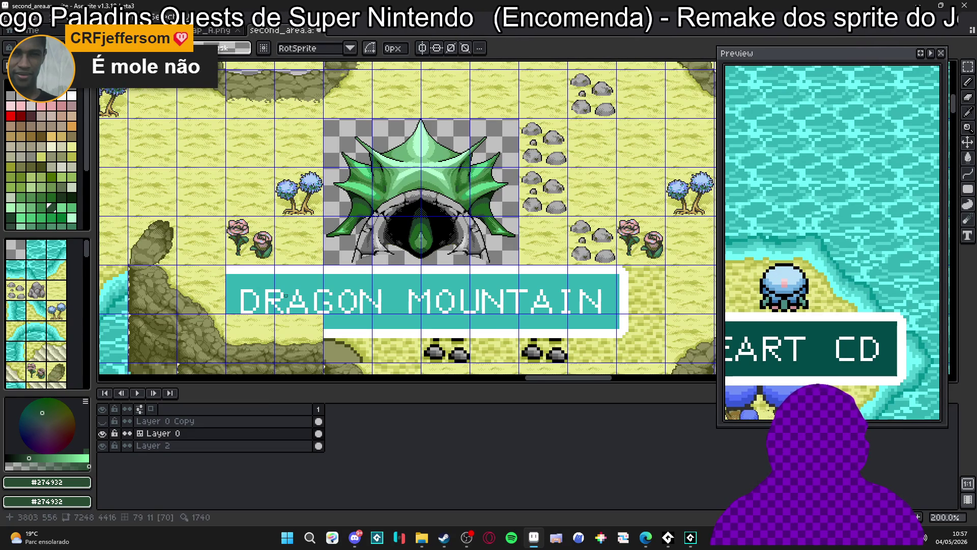
{"action": "scroll", "coordinate": [430, 217], "scroll_direction": "up", "scroll_amount": 1}
{"action": "scroll", "coordinate": [431, 218], "scroll_direction": "down", "scroll_amount": 1}
{"action": "scroll", "coordinate": [447, 184], "scroll_direction": "up", "scroll_amount": 1}
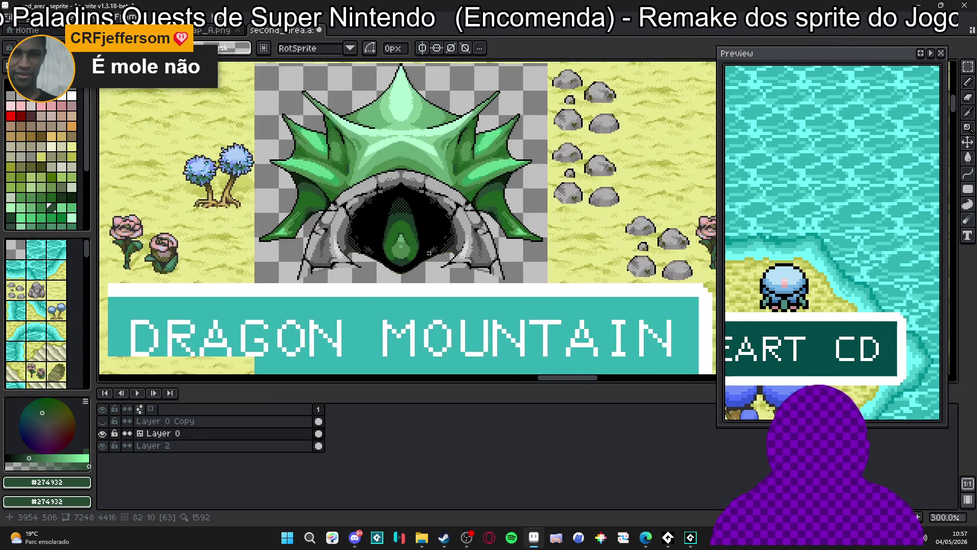
{"action": "scroll", "coordinate": [497, 222], "scroll_direction": "down", "scroll_amount": 1}
{"action": "scroll", "coordinate": [496, 222], "scroll_direction": "up", "scroll_amount": 1}
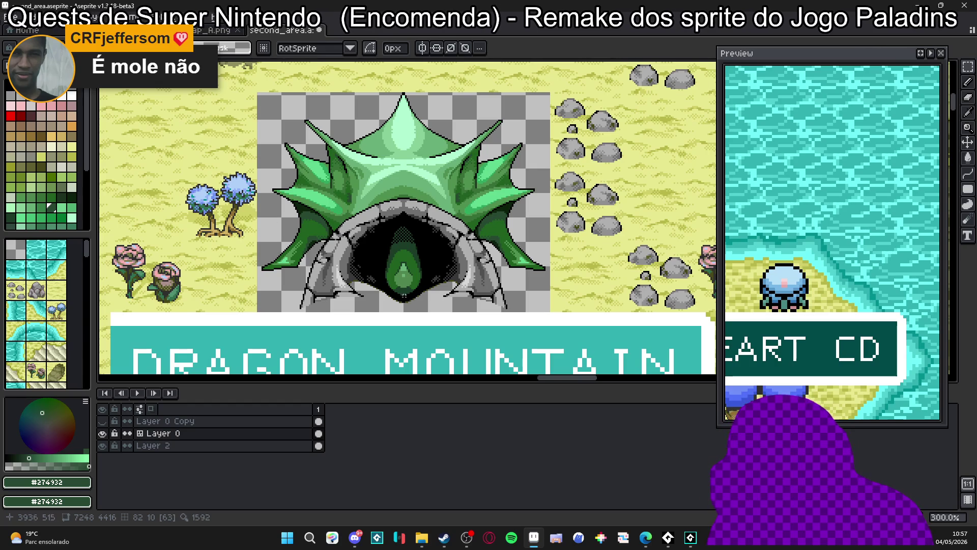
{"action": "scroll", "coordinate": [405, 240], "scroll_direction": "down", "scroll_amount": 1}
{"action": "left_click", "coordinate": [275, 32]}
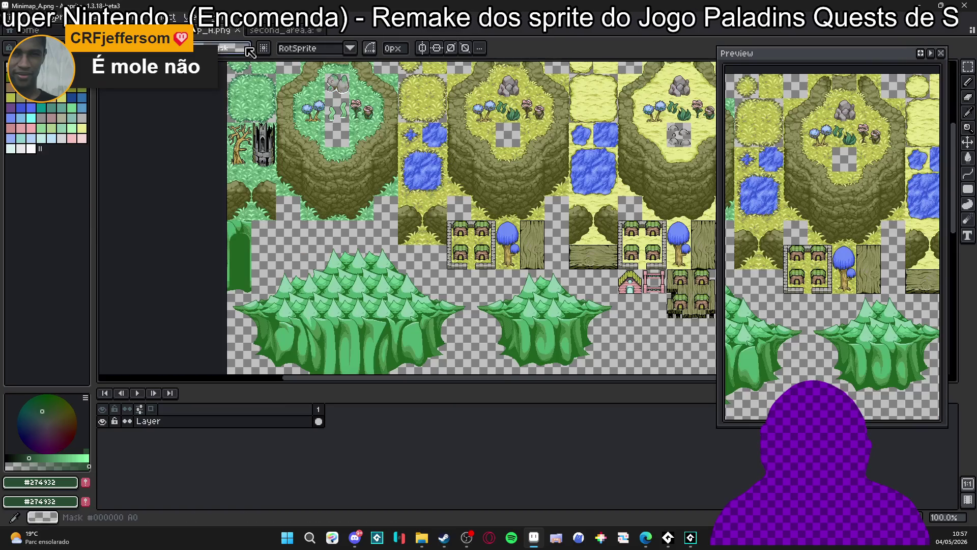
Save the items.aseprite sprite sheet containing the finished cave sprite.
{"action": "left_click", "coordinate": [275, 31]}
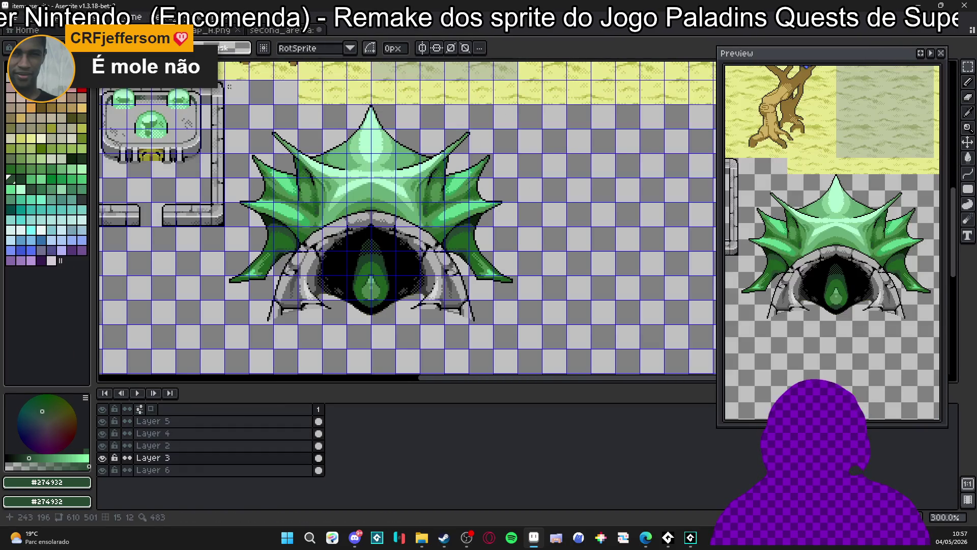
{"action": "scroll", "coordinate": [325, 202], "scroll_direction": "down", "scroll_amount": 1}
{"action": "scroll", "coordinate": [346, 239], "scroll_direction": "left", "scroll_amount": 2}
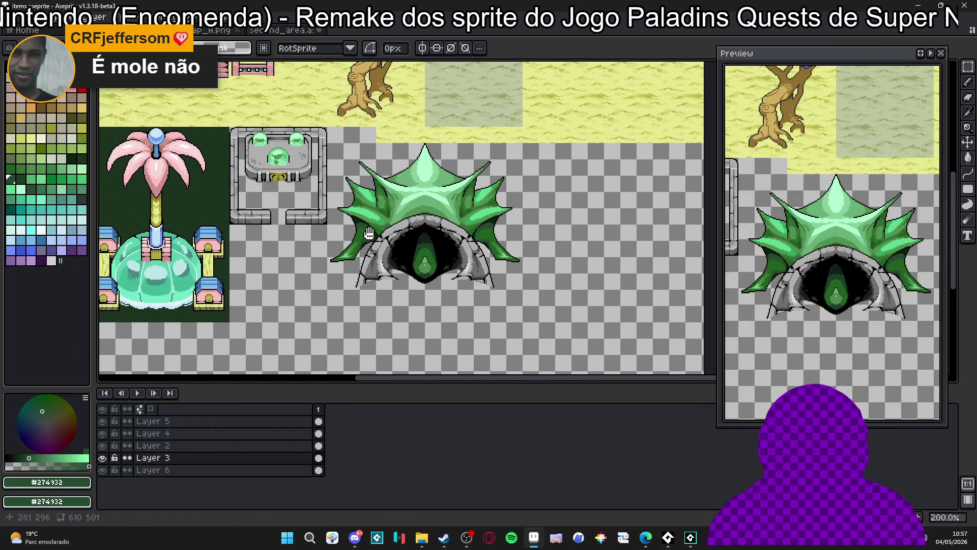
{"action": "scroll", "coordinate": [287, 254], "scroll_direction": "left", "scroll_amount": 1}
{"action": "key", "text": "ctrl+s"}
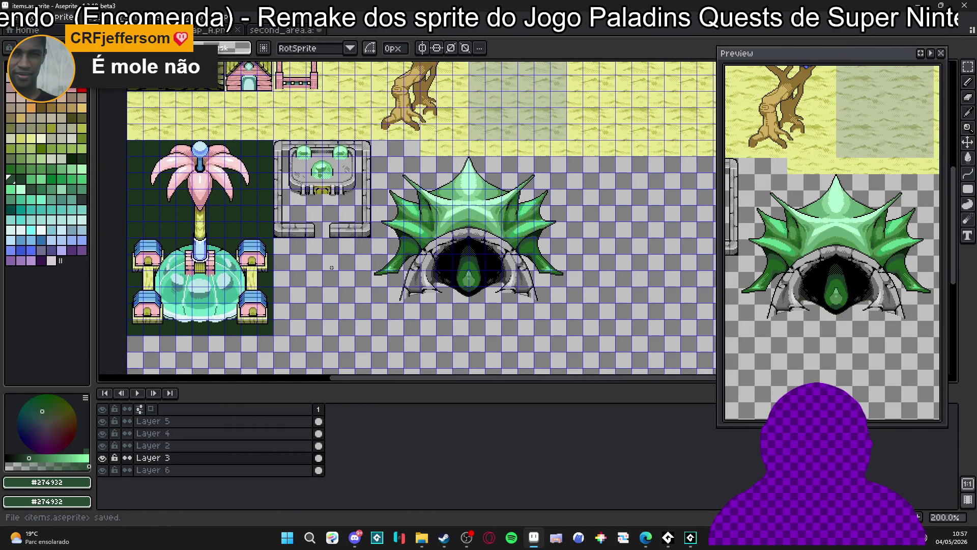
{"action": "key", "text": "ctrl+apostrophe"}
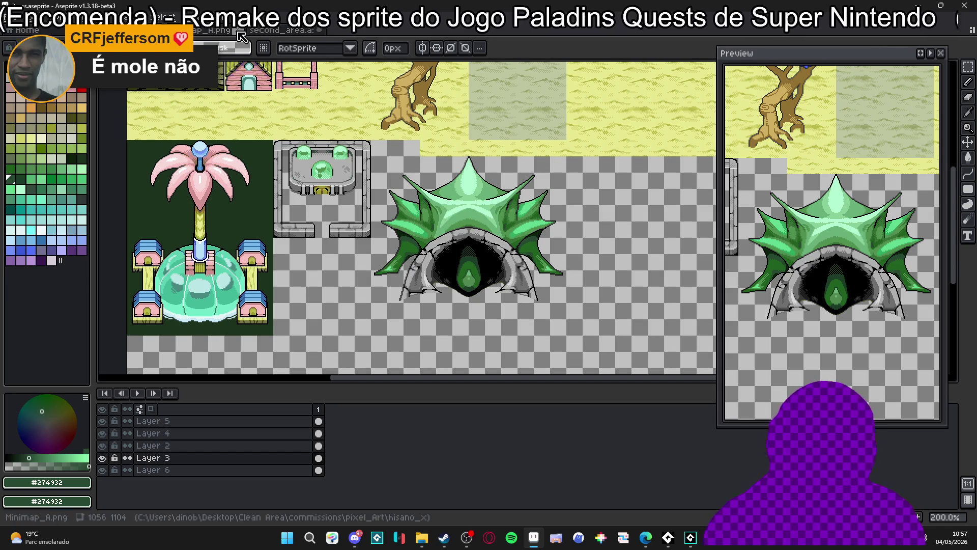
Move through Minimap_A and items to the second_area world map, zoomed out.
{"action": "left_click", "coordinate": [219, 30]}
{"action": "key", "text": "ctrl+shift+Tab"}
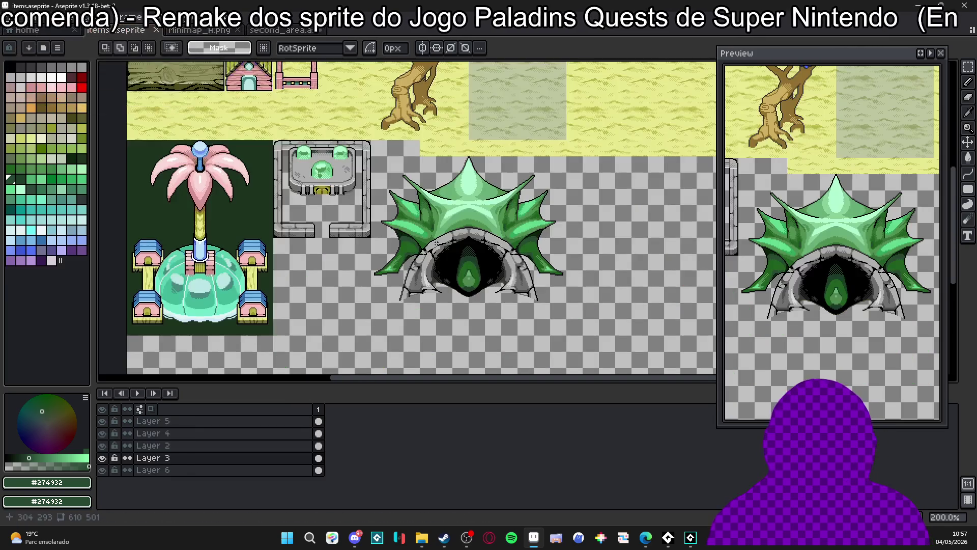
{"action": "scroll", "coordinate": [342, 170], "scroll_direction": "down", "scroll_amount": 2}
{"action": "scroll", "coordinate": [392, 169], "scroll_direction": "up", "scroll_amount": 2}
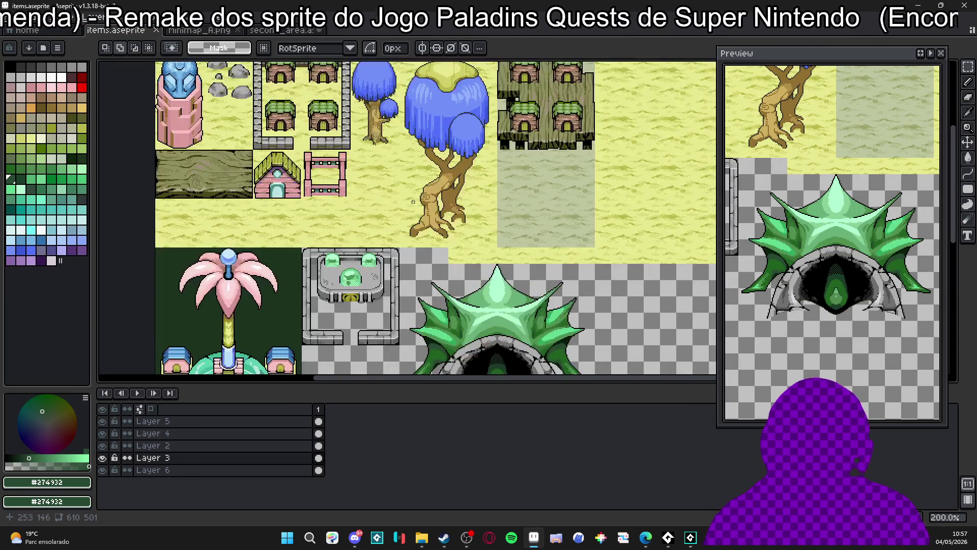
{"action": "scroll", "coordinate": [392, 169], "scroll_direction": "down", "scroll_amount": 2}
{"action": "scroll", "coordinate": [402, 182], "scroll_direction": "up", "scroll_amount": 1}
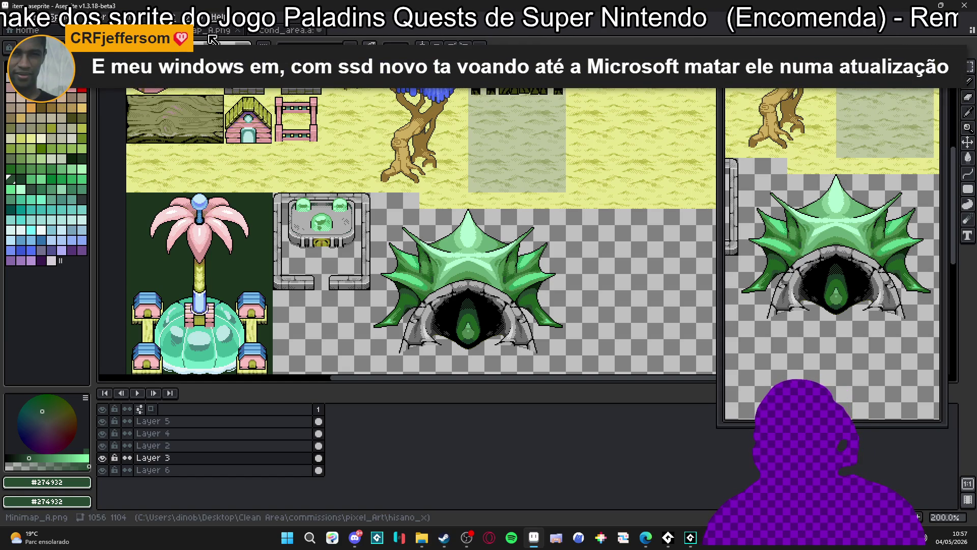
{"action": "left_click", "coordinate": [209, 34]}
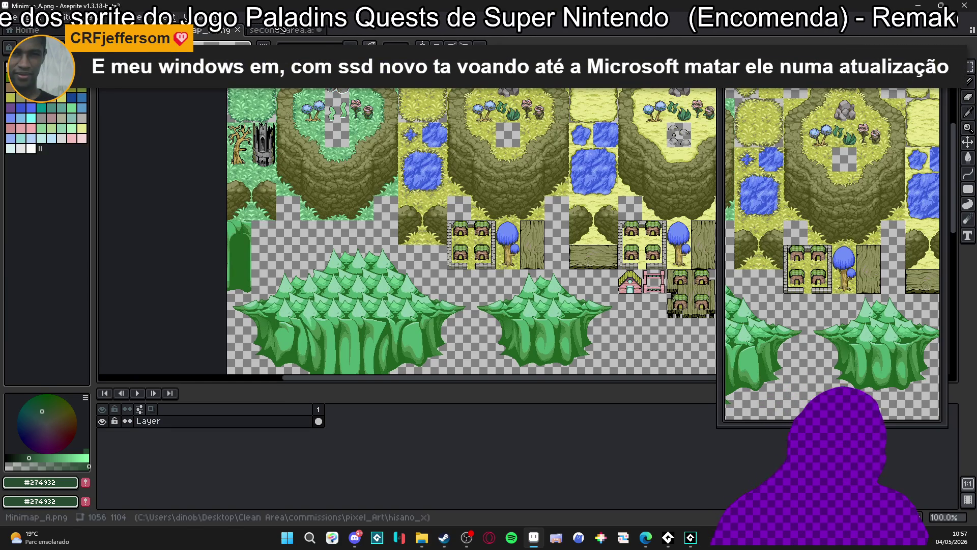
{"action": "left_click", "coordinate": [266, 30]}
{"action": "scroll", "coordinate": [428, 232], "scroll_direction": "down", "scroll_amount": 6}
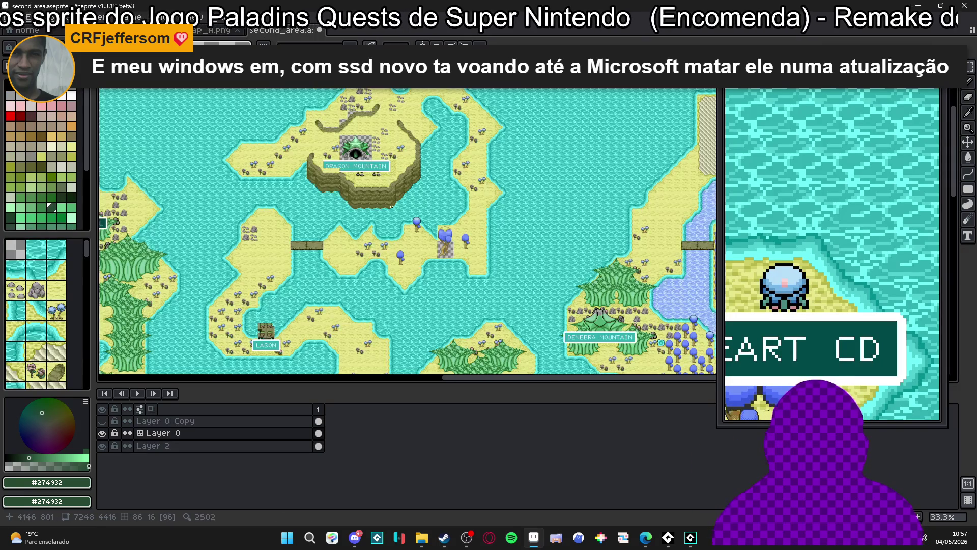
Shift the view toward the eastern islands and save second_area.aseprite.
{"action": "mouse_move", "coordinate": [481, 250]}
{"action": "left_mouse_down"}
{"action": "mouse_move", "coordinate": [416, 246]}
{"action": "mouse_move", "coordinate": [356, 153]}
{"action": "mouse_move", "coordinate": [448, 251]}
{"action": "mouse_move", "coordinate": [463, 328]}
{"action": "left_mouse_up"}
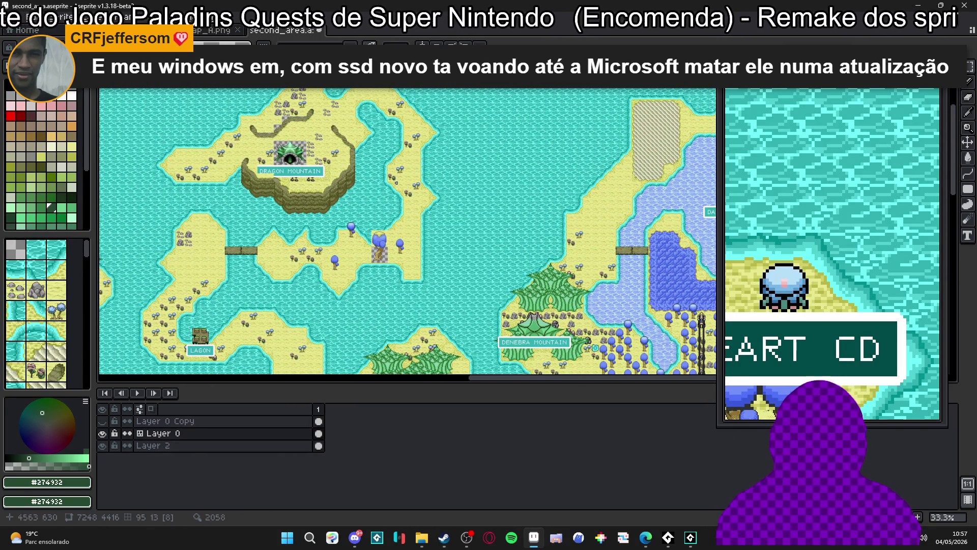
{"action": "left_click_drag", "start_coordinate": [532, 246], "coordinate": [346, 199]}
{"action": "key", "text": "ctrl+s"}
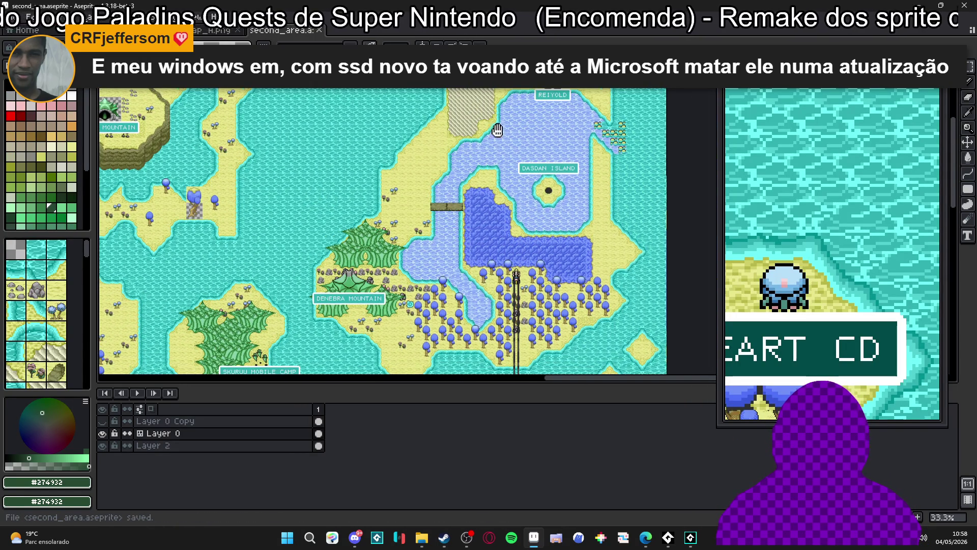
Zoom and pan the map to inspect the Denebra Mountain and Skuruu Mobile Camp areas.
{"action": "scroll", "coordinate": [523, 181], "scroll_direction": "up", "scroll_amount": 1}
{"action": "scroll", "coordinate": [524, 182], "scroll_direction": "up", "scroll_amount": 2}
{"action": "scroll", "coordinate": [523, 182], "scroll_direction": "down", "scroll_amount": 3}
{"action": "scroll", "coordinate": [442, 246], "scroll_direction": "up", "scroll_amount": 1}
{"action": "mouse_move", "coordinate": [442, 246]}
{"action": "left_mouse_down"}
{"action": "mouse_move", "coordinate": [473, 195]}
{"action": "mouse_move", "coordinate": [468, 120]}
{"action": "left_mouse_up"}
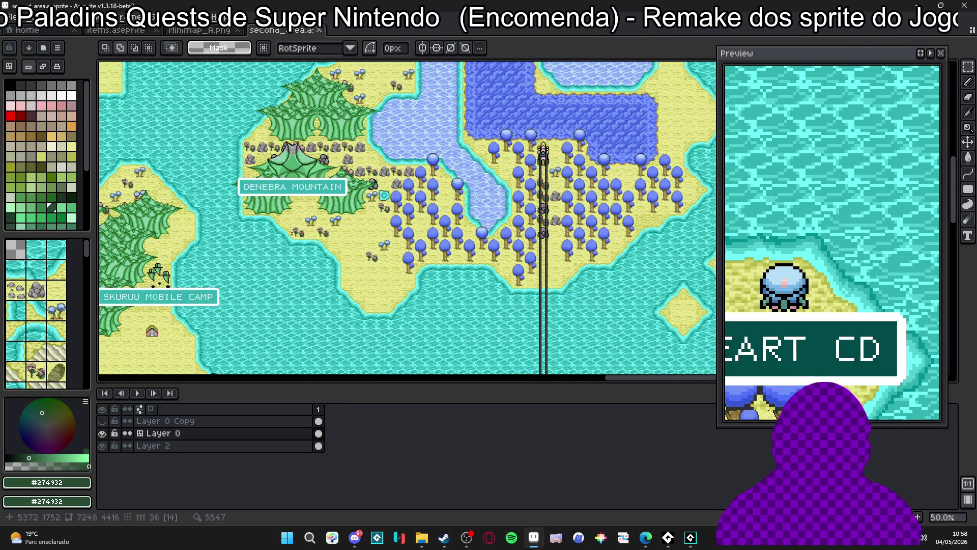
{"action": "scroll", "coordinate": [551, 155], "scroll_direction": "down", "scroll_amount": 1}
{"action": "left_click_drag", "start_coordinate": [394, 145], "coordinate": [344, 211]}
{"action": "scroll", "coordinate": [344, 211], "scroll_direction": "left", "scroll_amount": 3}
{"action": "scroll", "coordinate": [344, 211], "scroll_direction": "down", "scroll_amount": 3}
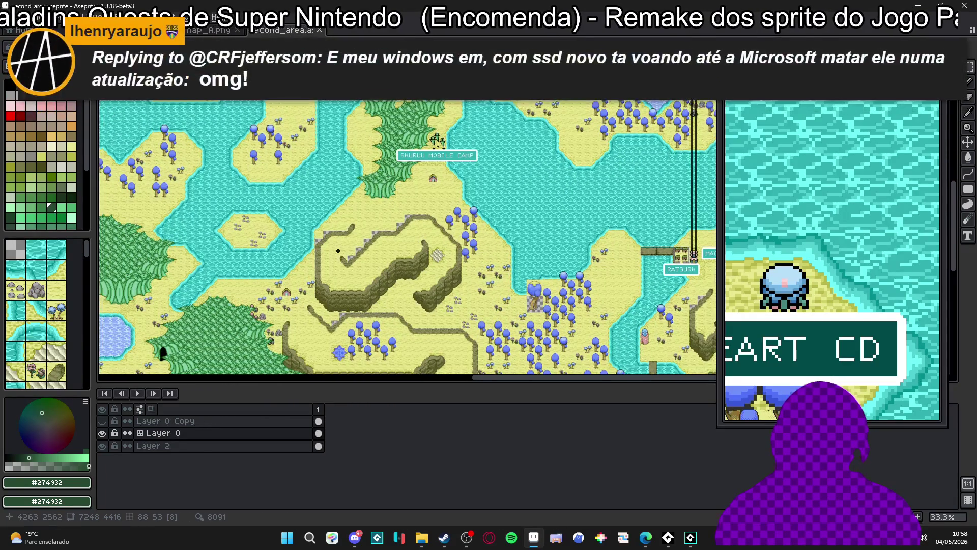
{"action": "scroll", "coordinate": [275, 272], "scroll_direction": "left", "scroll_amount": 7}
{"action": "scroll", "coordinate": [275, 271], "scroll_direction": "down", "scroll_amount": 6}
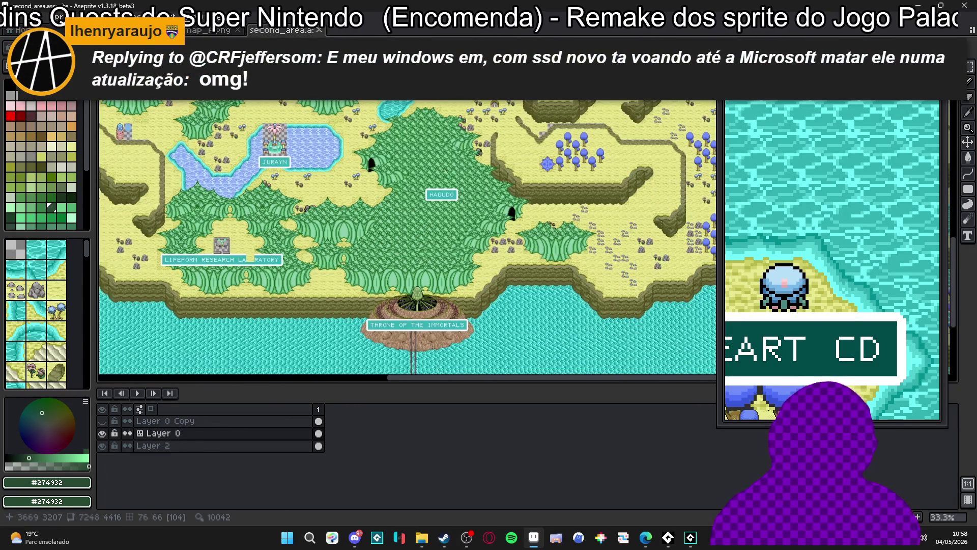
{"action": "scroll", "coordinate": [389, 213], "scroll_direction": "down", "scroll_amount": 4}
{"action": "scroll", "coordinate": [433, 214], "scroll_direction": "left", "scroll_amount": 2}
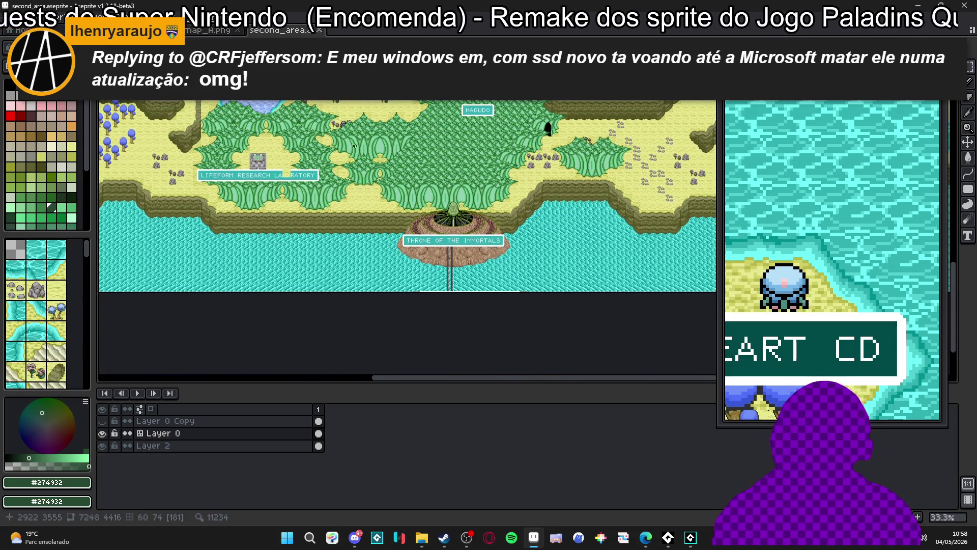
{"action": "scroll", "coordinate": [355, 146], "scroll_direction": "up", "scroll_amount": 6}
{"action": "scroll", "coordinate": [307, 234], "scroll_direction": "left", "scroll_amount": 5}
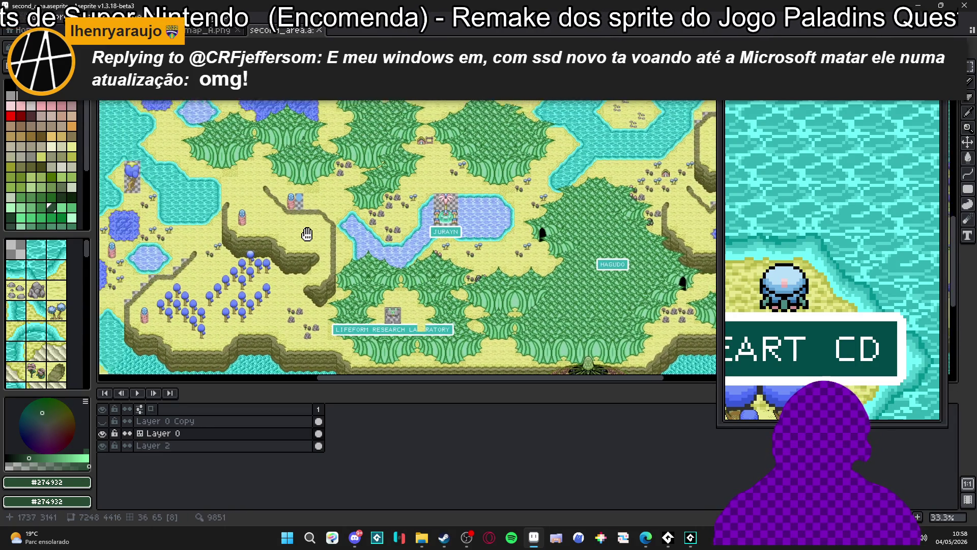
{"action": "scroll", "coordinate": [307, 234], "scroll_direction": "left", "scroll_amount": 5}
{"action": "scroll", "coordinate": [231, 177], "scroll_direction": "down", "scroll_amount": 5}
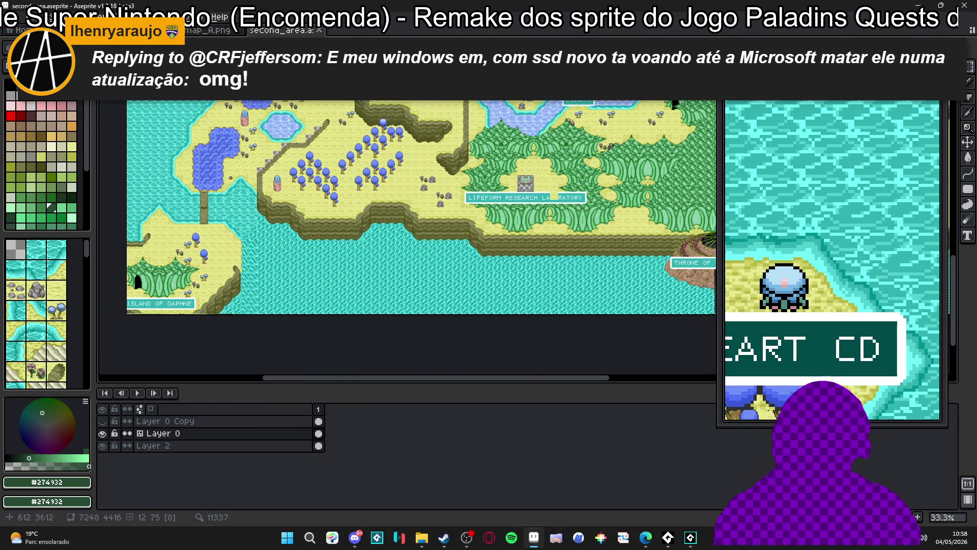
{"action": "scroll", "coordinate": [426, 218], "scroll_direction": "up", "scroll_amount": 4}
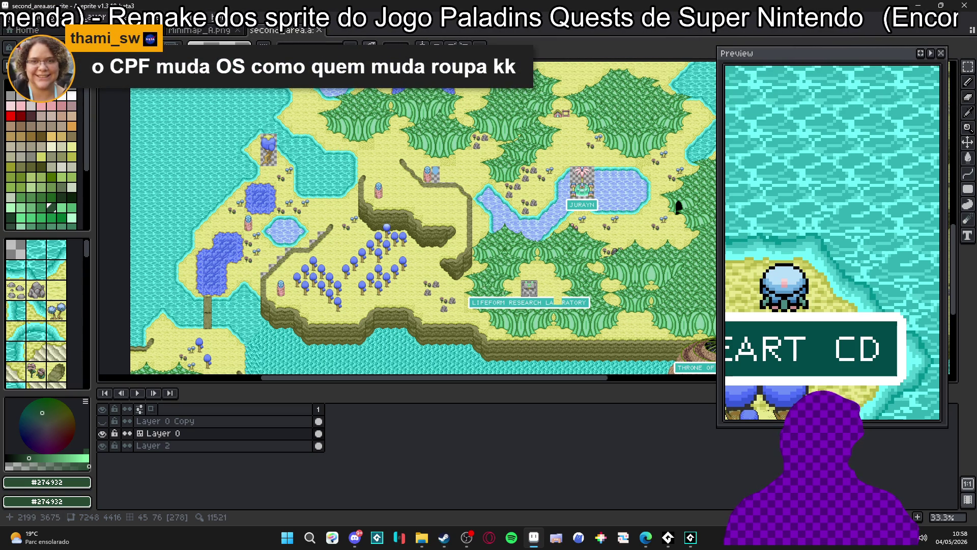
{"action": "scroll", "coordinate": [289, 239], "scroll_direction": "up", "scroll_amount": 1}
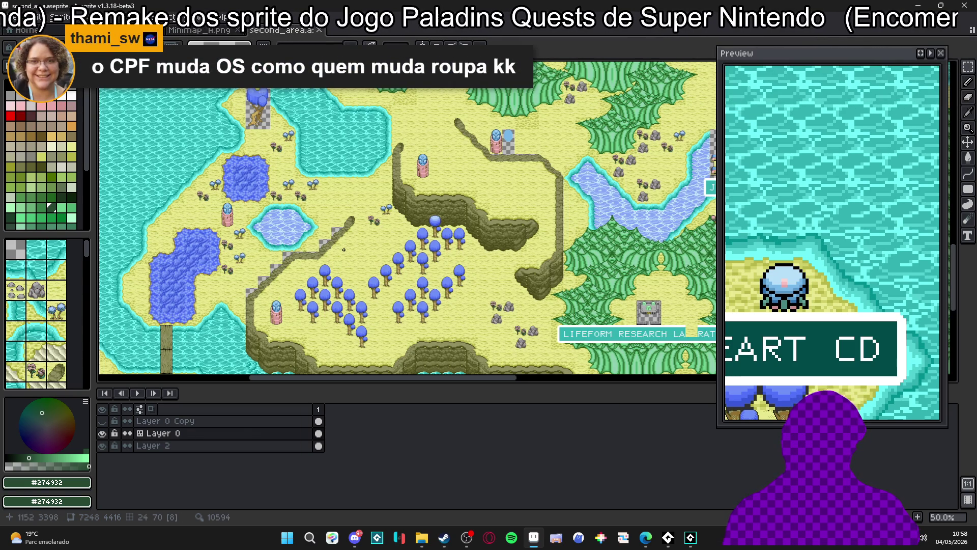
{"action": "scroll", "coordinate": [538, 162], "scroll_direction": "up", "scroll_amount": 3}
Pan across Music House, Air CD and GIGABL, checking Dragon Mountain along the way.
{"action": "left_click_drag", "start_coordinate": [537, 161], "coordinate": [475, 265]}
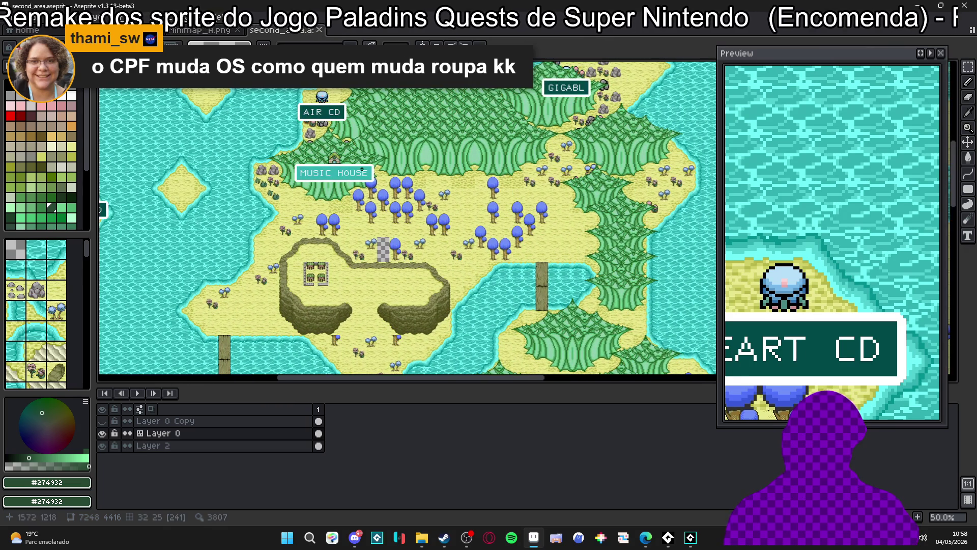
{"action": "scroll", "coordinate": [333, 162], "scroll_direction": "up", "scroll_amount": 4}
{"action": "scroll", "coordinate": [356, 219], "scroll_direction": "down", "scroll_amount": 4}
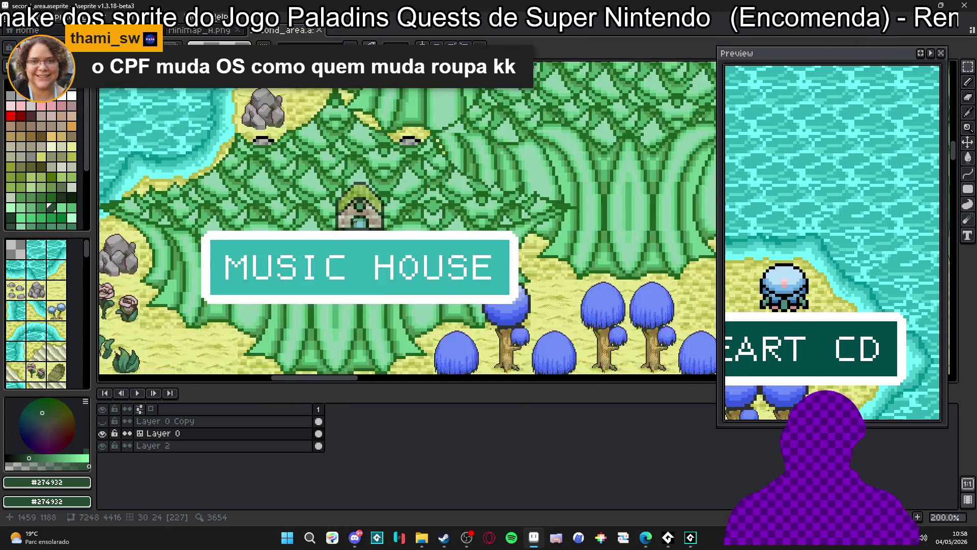
{"action": "mouse_move", "coordinate": [300, 196]}
{"action": "left_mouse_down"}
{"action": "mouse_move", "coordinate": [311, 241]}
{"action": "mouse_move", "coordinate": [323, 245]}
{"action": "mouse_move", "coordinate": [456, 233]}
{"action": "mouse_move", "coordinate": [399, 224]}
{"action": "mouse_move", "coordinate": [467, 223]}
{"action": "mouse_move", "coordinate": [324, 252]}
{"action": "mouse_move", "coordinate": [333, 250]}
{"action": "mouse_move", "coordinate": [167, 246]}
{"action": "left_mouse_up"}
{"action": "mouse_move", "coordinate": [284, 227]}
{"action": "left_mouse_down"}
{"action": "mouse_move", "coordinate": [215, 202]}
{"action": "mouse_move", "coordinate": [173, 304]}
{"action": "left_mouse_up"}
{"action": "scroll", "coordinate": [538, 139], "scroll_direction": "up", "scroll_amount": 2}
{"action": "left_click_drag", "start_coordinate": [538, 139], "coordinate": [450, 172]}
{"action": "scroll", "coordinate": [450, 172], "scroll_direction": "down", "scroll_amount": 2}
{"action": "left_click_drag", "start_coordinate": [328, 212], "coordinate": [427, 173]}
{"action": "left_click_drag", "start_coordinate": [302, 212], "coordinate": [407, 210]}
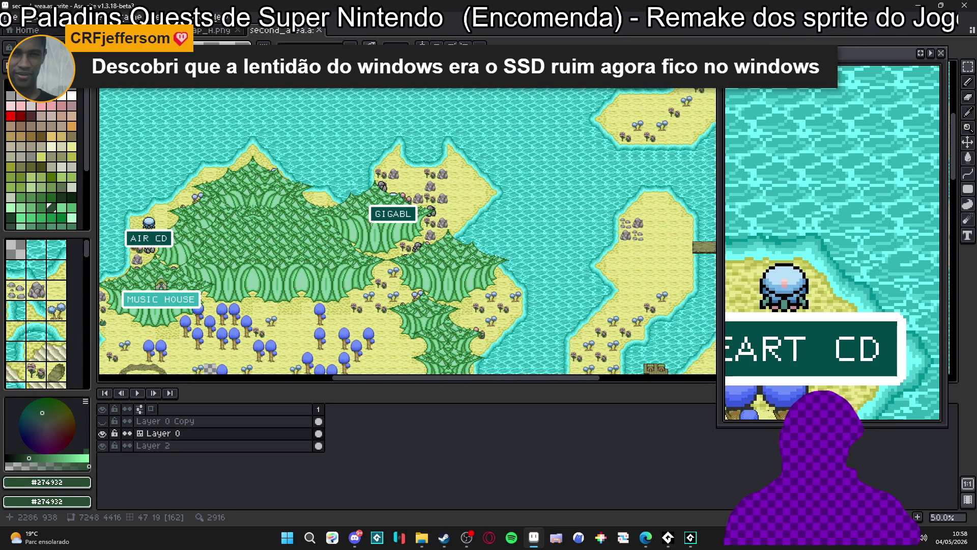
Scroll over the remaining regions, such as Jurayn, Hagudo and Throne of the Immortals.
{"action": "scroll", "coordinate": [293, 256], "scroll_direction": "down", "scroll_amount": 3}
{"action": "scroll", "coordinate": [293, 256], "scroll_direction": "left", "scroll_amount": 3}
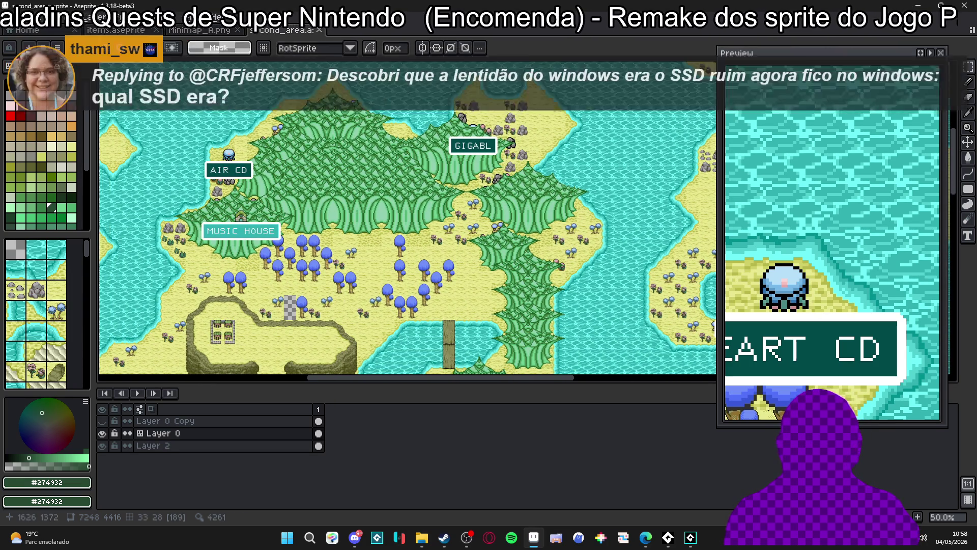
{"action": "scroll", "coordinate": [213, 304], "scroll_direction": "left", "scroll_amount": 5}
{"action": "scroll", "coordinate": [214, 304], "scroll_direction": "down", "scroll_amount": 2}
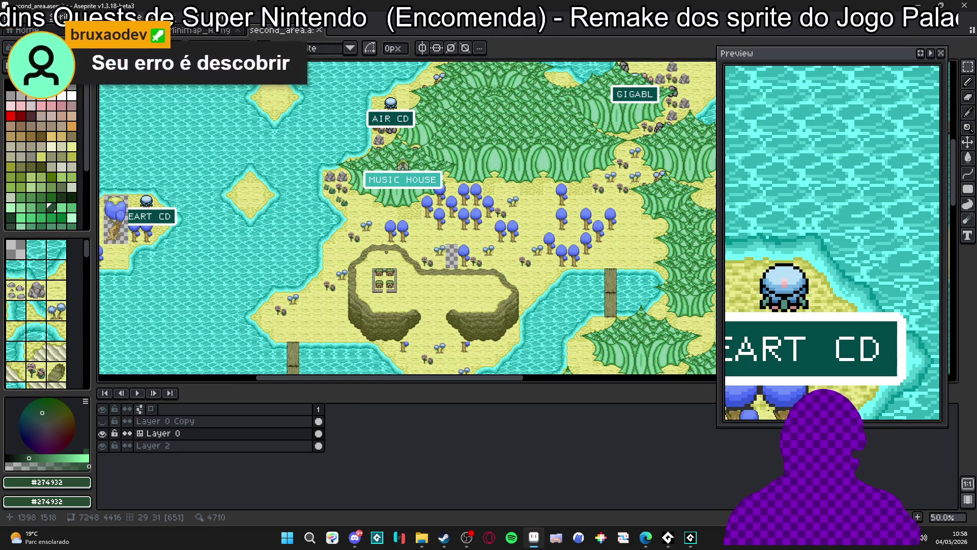
{"action": "scroll", "coordinate": [309, 303], "scroll_direction": "down", "scroll_amount": 3}
{"action": "scroll", "coordinate": [308, 302], "scroll_direction": "left", "scroll_amount": 3}
{"action": "scroll", "coordinate": [447, 273], "scroll_direction": "down", "scroll_amount": 3}
{"action": "scroll", "coordinate": [447, 273], "scroll_direction": "right", "scroll_amount": 3}
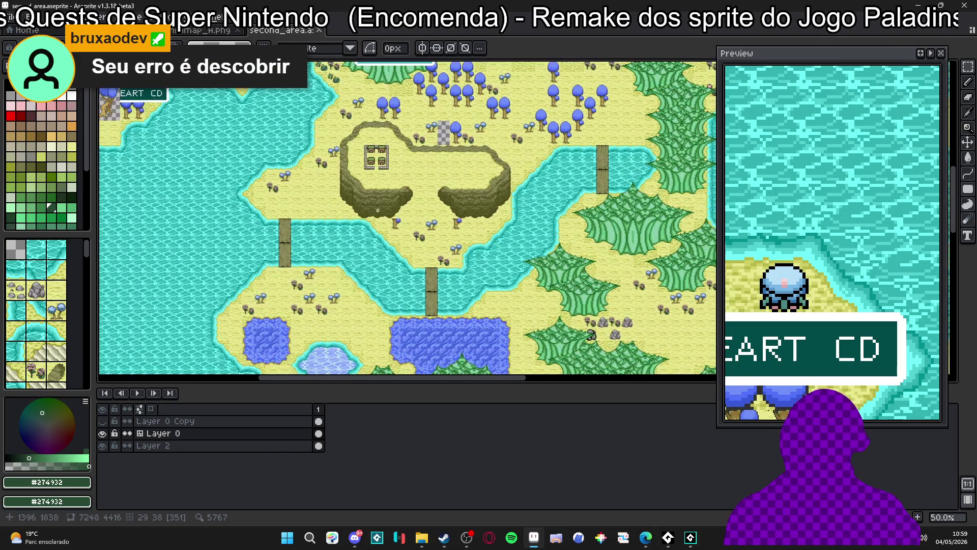
{"action": "scroll", "coordinate": [453, 279], "scroll_direction": "down", "scroll_amount": 2}
{"action": "scroll", "coordinate": [452, 279], "scroll_direction": "right", "scroll_amount": 3}
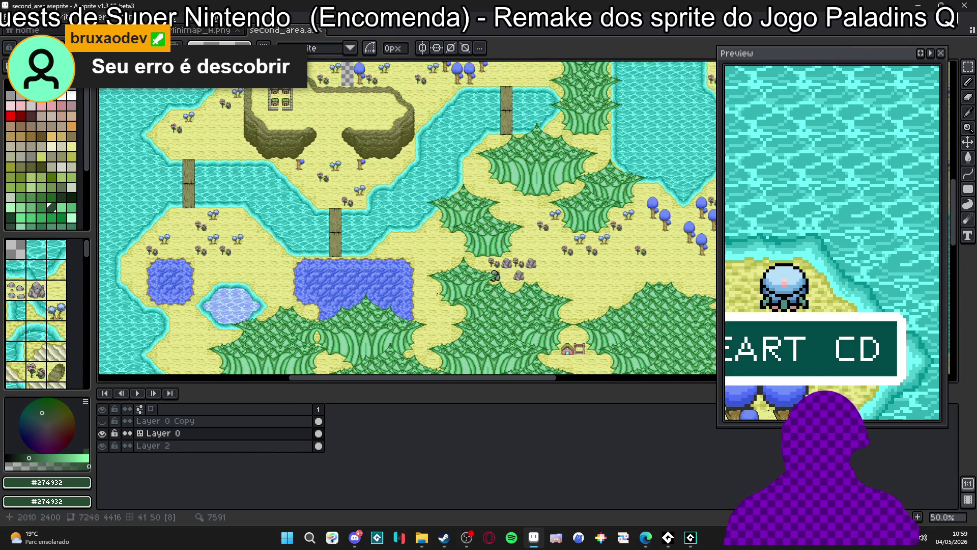
{"action": "scroll", "coordinate": [483, 250], "scroll_direction": "down", "scroll_amount": 3}
{"action": "scroll", "coordinate": [483, 250], "scroll_direction": "right", "scroll_amount": 2}
{"action": "scroll", "coordinate": [431, 279], "scroll_direction": "up", "scroll_amount": 1}
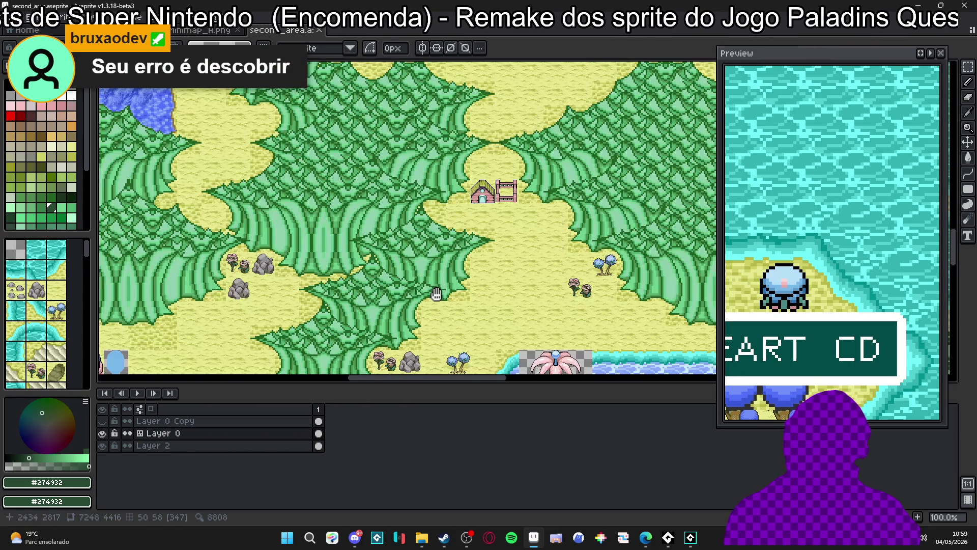
{"action": "scroll", "coordinate": [453, 295], "scroll_direction": "down", "scroll_amount": 3}
{"action": "scroll", "coordinate": [453, 295], "scroll_direction": "right", "scroll_amount": 2}
{"action": "scroll", "coordinate": [453, 295], "scroll_direction": "down", "scroll_amount": 1}
{"action": "scroll", "coordinate": [357, 229], "scroll_direction": "down", "scroll_amount": 3}
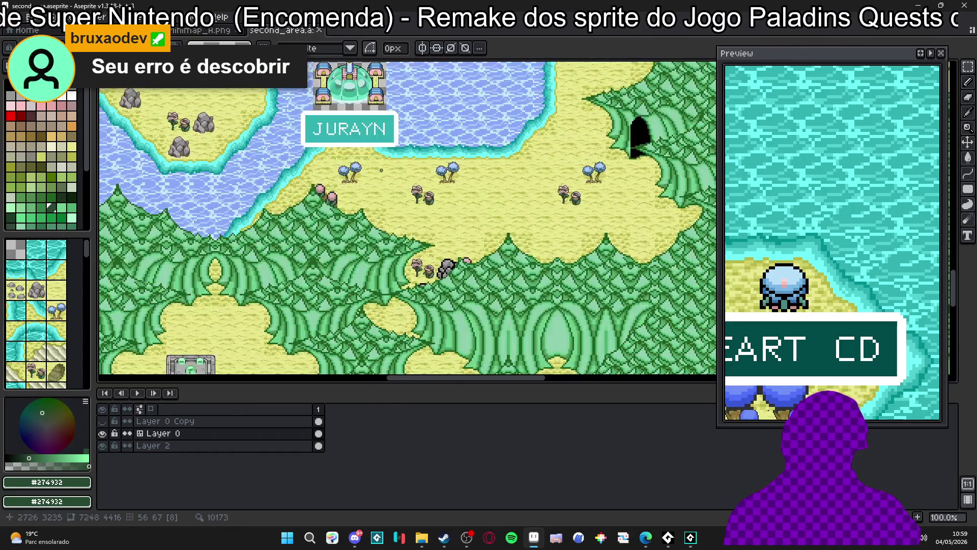
{"action": "scroll", "coordinate": [305, 194], "scroll_direction": "down", "scroll_amount": 2}
{"action": "scroll", "coordinate": [271, 161], "scroll_direction": "up", "scroll_amount": 6}
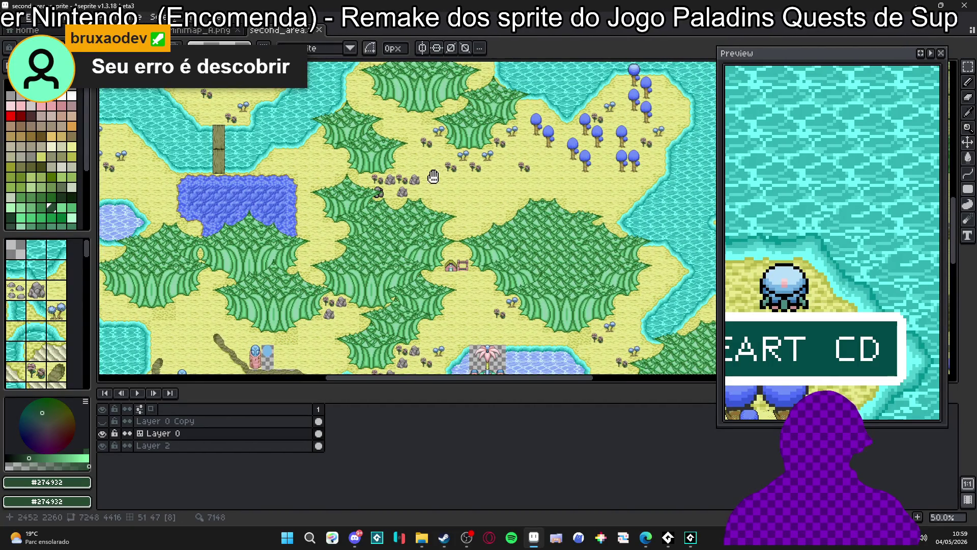
{"action": "scroll", "coordinate": [406, 238], "scroll_direction": "up", "scroll_amount": 7}
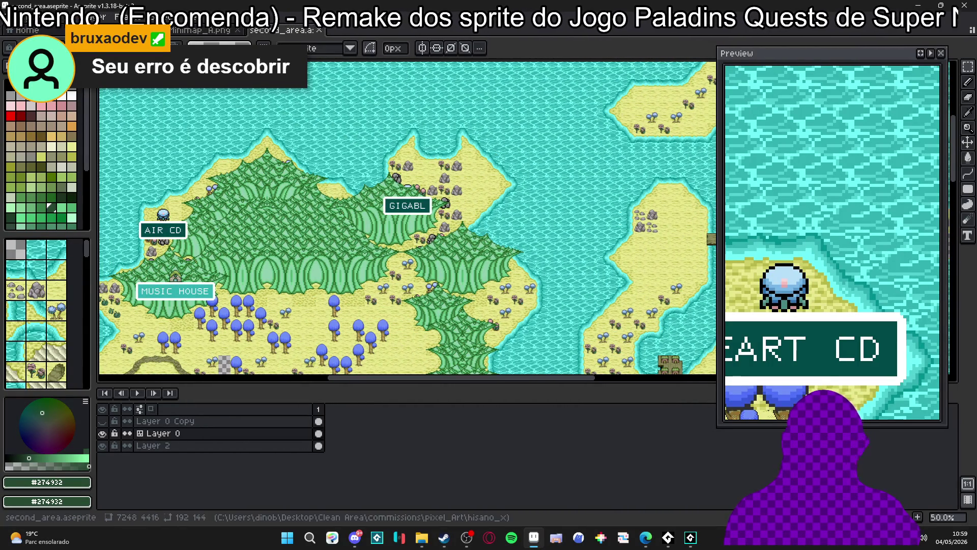
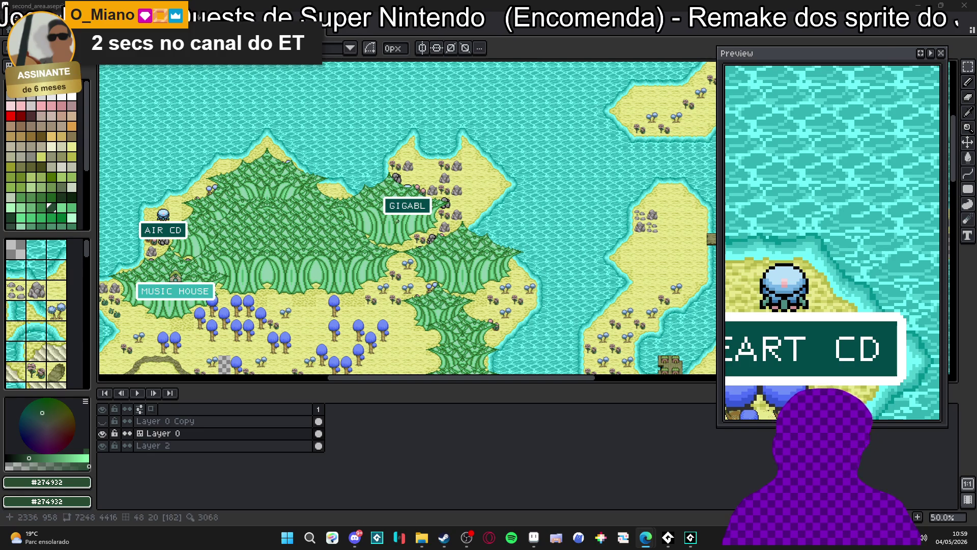
Zoom and pan around the world map to bring the paladin sprite into view.
{"action": "scroll", "coordinate": [397, 220], "scroll_direction": "down", "scroll_amount": 15}
{"action": "scroll", "coordinate": [398, 221], "scroll_direction": "right", "scroll_amount": 8}
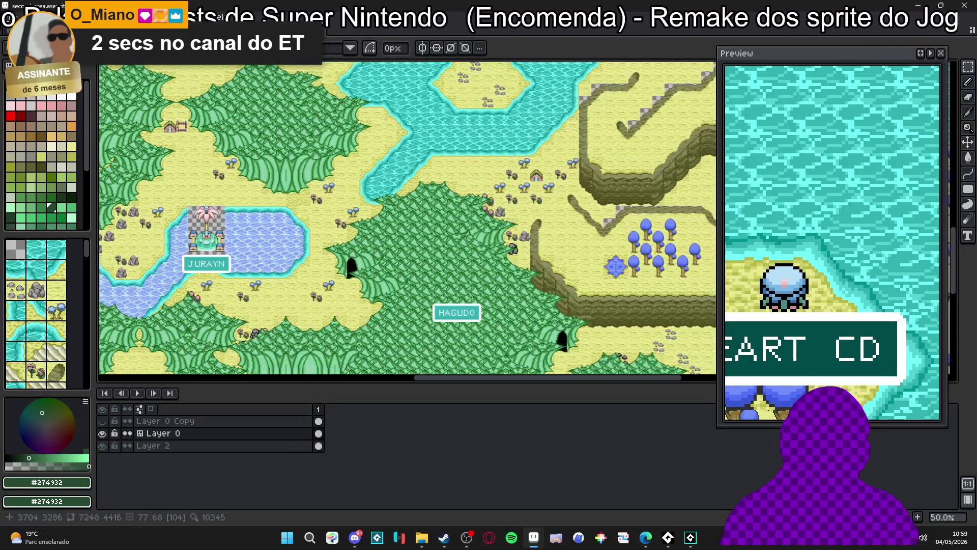
{"action": "scroll", "coordinate": [471, 298], "scroll_direction": "down", "scroll_amount": 10}
{"action": "scroll", "coordinate": [356, 153], "scroll_direction": "up", "scroll_amount": 8}
{"action": "scroll", "coordinate": [359, 232], "scroll_direction": "left", "scroll_amount": 5}
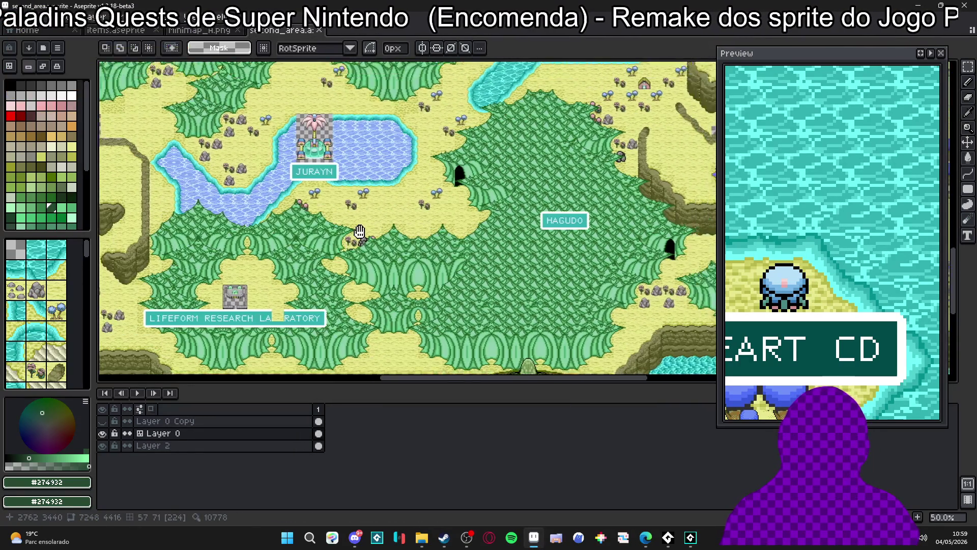
{"action": "scroll", "coordinate": [360, 231], "scroll_direction": "left", "scroll_amount": 5}
{"action": "scroll", "coordinate": [359, 231], "scroll_direction": "down", "scroll_amount": 5}
{"action": "scroll", "coordinate": [443, 210], "scroll_direction": "right", "scroll_amount": 10}
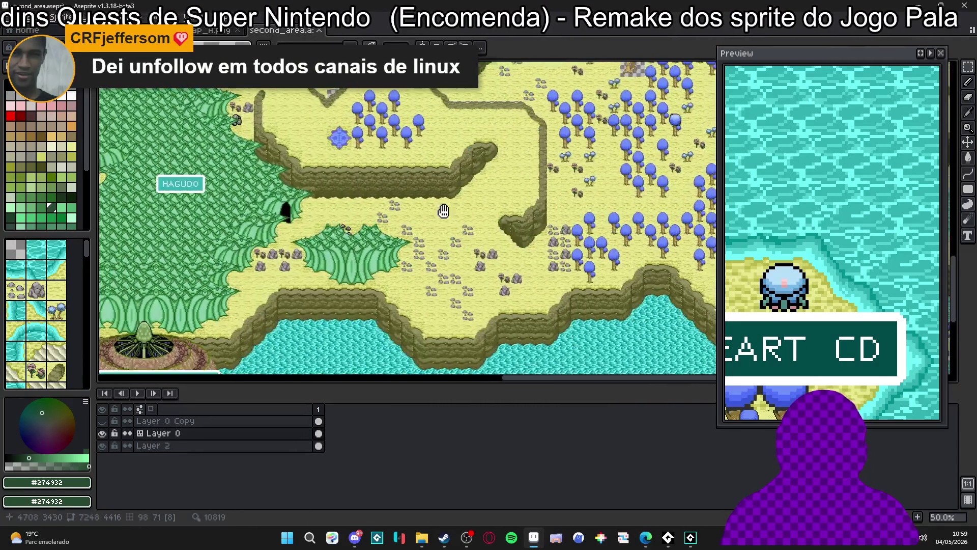
{"action": "scroll", "coordinate": [444, 210], "scroll_direction": "right", "scroll_amount": 10}
{"action": "scroll", "coordinate": [366, 266], "scroll_direction": "up", "scroll_amount": 6}
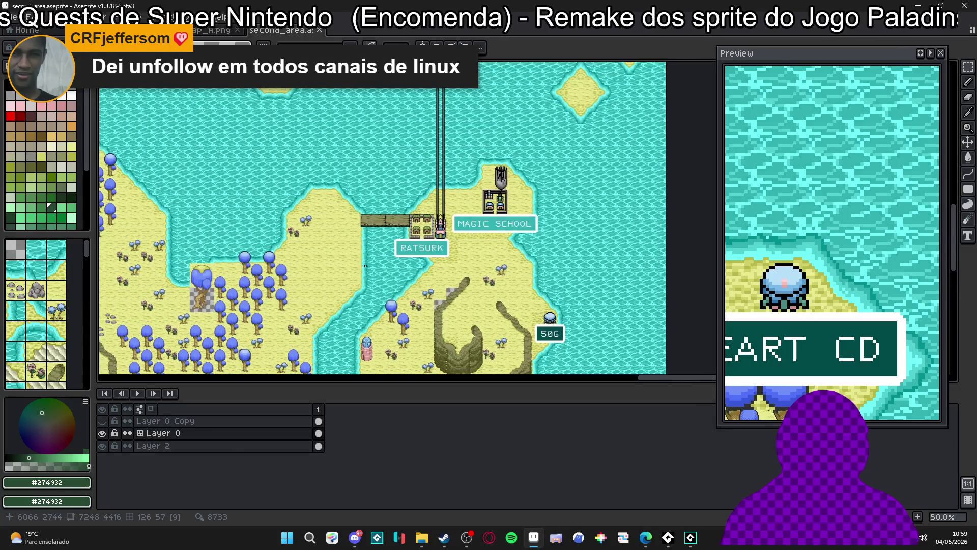
{"action": "scroll", "coordinate": [366, 265], "scroll_direction": "up", "scroll_amount": 2}
{"action": "scroll", "coordinate": [366, 266], "scroll_direction": "down", "scroll_amount": 1}
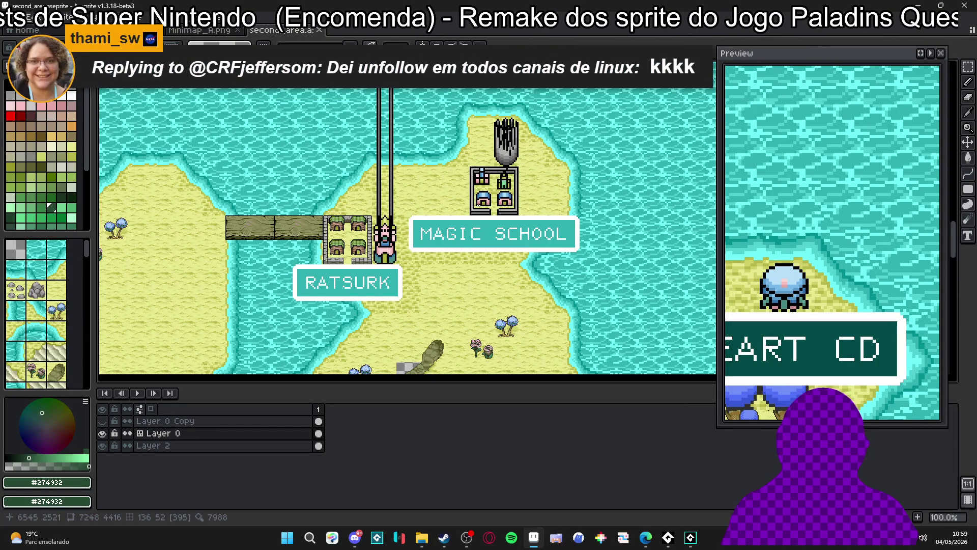
{"action": "scroll", "coordinate": [479, 204], "scroll_direction": "up", "scroll_amount": 1}
{"action": "scroll", "coordinate": [535, 209], "scroll_direction": "down", "scroll_amount": 2}
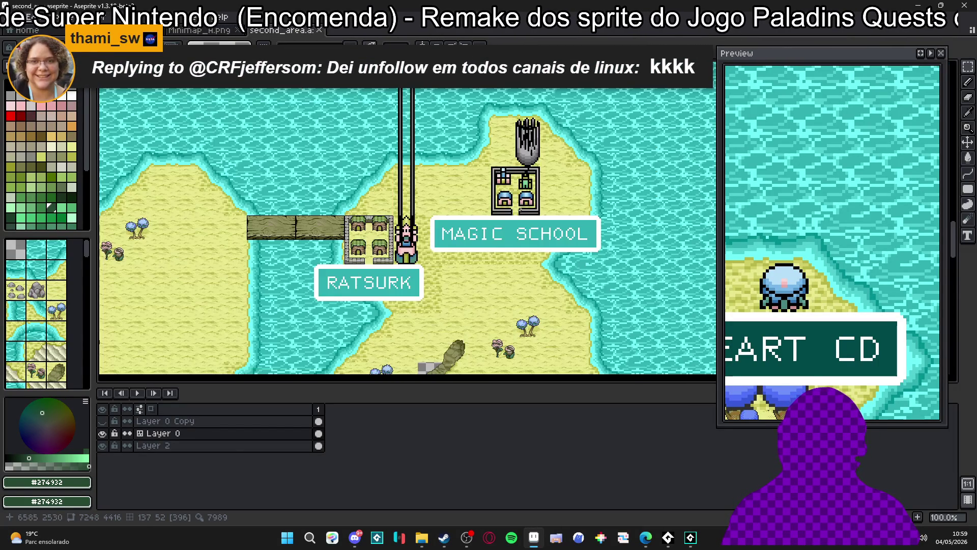
{"action": "scroll", "coordinate": [402, 193], "scroll_direction": "up", "scroll_amount": 1}
{"action": "scroll", "coordinate": [592, 216], "scroll_direction": "up", "scroll_amount": 1}
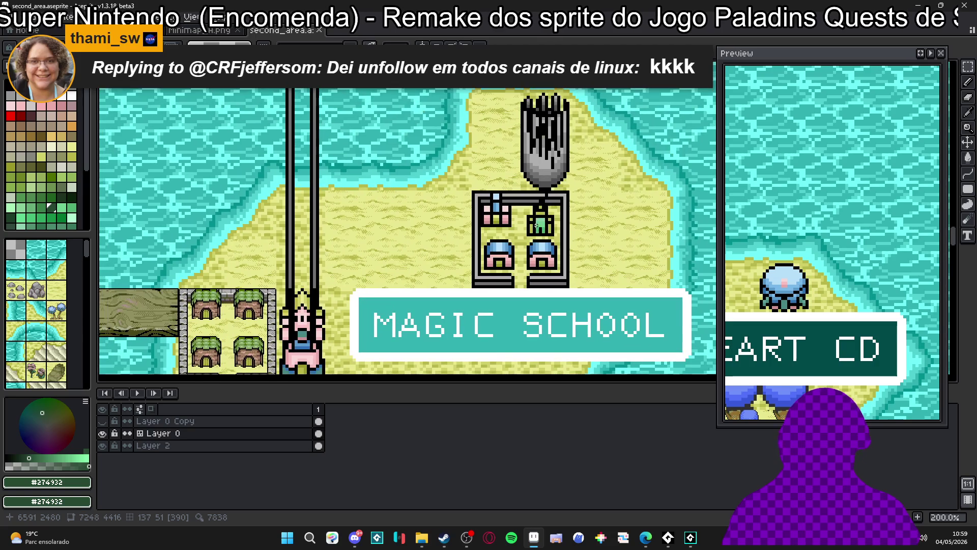
{"action": "scroll", "coordinate": [558, 211], "scroll_direction": "down", "scroll_amount": 1}
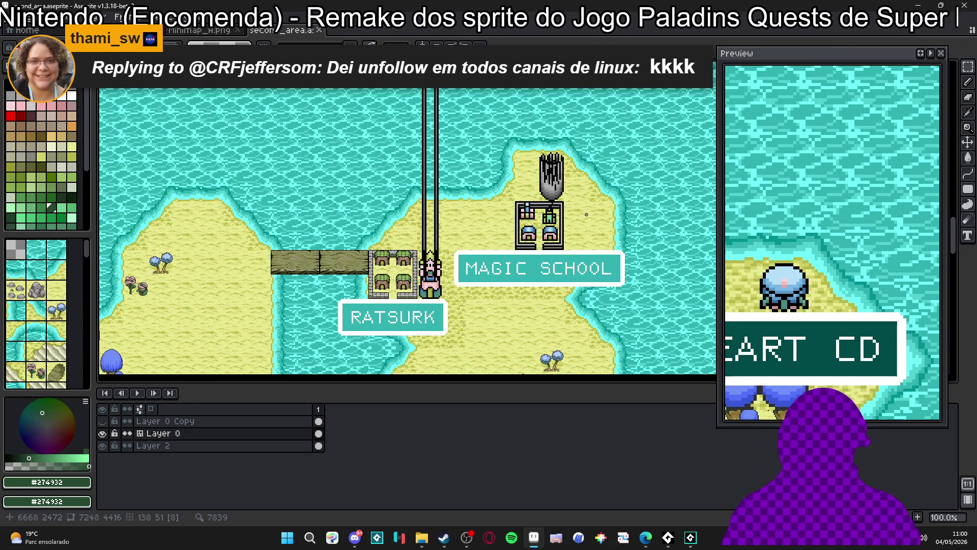
{"action": "scroll", "coordinate": [516, 217], "scroll_direction": "up", "scroll_amount": 1}
{"action": "scroll", "coordinate": [517, 217], "scroll_direction": "down", "scroll_amount": 1}
{"action": "scroll", "coordinate": [499, 183], "scroll_direction": "up", "scroll_amount": 10}
{"action": "left_click_drag", "start_coordinate": [480, 147], "coordinate": [504, 211]}
{"action": "scroll", "coordinate": [503, 211], "scroll_direction": "up", "scroll_amount": 2}
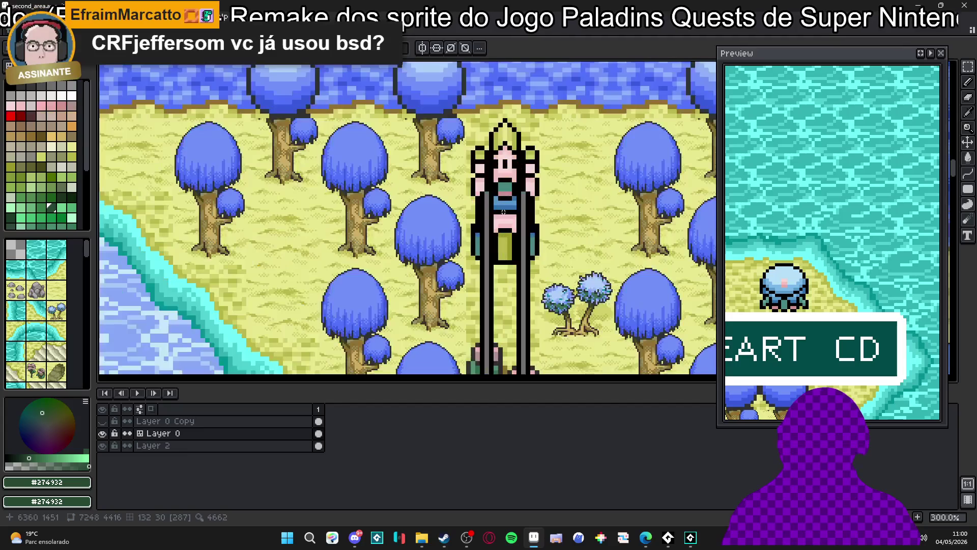
{"action": "scroll", "coordinate": [499, 183], "scroll_direction": "down", "scroll_amount": 3}
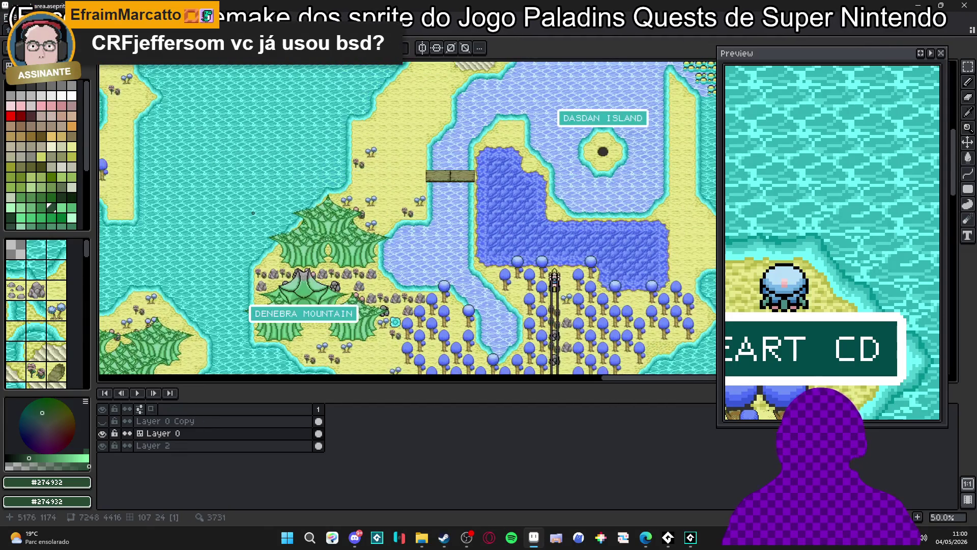
Pan west to the Music House, Lagon region and cliff-and-river area.
{"action": "mouse_move", "coordinate": [499, 183]}
{"action": "left_mouse_down"}
{"action": "mouse_move", "coordinate": [556, 218]}
{"action": "mouse_move", "coordinate": [527, 285]}
{"action": "mouse_move", "coordinate": [636, 285]}
{"action": "left_mouse_up"}
{"action": "left_click_drag", "start_coordinate": [458, 204], "coordinate": [586, 214]}
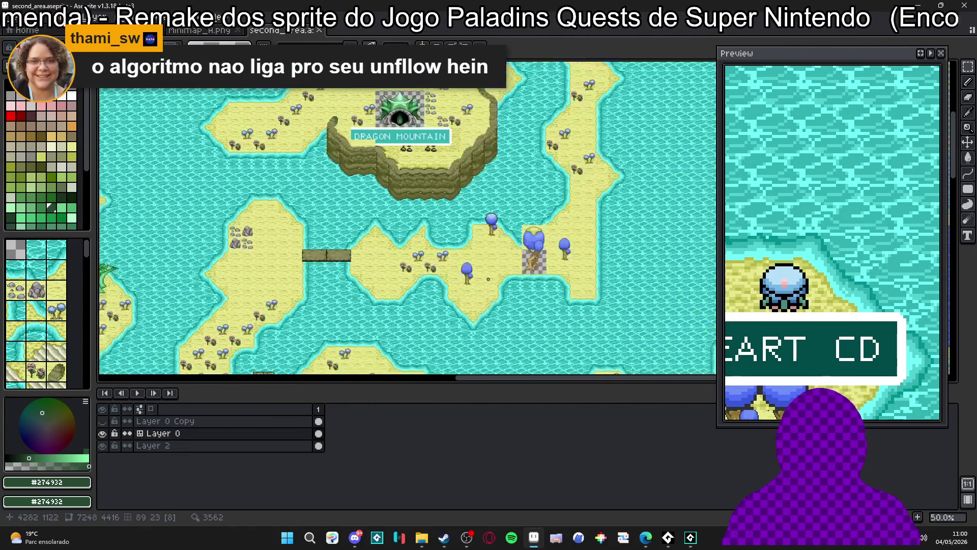
{"action": "scroll", "coordinate": [439, 174], "scroll_direction": "down", "scroll_amount": 1}
{"action": "left_click_drag", "start_coordinate": [356, 168], "coordinate": [439, 173]}
{"action": "scroll", "coordinate": [427, 281], "scroll_direction": "left", "scroll_amount": 5}
{"action": "scroll", "coordinate": [427, 280], "scroll_direction": "down", "scroll_amount": 2}
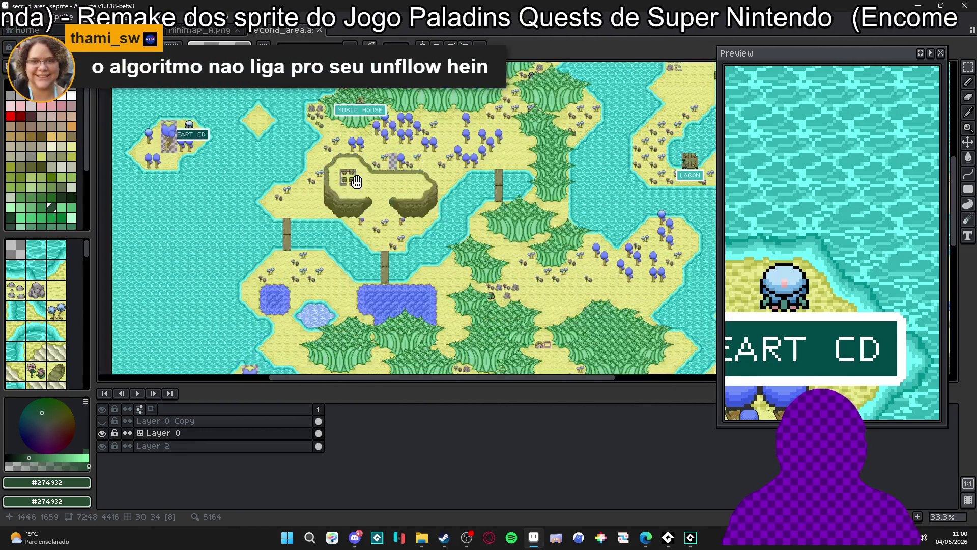
{"action": "scroll", "coordinate": [427, 280], "scroll_direction": "up", "scroll_amount": 1}
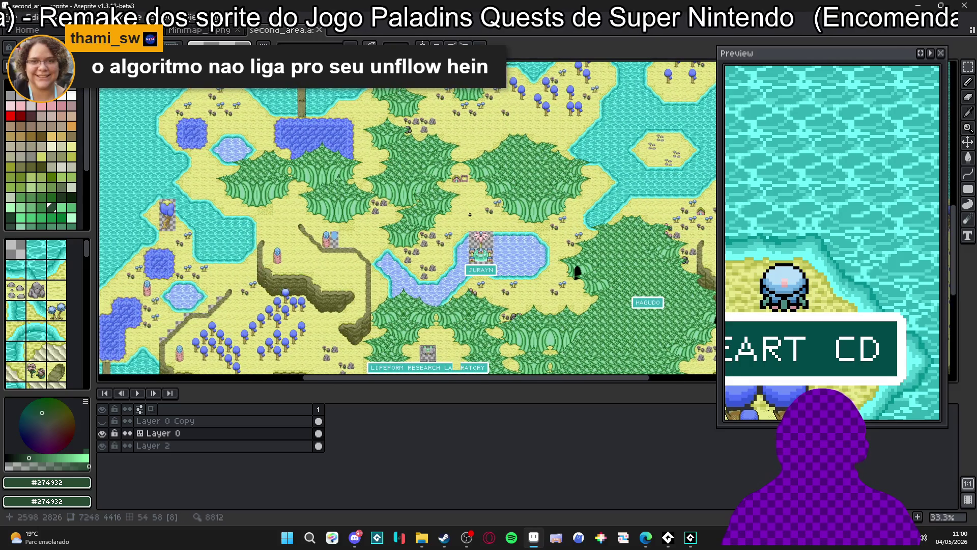
{"action": "scroll", "coordinate": [435, 224], "scroll_direction": "down", "scroll_amount": 2}
{"action": "scroll", "coordinate": [435, 224], "scroll_direction": "up", "scroll_amount": 1}
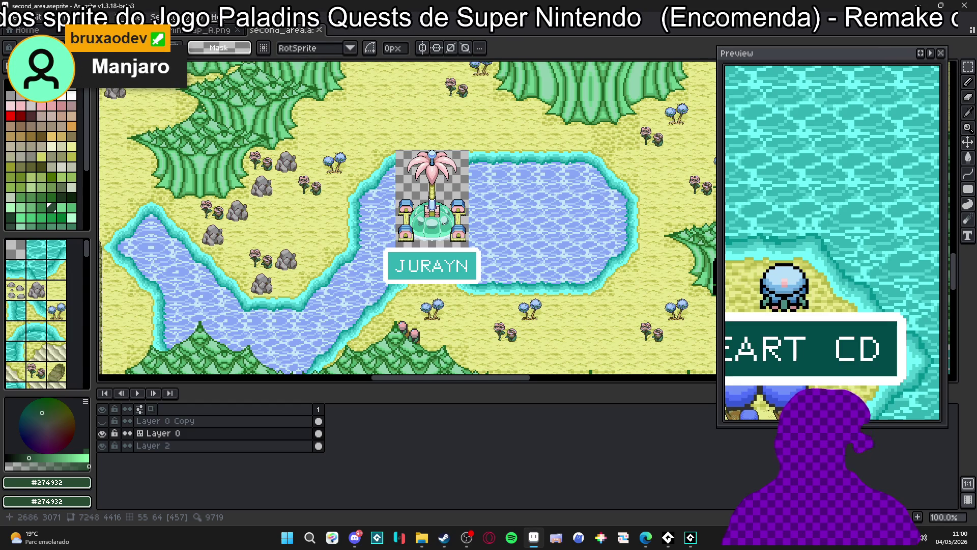
{"action": "scroll", "coordinate": [443, 223], "scroll_direction": "down", "scroll_amount": 1}
{"action": "mouse_move", "coordinate": [442, 222]}
{"action": "left_mouse_down"}
{"action": "mouse_move", "coordinate": [357, 152]}
{"action": "mouse_move", "coordinate": [265, 158]}
{"action": "mouse_move", "coordinate": [393, 224]}
{"action": "mouse_move", "coordinate": [409, 336]}
{"action": "left_mouse_up"}
{"action": "scroll", "coordinate": [353, 209], "scroll_direction": "up", "scroll_amount": 5}
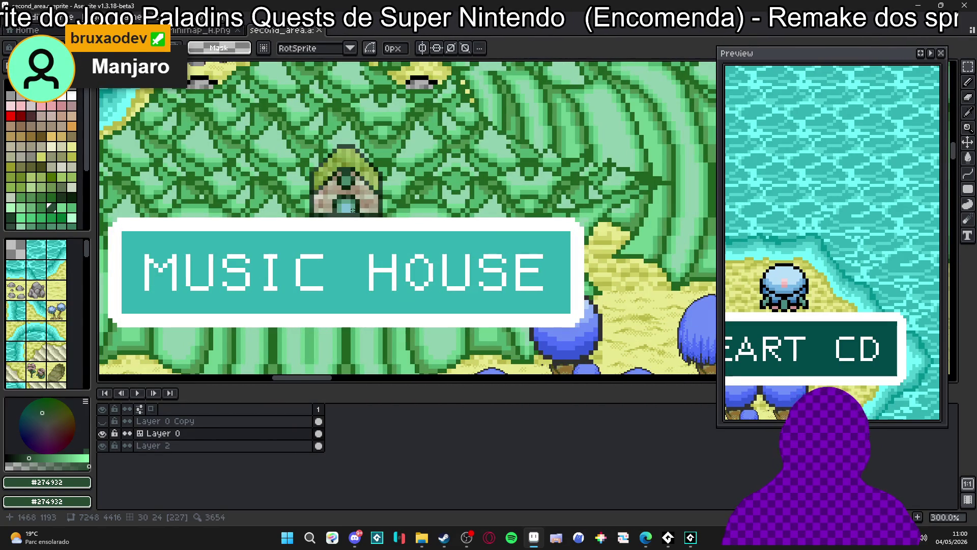
Show the tile grid, then select and copy the green-roofed Music House tile.
{"action": "key", "text": "ctrl"}
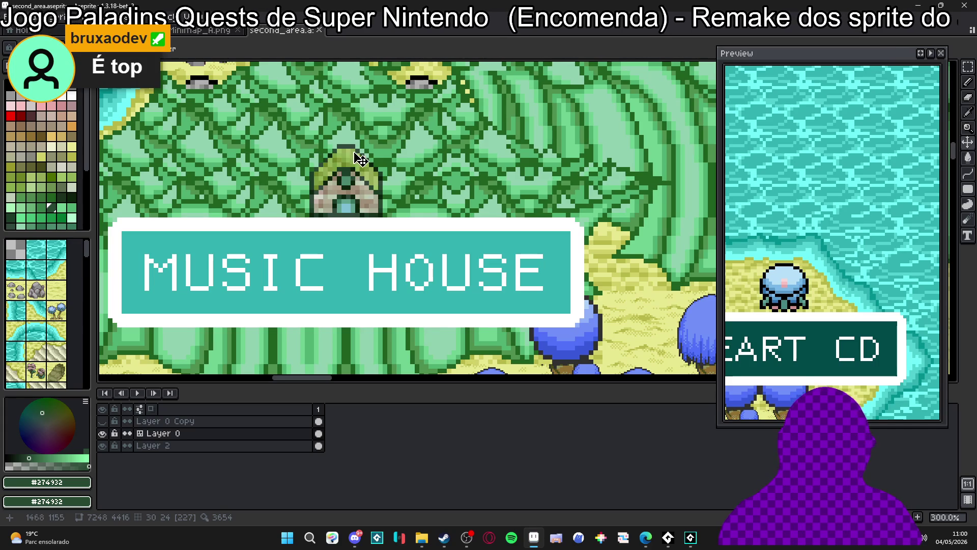
{"action": "scroll", "coordinate": [372, 195], "scroll_direction": "down", "scroll_amount": 1}
{"action": "scroll", "coordinate": [379, 202], "scroll_direction": "up", "scroll_amount": 1}
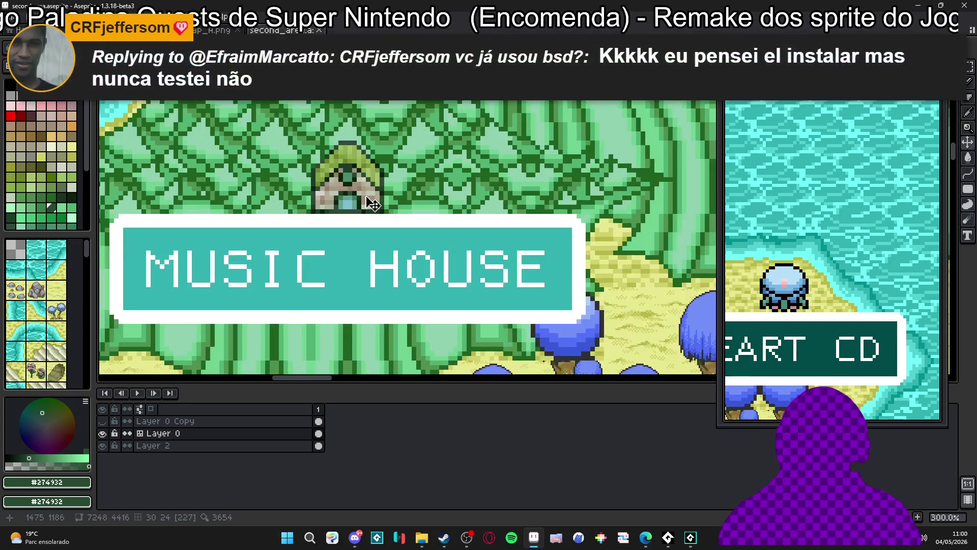
{"action": "scroll", "coordinate": [383, 204], "scroll_direction": "down", "scroll_amount": 1}
{"action": "scroll", "coordinate": [377, 207], "scroll_direction": "up", "scroll_amount": 1}
{"action": "key", "text": "ctrl+apostrophe"}
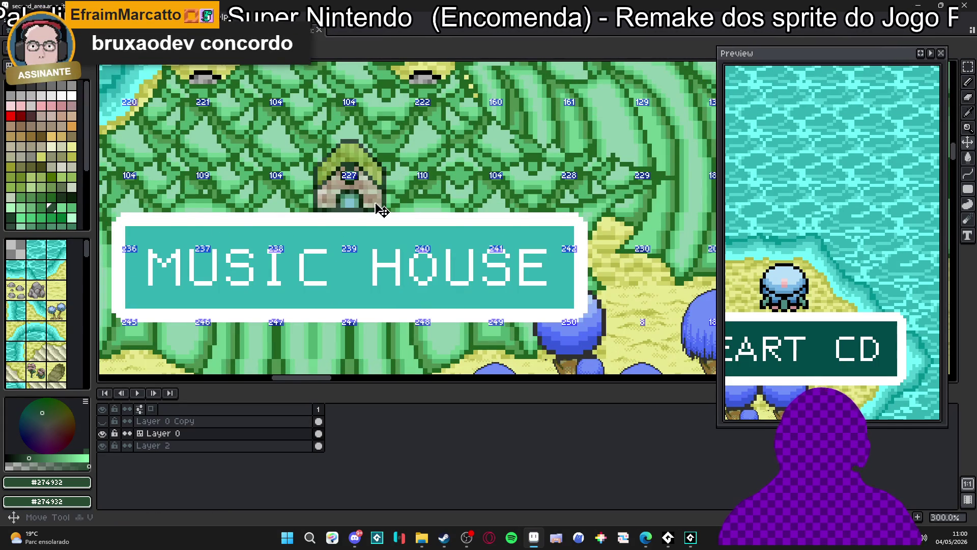
{"action": "left_click_drag", "start_coordinate": [380, 206], "coordinate": [314, 141]}
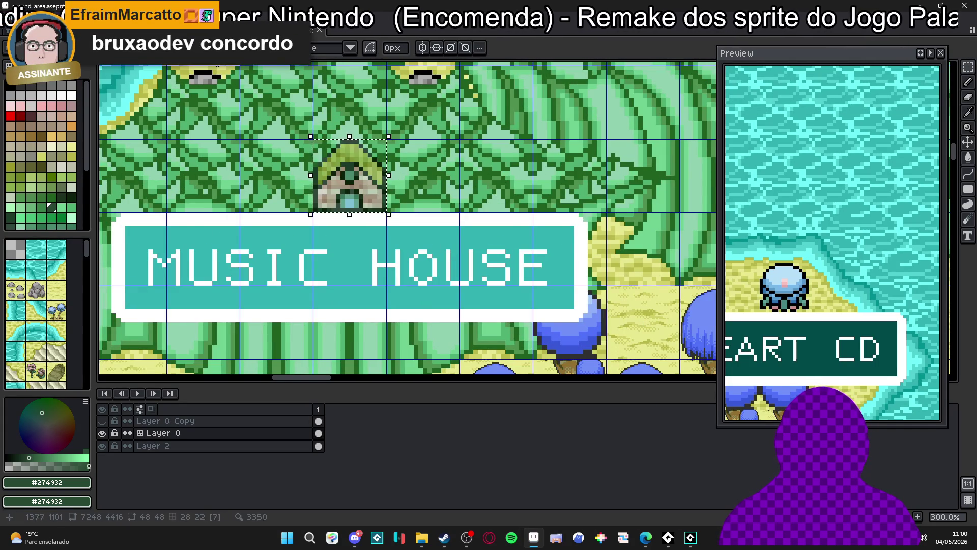
{"action": "key", "text": "ctrl+Tab"}
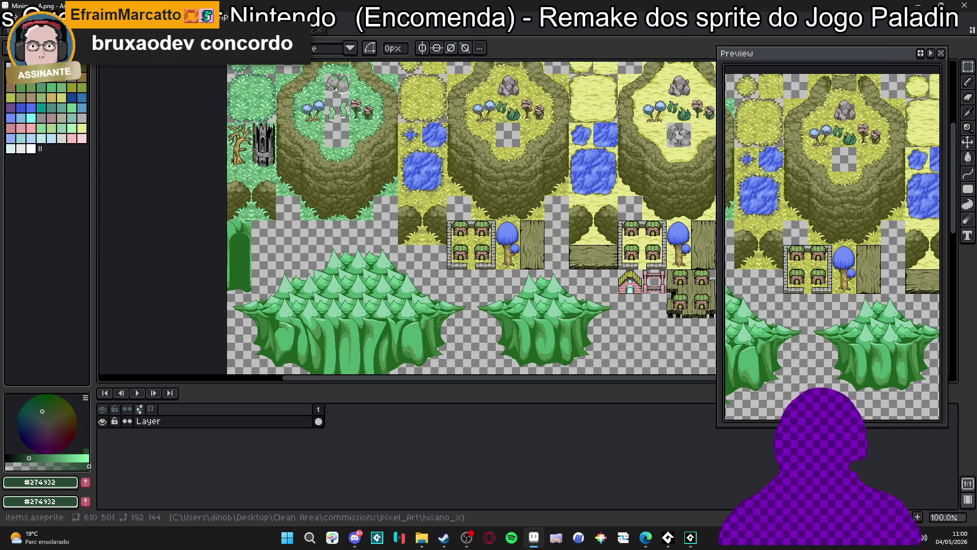
Switch to items.aseprite and pan the view toward the pink-palm fountain sprite.
{"action": "key", "text": "ctrl+Tab"}
{"action": "scroll", "coordinate": [362, 181], "scroll_direction": "down", "scroll_amount": 1}
{"action": "scroll", "coordinate": [330, 200], "scroll_direction": "up", "scroll_amount": 2}
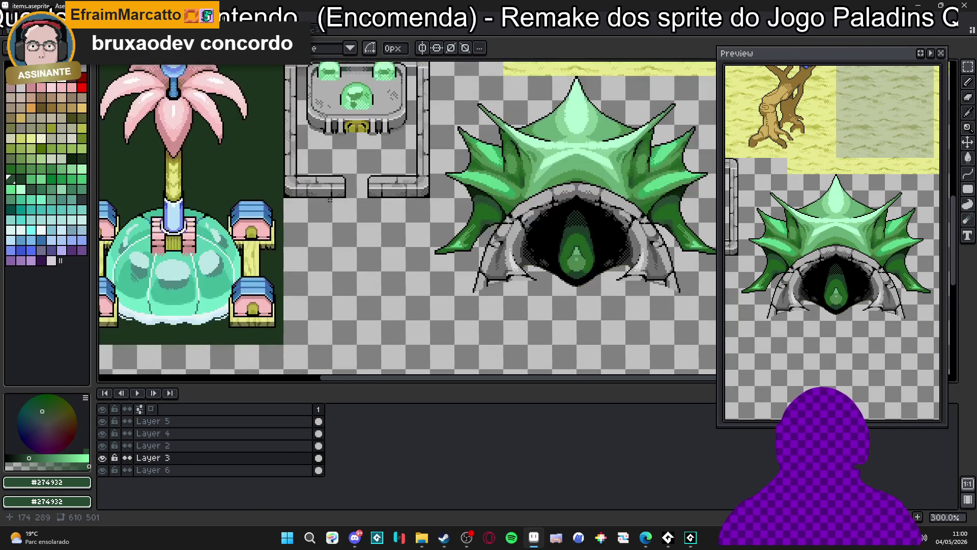
{"action": "scroll", "coordinate": [363, 275], "scroll_direction": "down", "scroll_amount": 1}
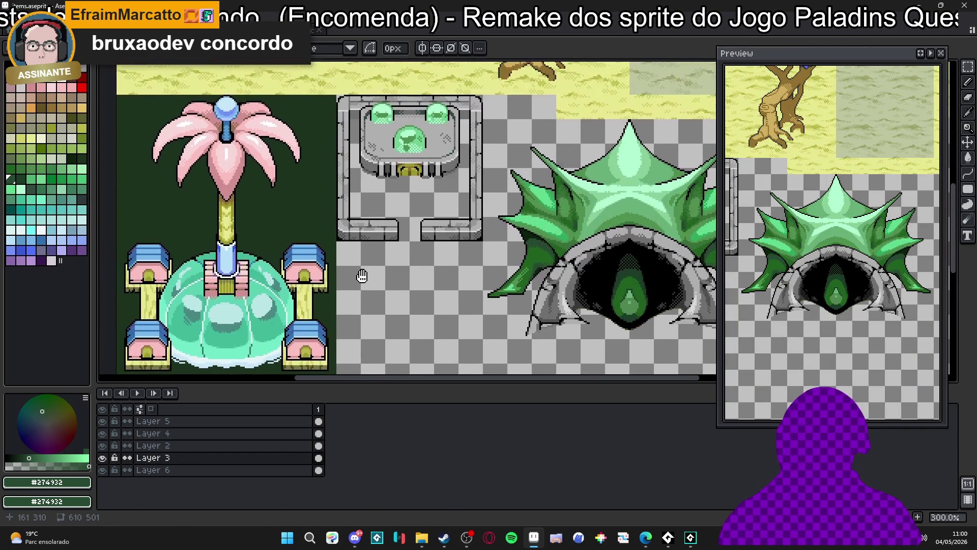
{"action": "left_click_drag", "start_coordinate": [362, 276], "coordinate": [340, 266]}
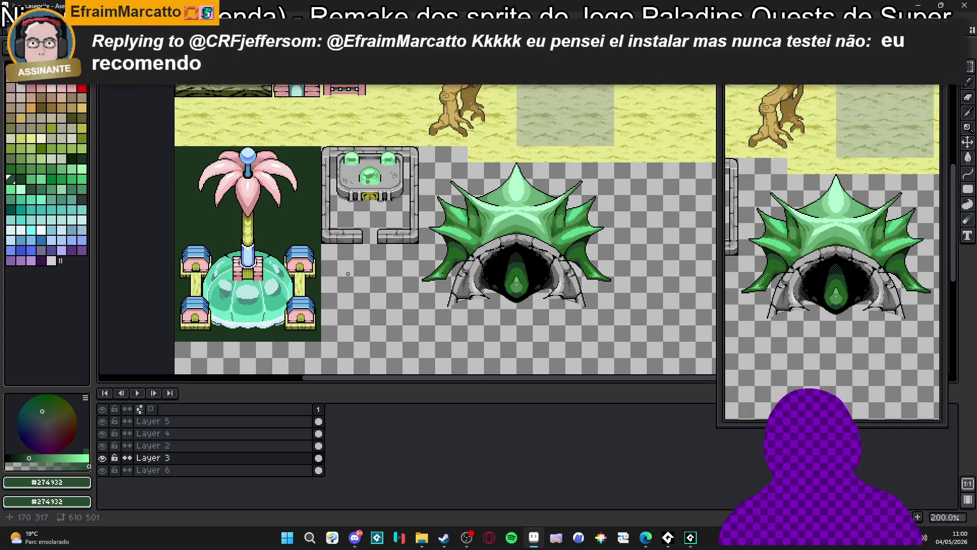
{"action": "scroll", "coordinate": [341, 275], "scroll_direction": "up", "scroll_amount": 3}
Paste the 48×48 house tile, drag it into the empty space right of the fountain, and commit.
{"action": "key", "text": "ctrl+v"}
{"action": "mouse_move", "coordinate": [518, 220]}
{"action": "left_mouse_down"}
{"action": "mouse_move", "coordinate": [375, 275]}
{"action": "mouse_move", "coordinate": [354, 257]}
{"action": "left_mouse_up"}
{"action": "scroll", "coordinate": [376, 278], "scroll_direction": "up", "scroll_amount": 2}
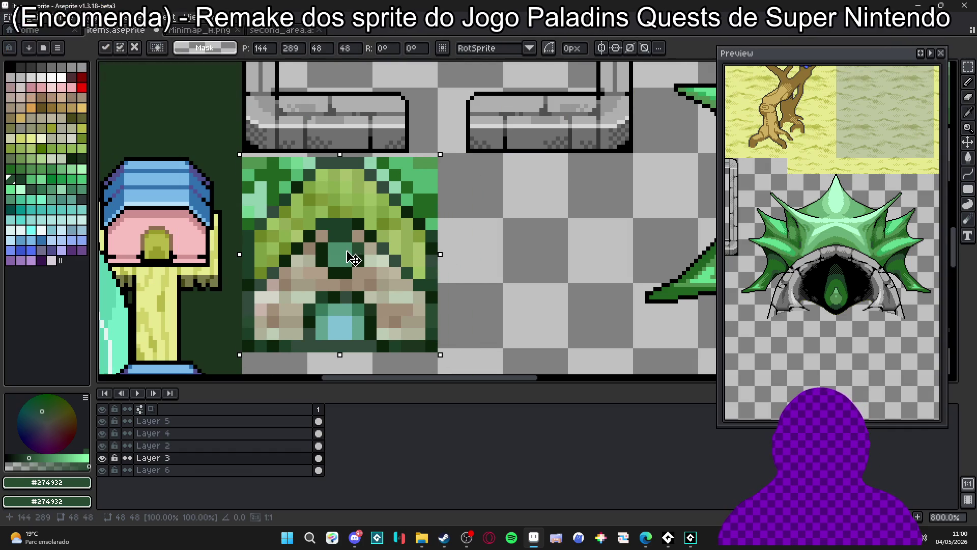
{"action": "mouse_move", "coordinate": [353, 255]}
{"action": "left_mouse_down"}
{"action": "mouse_move", "coordinate": [431, 253]}
{"action": "mouse_move", "coordinate": [420, 258]}
{"action": "mouse_move", "coordinate": [419, 321]}
{"action": "left_mouse_up"}
{"action": "key", "text": "Return"}
{"action": "scroll", "coordinate": [420, 320], "scroll_direction": "down", "scroll_amount": 3}
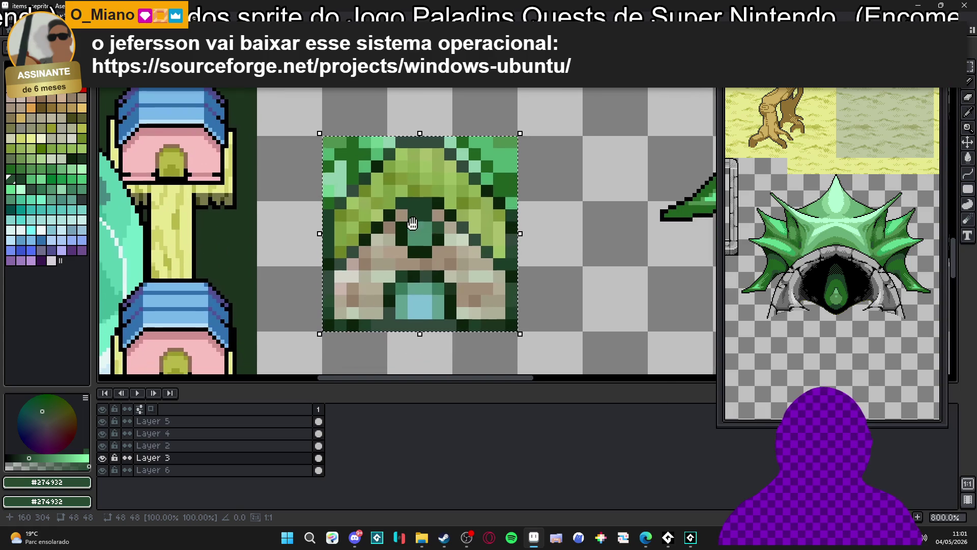
{"action": "scroll", "coordinate": [407, 231], "scroll_direction": "down", "scroll_amount": 3}
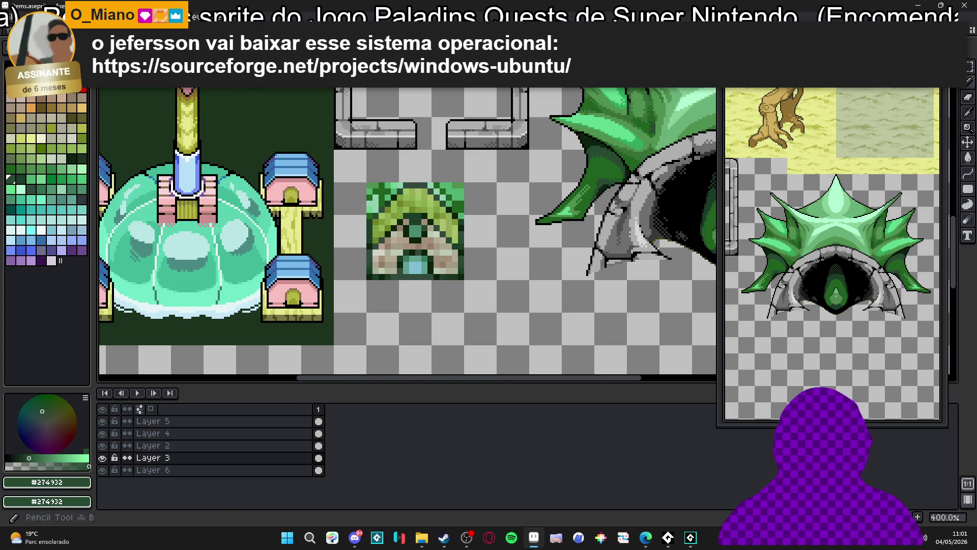
{"action": "scroll", "coordinate": [456, 84], "scroll_direction": "down", "scroll_amount": 2}
{"action": "scroll", "coordinate": [457, 83], "scroll_direction": "up", "scroll_amount": 1}
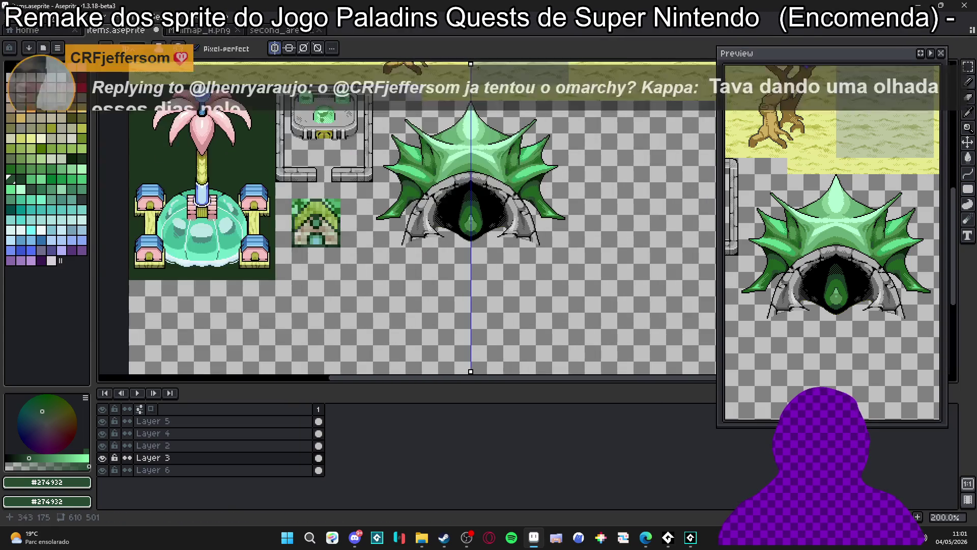
{"action": "mouse_move", "coordinate": [470, 147]}
{"action": "left_mouse_down"}
{"action": "mouse_move", "coordinate": [337, 147]}
{"action": "mouse_move", "coordinate": [317, 158]}
{"action": "left_mouse_up"}
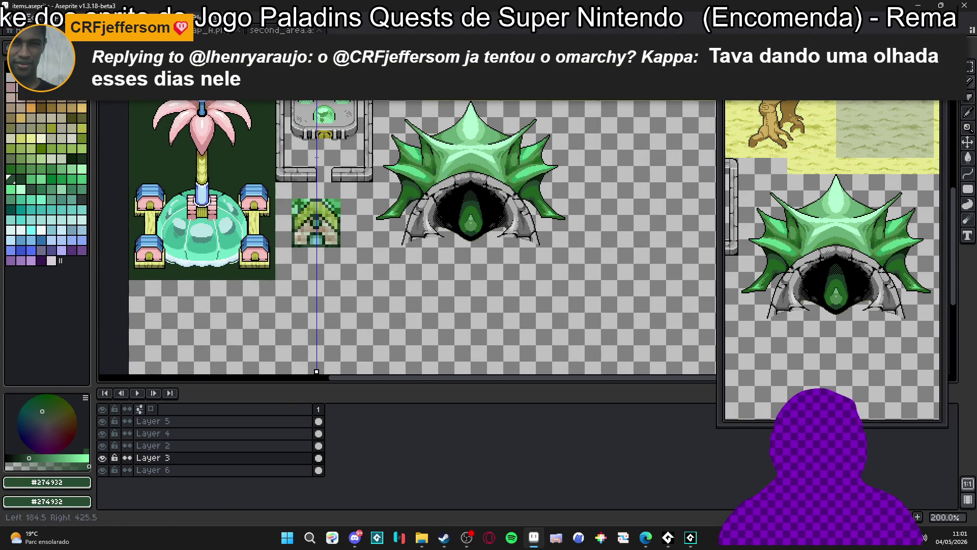
{"action": "scroll", "coordinate": [346, 183], "scroll_direction": "up", "scroll_amount": 1}
{"action": "scroll", "coordinate": [377, 214], "scroll_direction": "down", "scroll_amount": 1}
{"action": "left_click_drag", "start_coordinate": [377, 214], "coordinate": [413, 244]}
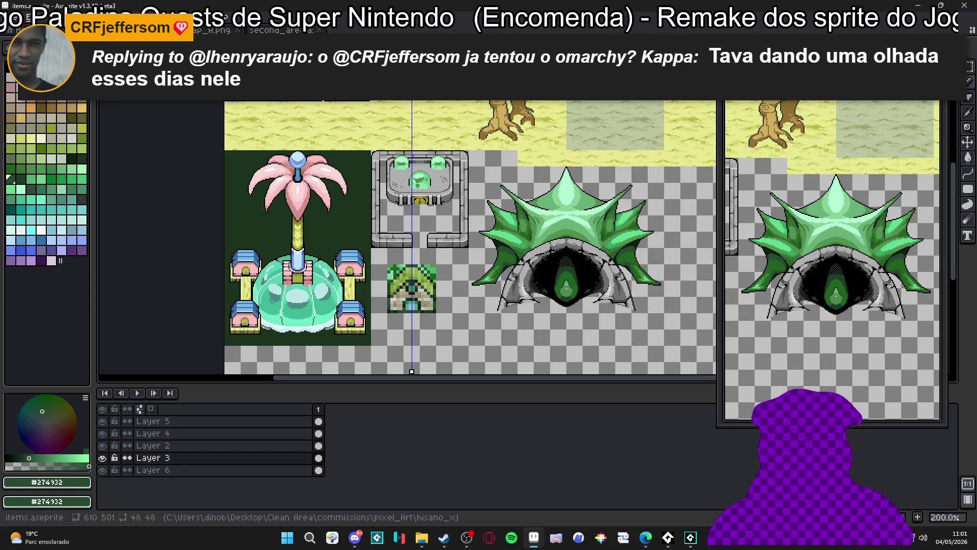
{"action": "key", "text": "alt+Tab"}
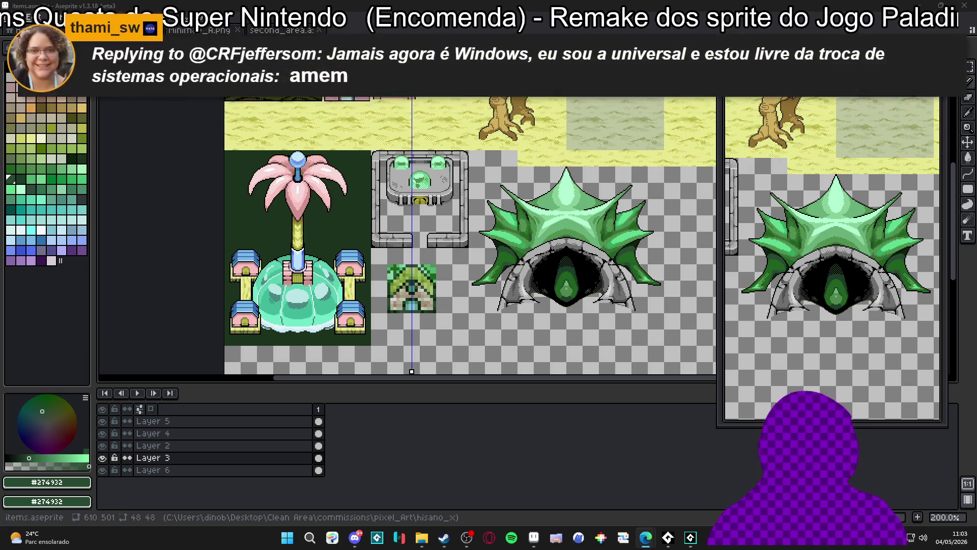
{"action": "mouse_move", "coordinate": [368, 195]}
{"action": "left_mouse_down"}
{"action": "mouse_move", "coordinate": [346, 222]}
{"action": "mouse_move", "coordinate": [364, 216]}
{"action": "left_mouse_up"}
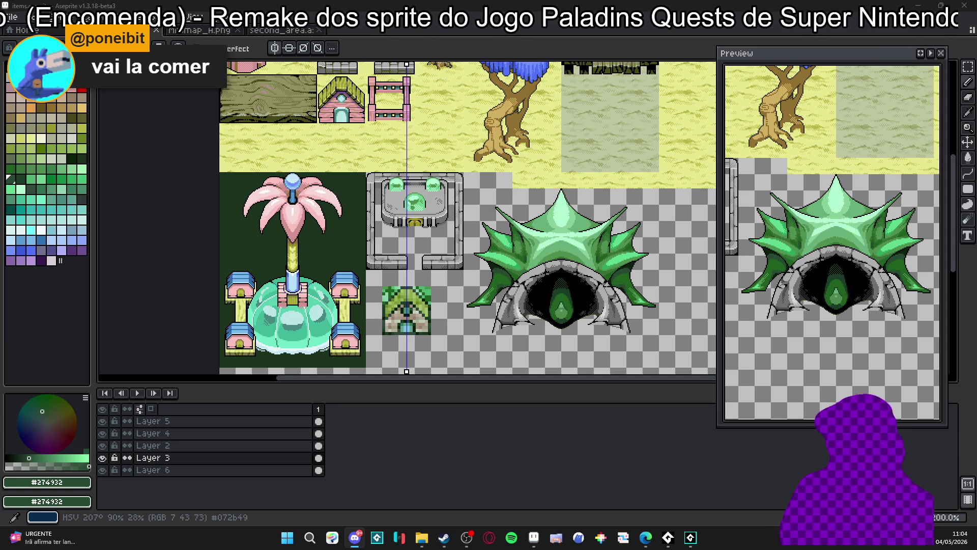
Return focus to Aseprite on the items sheet's house icon.
{"action": "key", "text": "alt+Tab"}
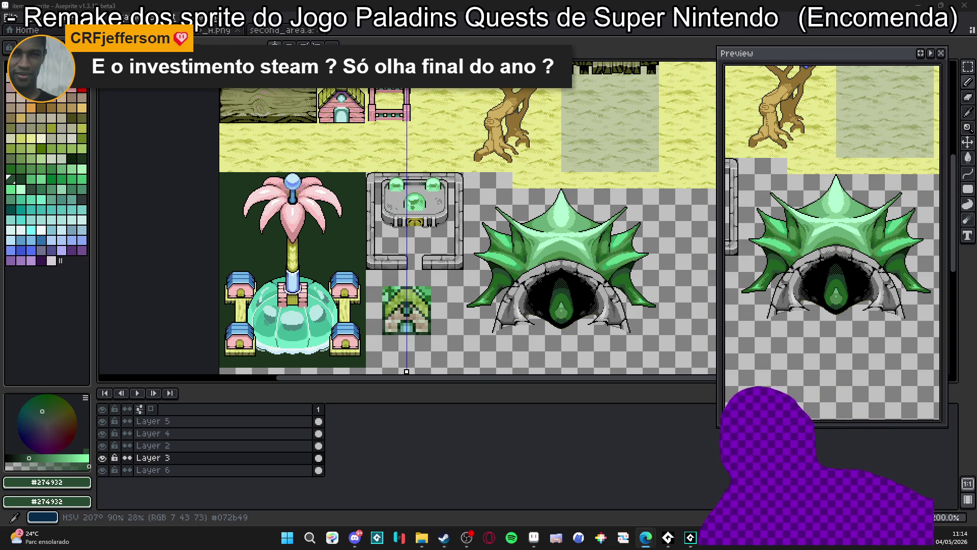
{"action": "scroll", "coordinate": [397, 314], "scroll_direction": "up", "scroll_amount": 8}
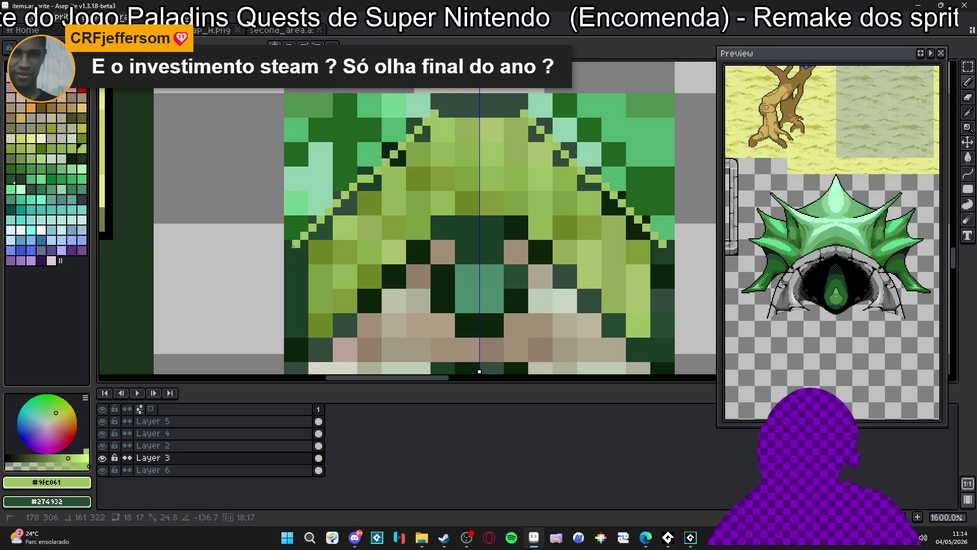
Add light green L-shaped corners to the side lines and draw a mirrored dark diagonal roof line.
{"action": "scroll", "coordinate": [294, 248], "scroll_direction": "down", "scroll_amount": 2}
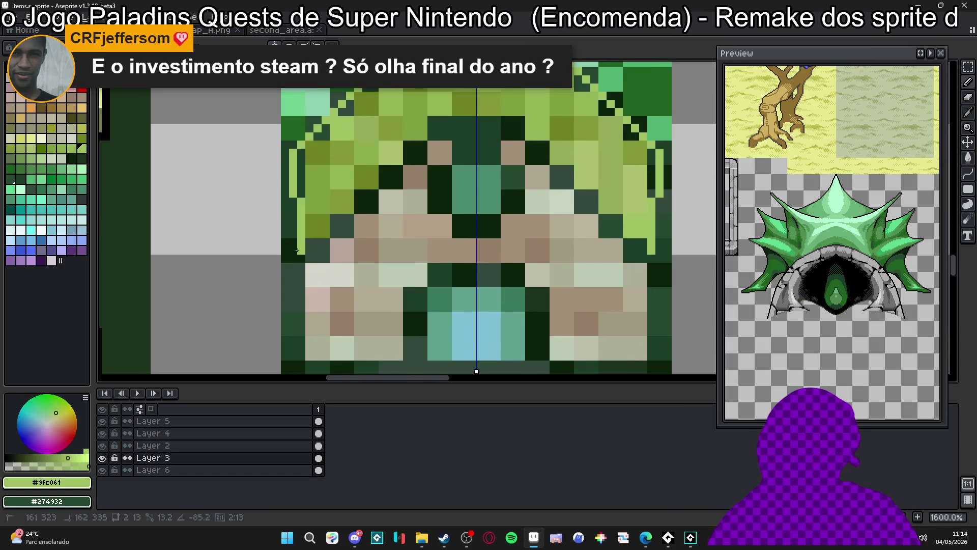
{"action": "left_click", "coordinate": [297, 250]}
{"action": "left_click_drag", "start_coordinate": [301, 250], "coordinate": [307, 253]}
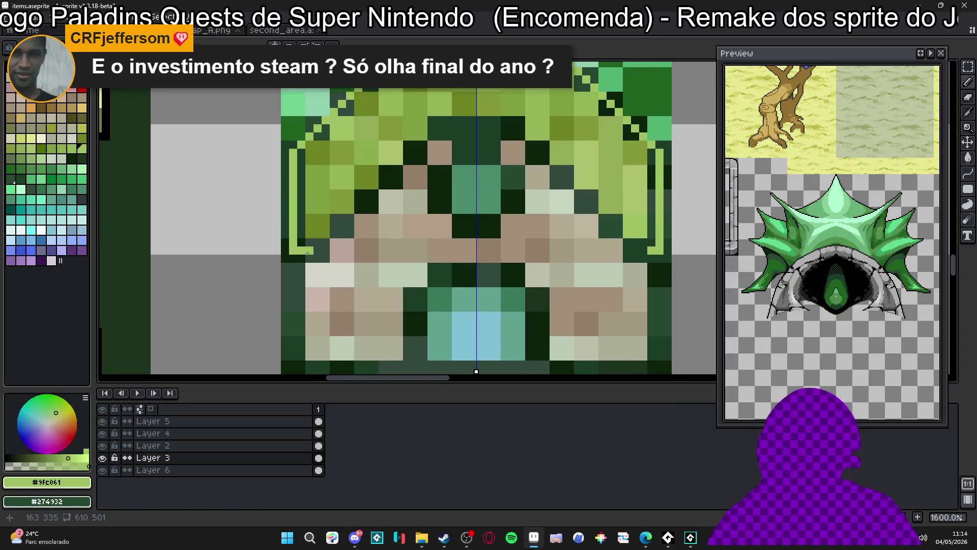
{"action": "right_click", "coordinate": [444, 126]}
{"action": "right_click", "coordinate": [319, 237], "text": "shift"}
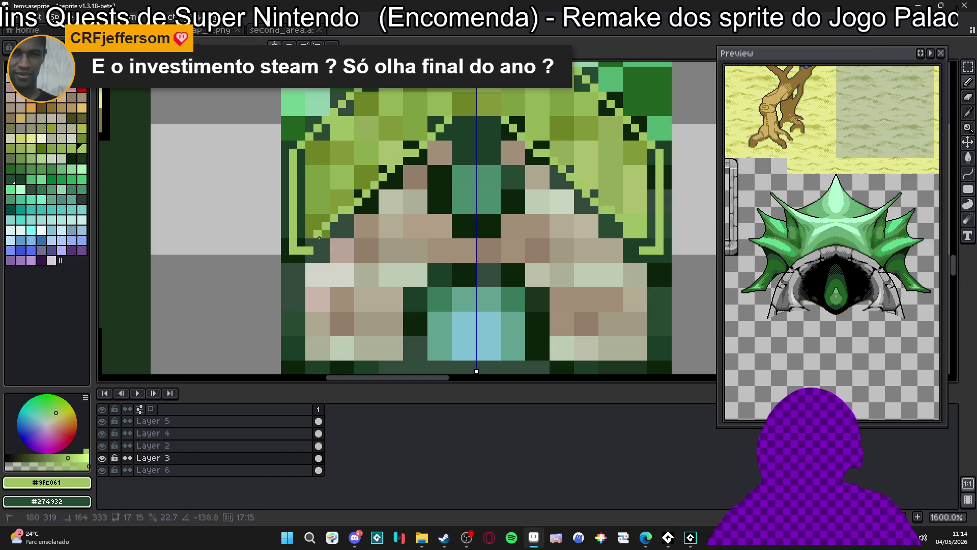
{"action": "key", "text": "ctrl+z"}
{"action": "right_click", "coordinate": [431, 151]}
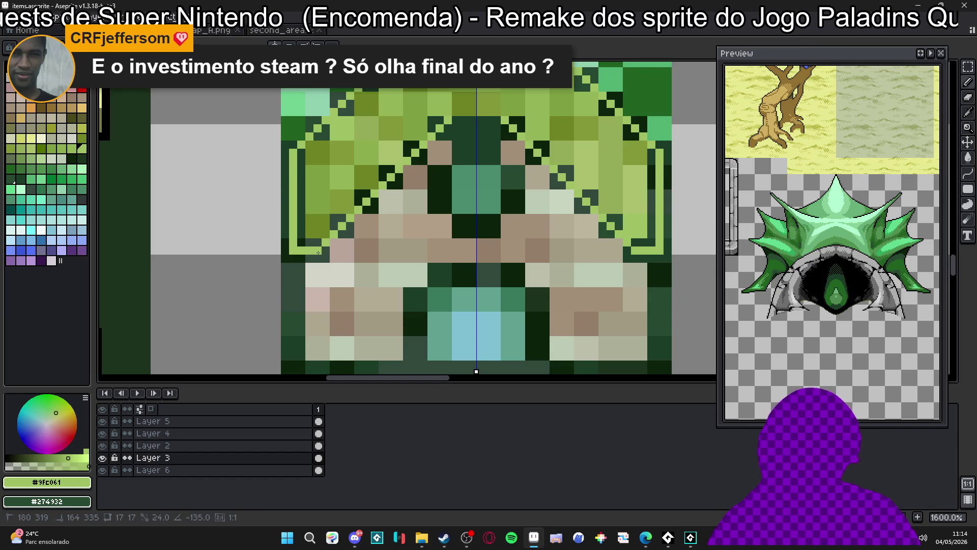
Repaint and clean up the mirrored diagonal roof outline pixels up to the roof centre.
{"action": "left_click_drag", "start_coordinate": [442, 128], "coordinate": [422, 169]}
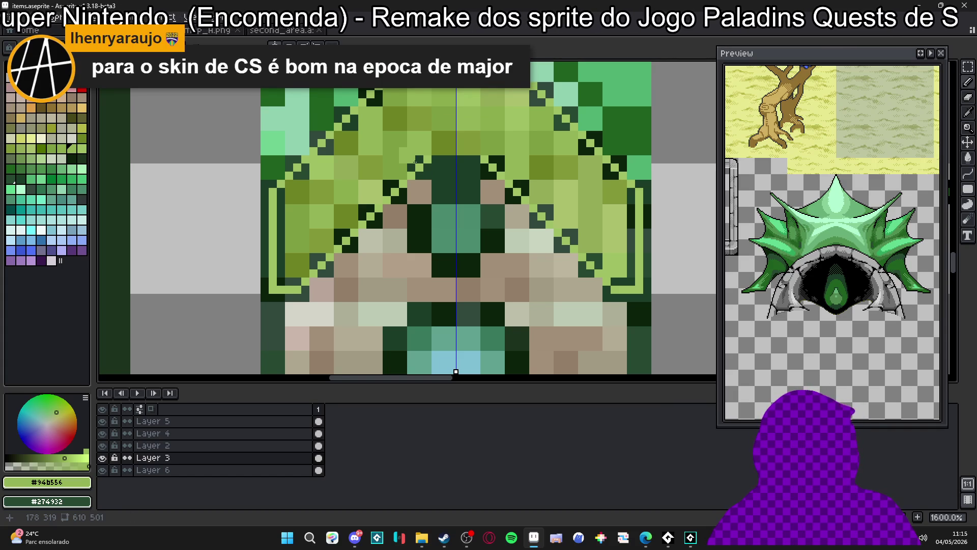
{"action": "mouse_move", "coordinate": [415, 161]}
{"action": "left_mouse_down"}
{"action": "mouse_move", "coordinate": [305, 255]}
{"action": "mouse_move", "coordinate": [315, 275]}
{"action": "mouse_move", "coordinate": [386, 202]}
{"action": "left_mouse_up"}
{"action": "left_click", "coordinate": [378, 203]}
{"action": "right_click", "coordinate": [379, 203]}
{"action": "left_click", "coordinate": [378, 205]}
{"action": "left_click", "coordinate": [392, 187]}
{"action": "left_click", "coordinate": [403, 176]}
{"action": "left_click", "coordinate": [412, 166]}
{"action": "right_click", "coordinate": [411, 166]}
{"action": "left_click", "coordinate": [426, 159]}
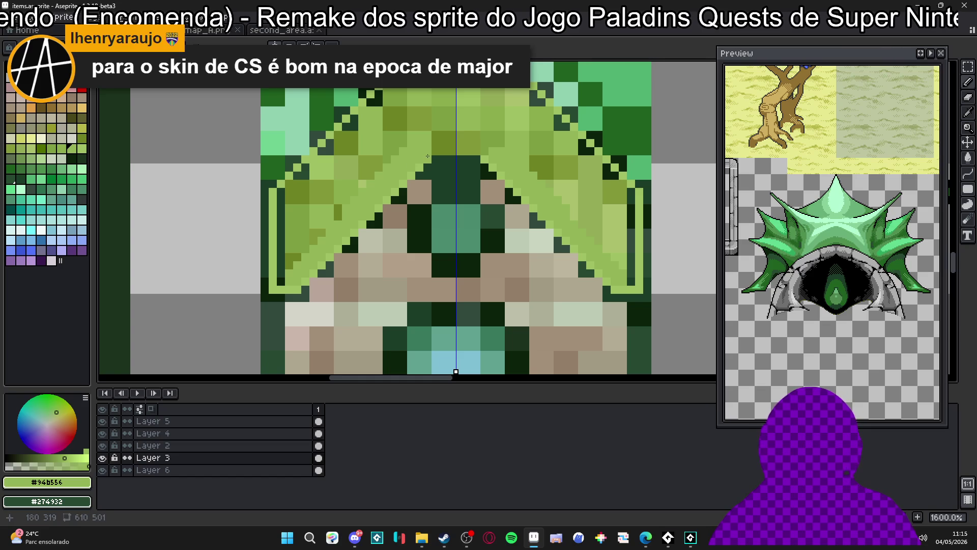
Fill the gable below the roof peak with tan wall pixels.
{"action": "left_click", "coordinate": [419, 191], "text": "alt"}
{"action": "left_click", "coordinate": [437, 168]}
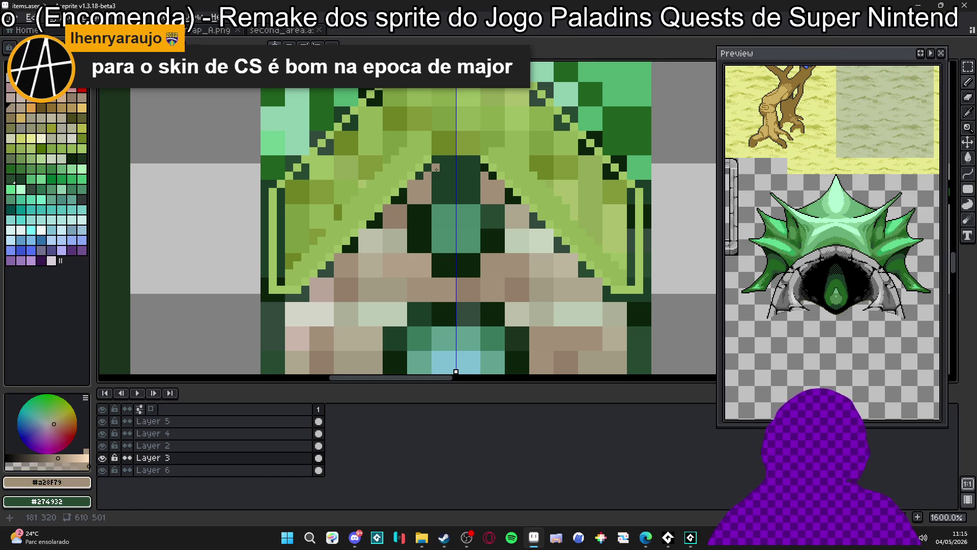
{"action": "left_click_drag", "start_coordinate": [451, 169], "coordinate": [444, 183]}
{"action": "left_click", "coordinate": [440, 179]}
{"action": "left_click", "coordinate": [456, 179]}
{"action": "left_click", "coordinate": [473, 192]}
Outline both gable slopes in dark green and paint darker tan pixels at the row ends.
{"action": "left_click", "coordinate": [423, 171], "text": "alt"}
{"action": "left_click", "coordinate": [411, 182]}
{"action": "left_click", "coordinate": [362, 232], "text": "shift"}
{"action": "left_click", "coordinate": [305, 287], "text": "shift"}
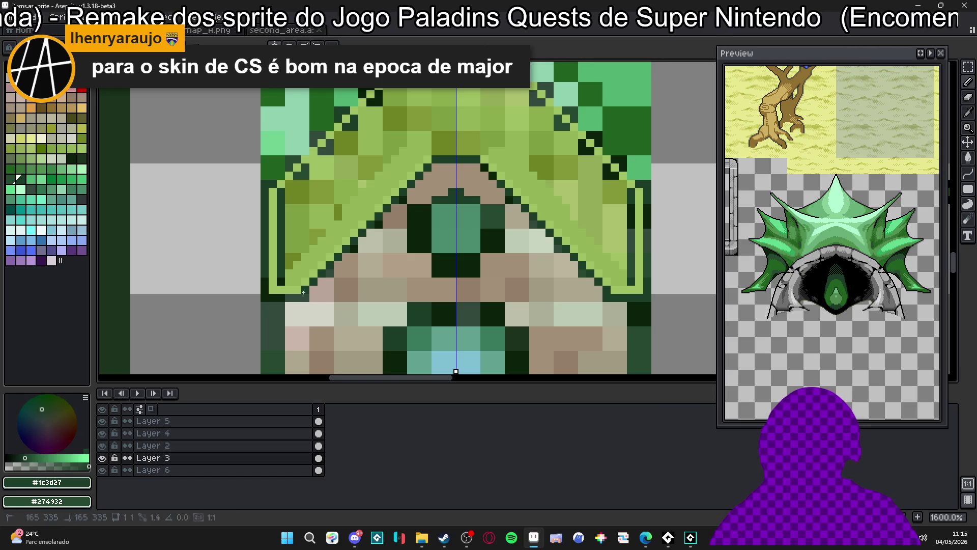
{"action": "left_click", "coordinate": [398, 213], "text": "alt"}
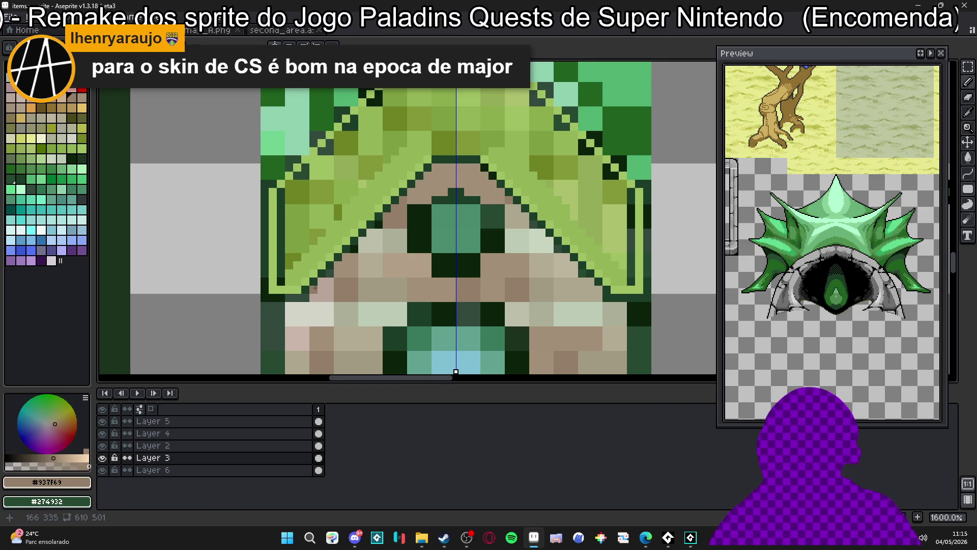
{"action": "left_click", "coordinate": [290, 305]}
{"action": "left_click", "coordinate": [306, 305]}
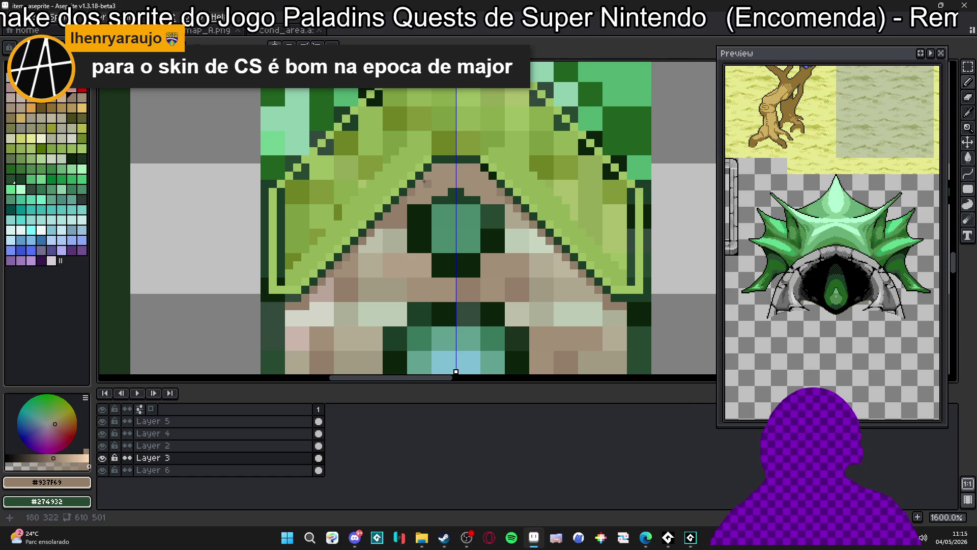
{"action": "left_click", "coordinate": [416, 183], "text": "alt"}
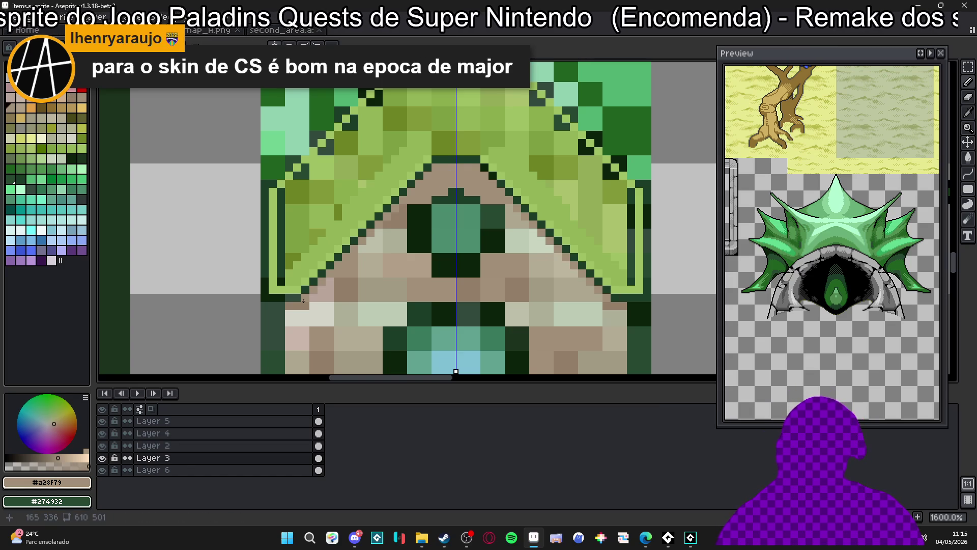
Paint a light green and light teal ridge line along the roof's top row.
{"action": "scroll", "coordinate": [303, 301], "scroll_direction": "down", "scroll_amount": 3}
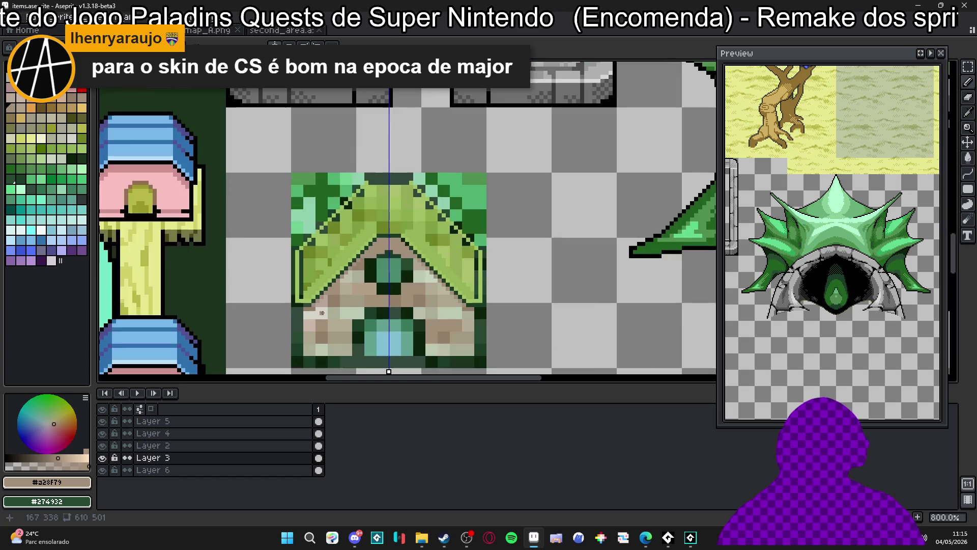
{"action": "scroll", "coordinate": [399, 152], "scroll_direction": "up", "scroll_amount": 5}
{"action": "left_click", "coordinate": [396, 156], "text": "alt"}
{"action": "mouse_move", "coordinate": [400, 152]}
{"action": "left_mouse_down"}
{"action": "mouse_move", "coordinate": [437, 156]}
{"action": "mouse_move", "coordinate": [516, 134]}
{"action": "left_mouse_up"}
{"action": "left_click", "coordinate": [430, 145]}
{"action": "left_click", "coordinate": [375, 132], "text": "alt"}
{"action": "left_click", "coordinate": [443, 132]}
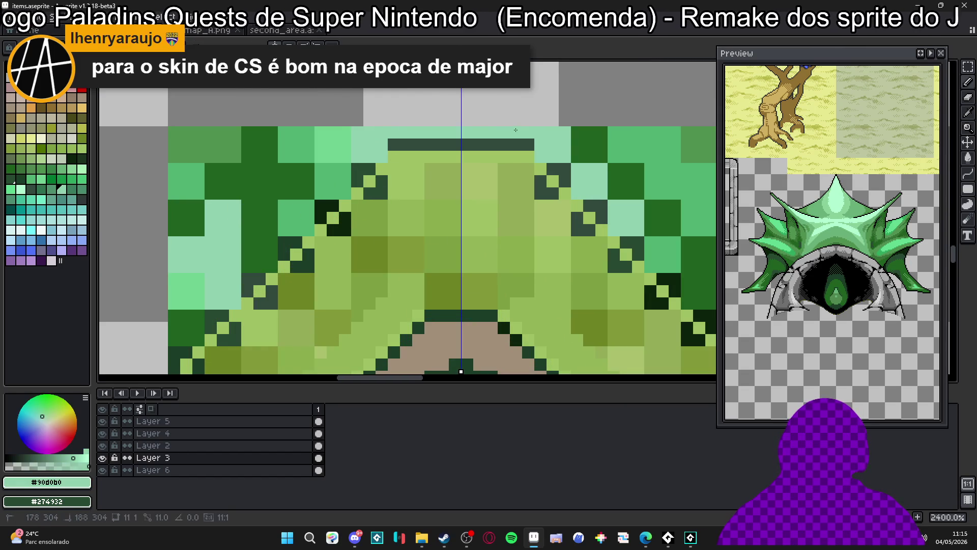
{"action": "scroll", "coordinate": [453, 133], "scroll_direction": "down", "scroll_amount": 3}
{"action": "scroll", "coordinate": [427, 157], "scroll_direction": "up", "scroll_amount": 1}
{"action": "left_click_drag", "start_coordinate": [426, 148], "coordinate": [336, 148]}
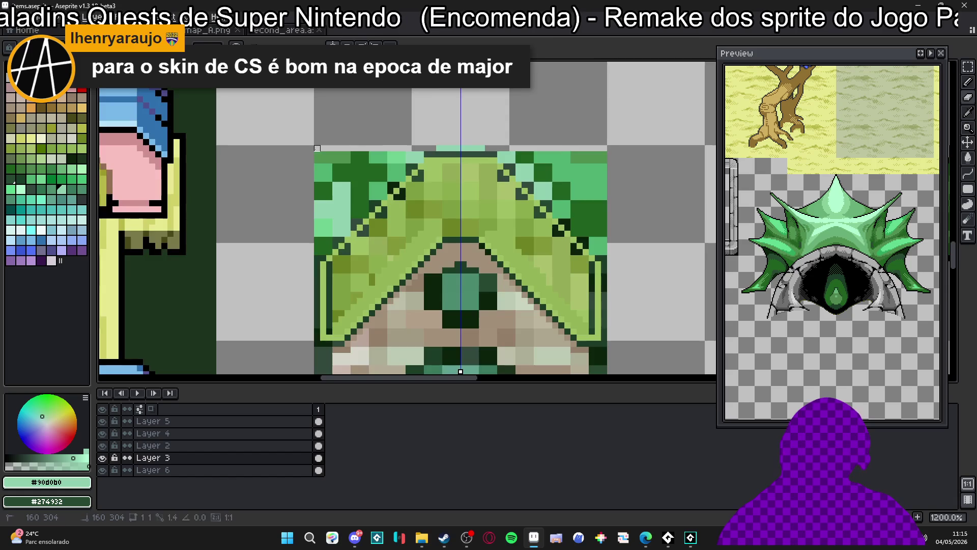
{"action": "scroll", "coordinate": [323, 148], "scroll_direction": "down", "scroll_amount": 5}
{"action": "scroll", "coordinate": [376, 154], "scroll_direction": "up", "scroll_amount": 6}
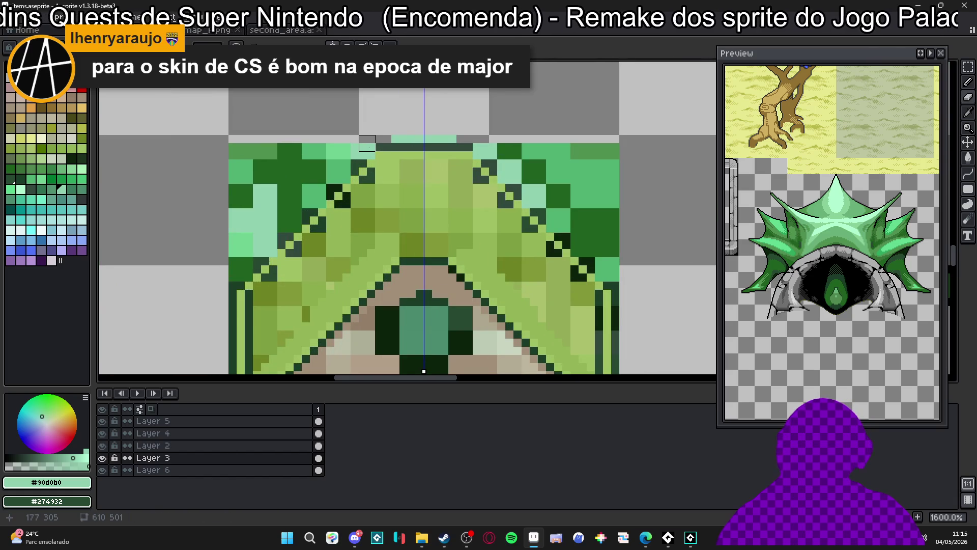
Darken the roof's top-row outline, then erase the green strip outside both roof edges.
{"action": "left_click", "coordinate": [387, 147], "text": "alt"}
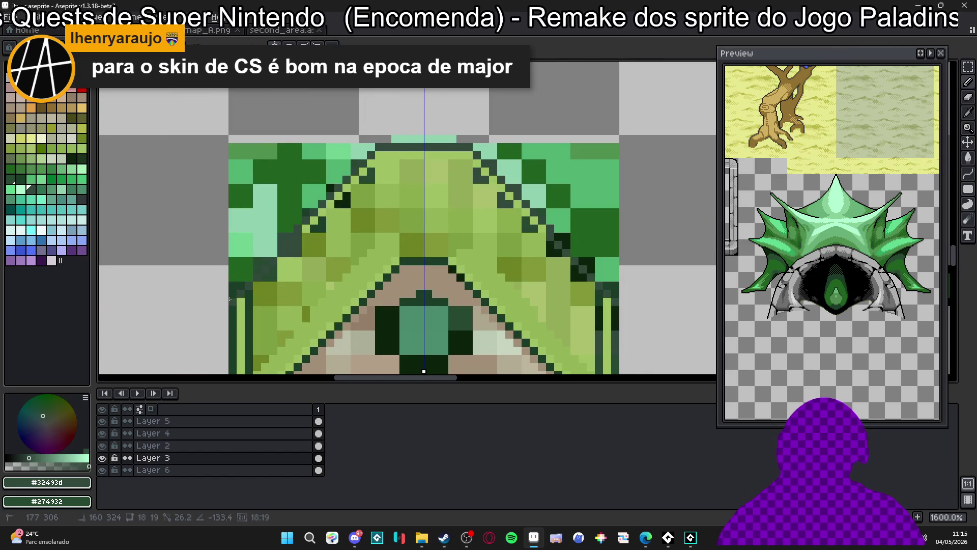
{"action": "left_click", "coordinate": [240, 285], "text": "alt"}
{"action": "left_click", "coordinate": [249, 269]}
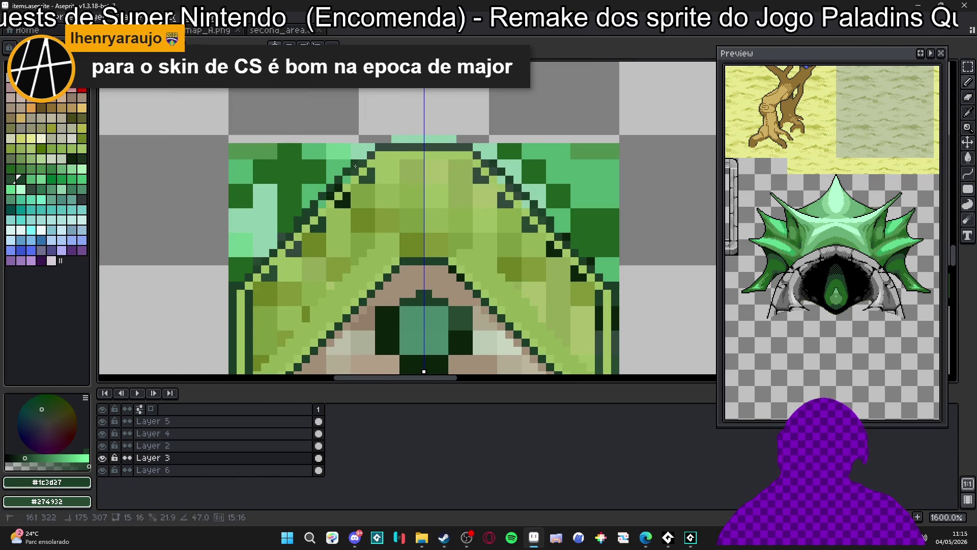
{"action": "mouse_move", "coordinate": [385, 147]}
{"action": "left_mouse_down"}
{"action": "mouse_move", "coordinate": [440, 145]}
{"action": "mouse_move", "coordinate": [367, 147]}
{"action": "left_mouse_up"}
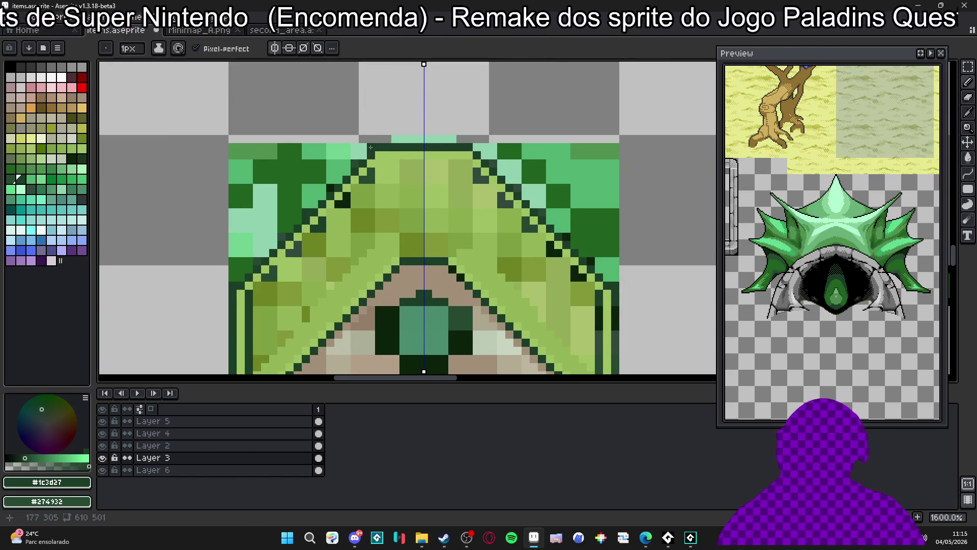
{"action": "left_click_drag", "start_coordinate": [285, 208], "coordinate": [233, 275]}
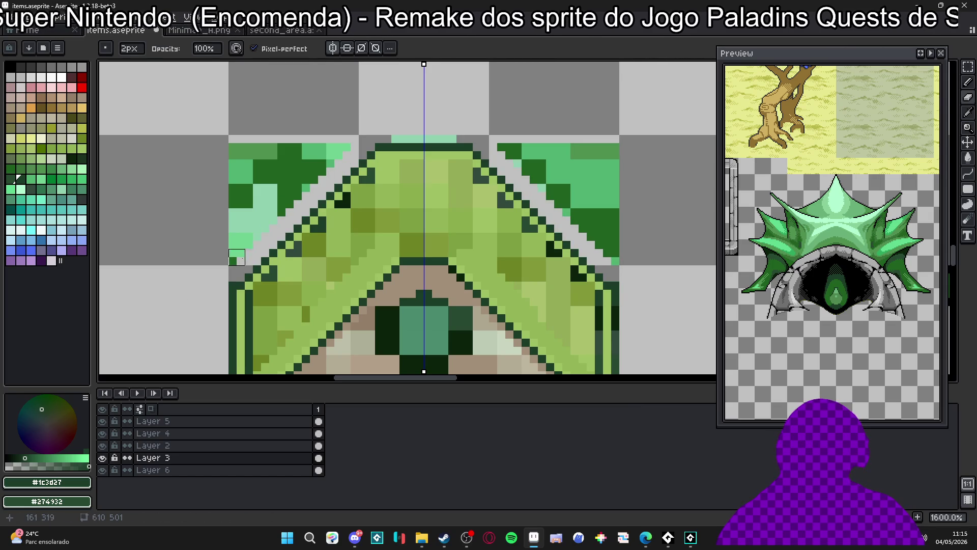
Erase the side strips and leftover mint pixels above the roof.
{"action": "left_click", "coordinate": [229, 151], "text": "shift"}
{"action": "left_click_drag", "start_coordinate": [229, 151], "coordinate": [343, 151]}
{"action": "left_click_drag", "start_coordinate": [395, 135], "coordinate": [432, 135]}
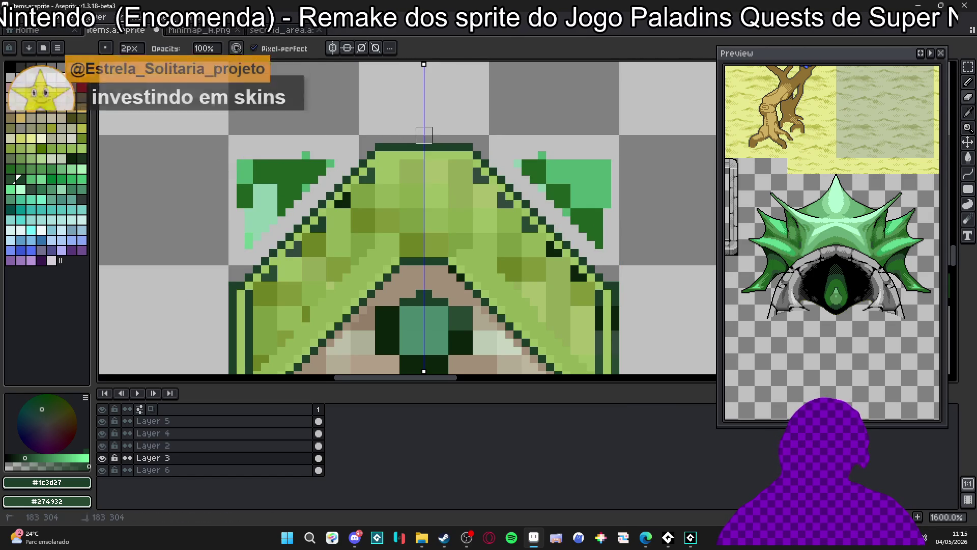
{"action": "mouse_move", "coordinate": [294, 147]}
{"action": "left_mouse_down"}
{"action": "mouse_move", "coordinate": [302, 152]}
{"action": "mouse_move", "coordinate": [259, 161]}
{"action": "mouse_move", "coordinate": [290, 180]}
{"action": "mouse_move", "coordinate": [203, 262]}
{"action": "mouse_move", "coordinate": [235, 222]}
{"action": "mouse_move", "coordinate": [208, 217]}
{"action": "mouse_move", "coordinate": [250, 182]}
{"action": "mouse_move", "coordinate": [186, 215]}
{"action": "mouse_move", "coordinate": [219, 167]}
{"action": "left_mouse_up"}
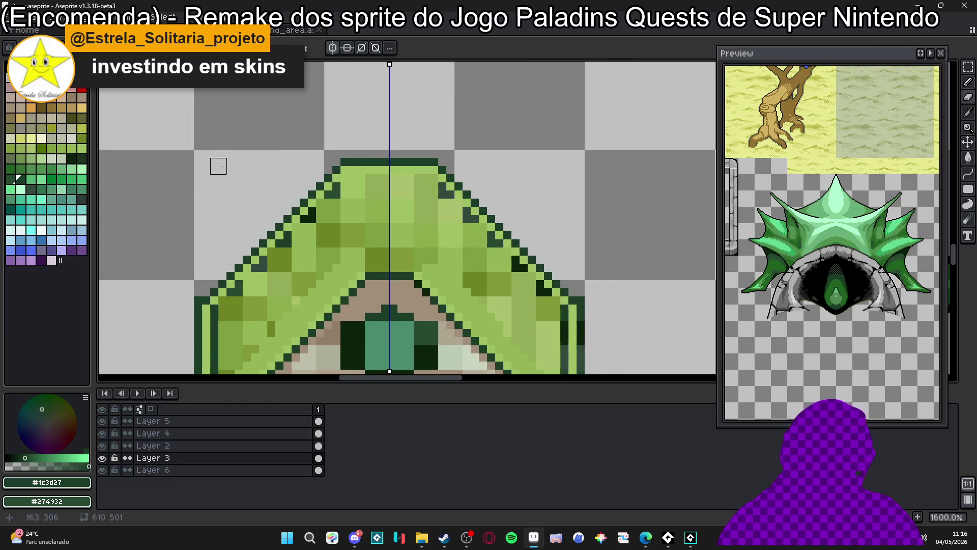
{"action": "scroll", "coordinate": [219, 168], "scroll_direction": "down", "scroll_amount": 2}
{"action": "scroll", "coordinate": [382, 104], "scroll_direction": "up", "scroll_amount": 4}
Draw a light green ellipse on the roof near the ridge.
{"action": "left_click", "coordinate": [383, 103]}
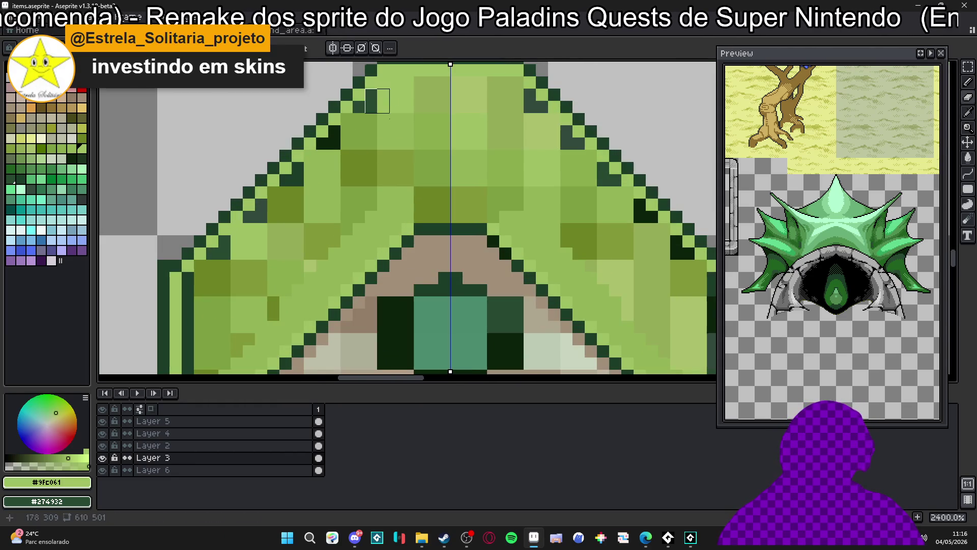
{"action": "scroll", "coordinate": [390, 127], "scroll_direction": "down", "scroll_amount": 3}
{"action": "scroll", "coordinate": [384, 141], "scroll_direction": "up", "scroll_amount": 3}
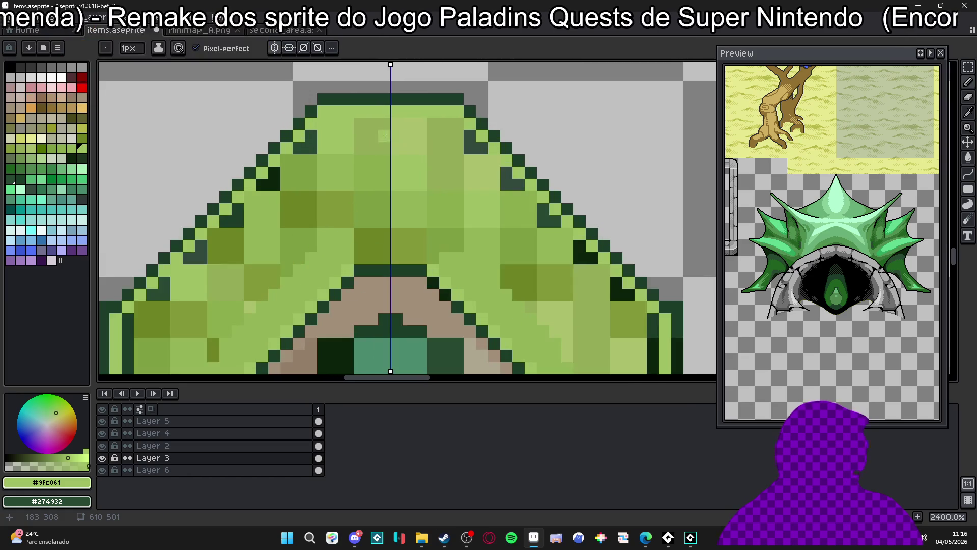
{"action": "left_click", "coordinate": [939, 193]}
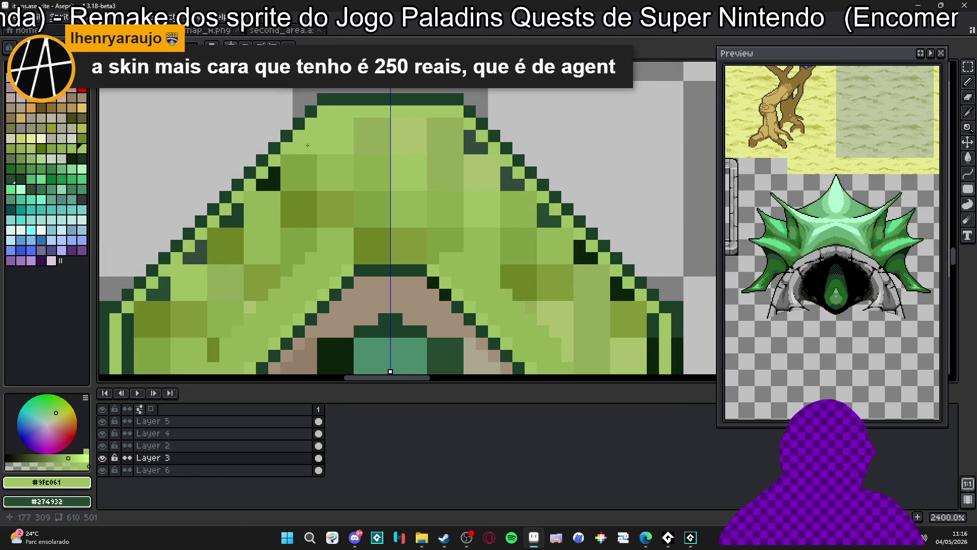
{"action": "mouse_move", "coordinate": [320, 121]}
{"action": "left_mouse_down"}
{"action": "mouse_move", "coordinate": [452, 224]}
{"action": "mouse_move", "coordinate": [450, 258]}
{"action": "mouse_move", "coordinate": [476, 156]}
{"action": "left_mouse_up"}
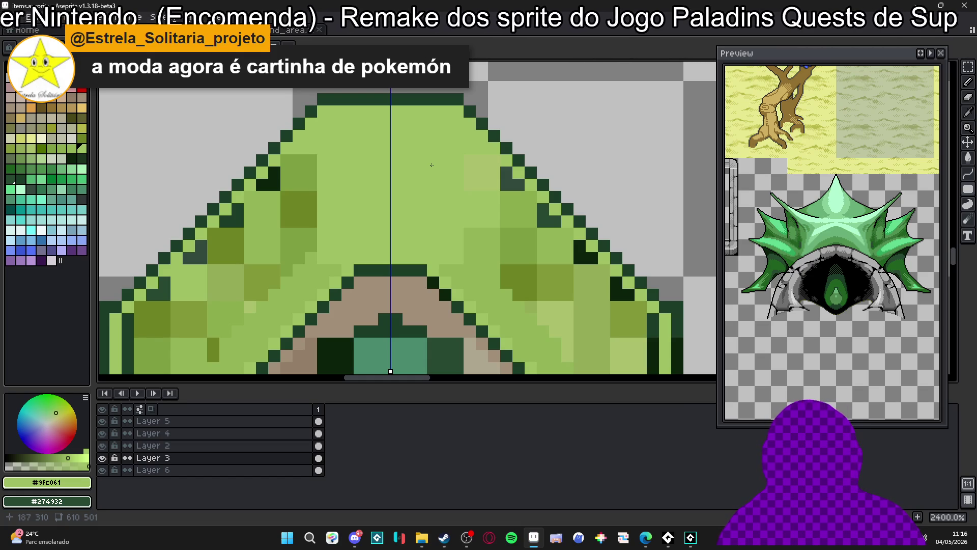
Repaint the roof's pale left edge strip in olive green with mirrored pencil lines.
{"action": "scroll", "coordinate": [432, 165], "scroll_direction": "down", "scroll_amount": 3}
{"action": "scroll", "coordinate": [413, 162], "scroll_direction": "up", "scroll_amount": 2}
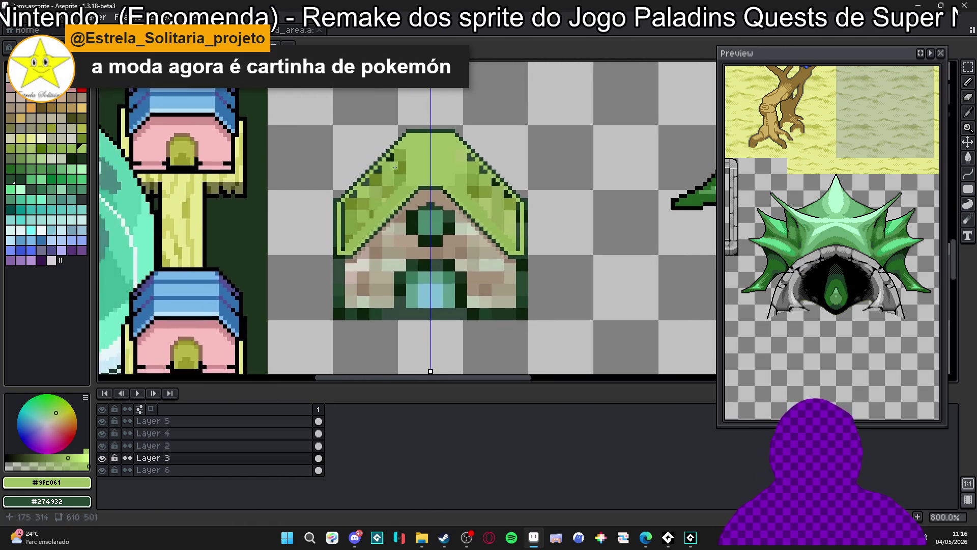
{"action": "left_click", "coordinate": [413, 161], "text": "alt"}
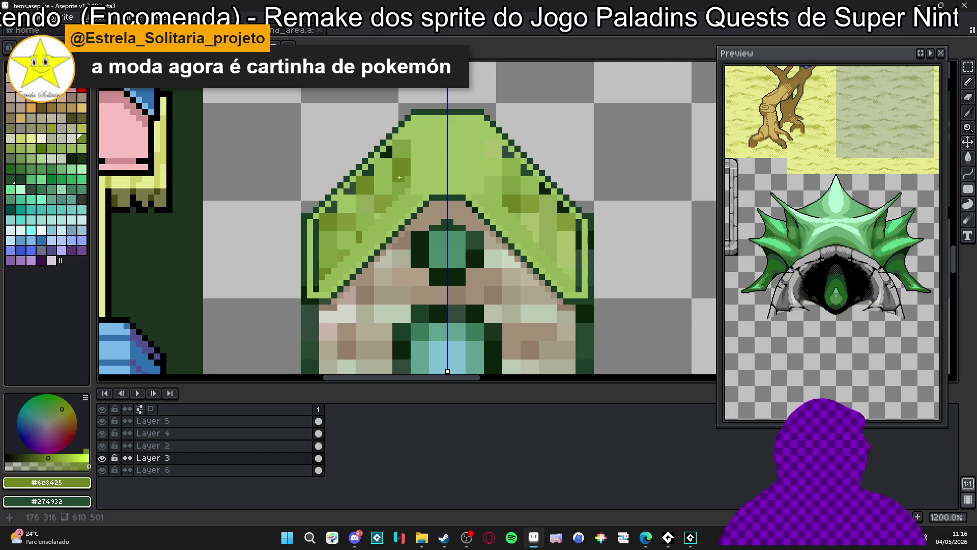
{"action": "left_click", "coordinate": [310, 226]}
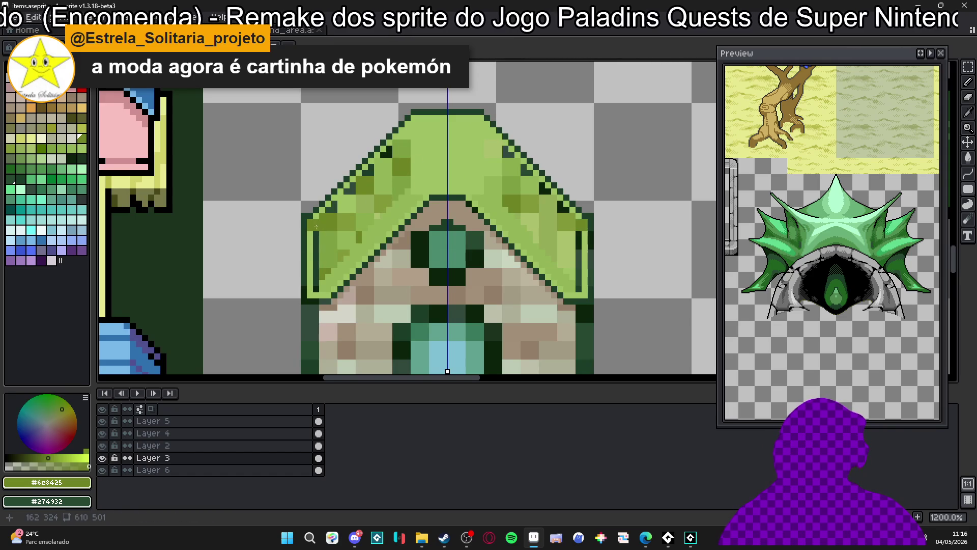
{"action": "key", "text": "b"}
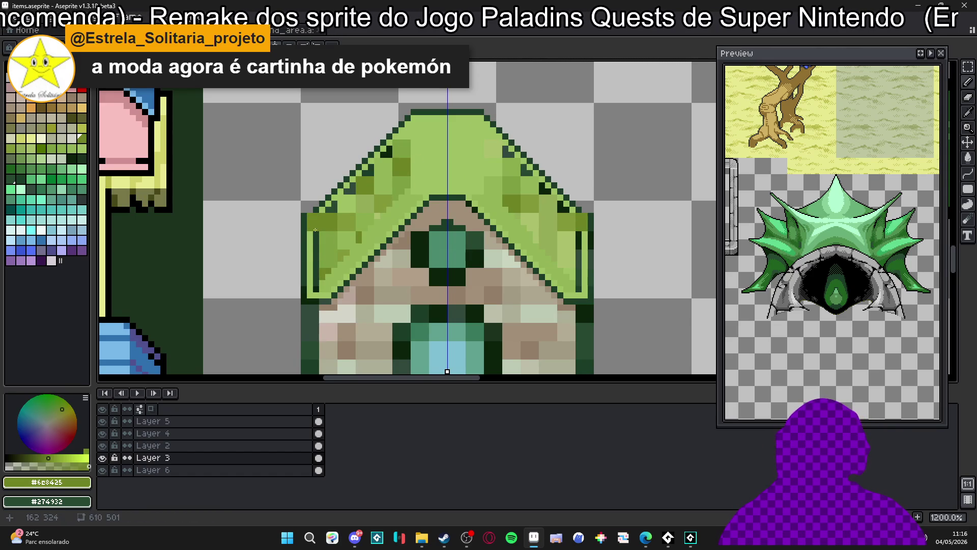
{"action": "left_click_drag", "start_coordinate": [316, 250], "coordinate": [316, 294]}
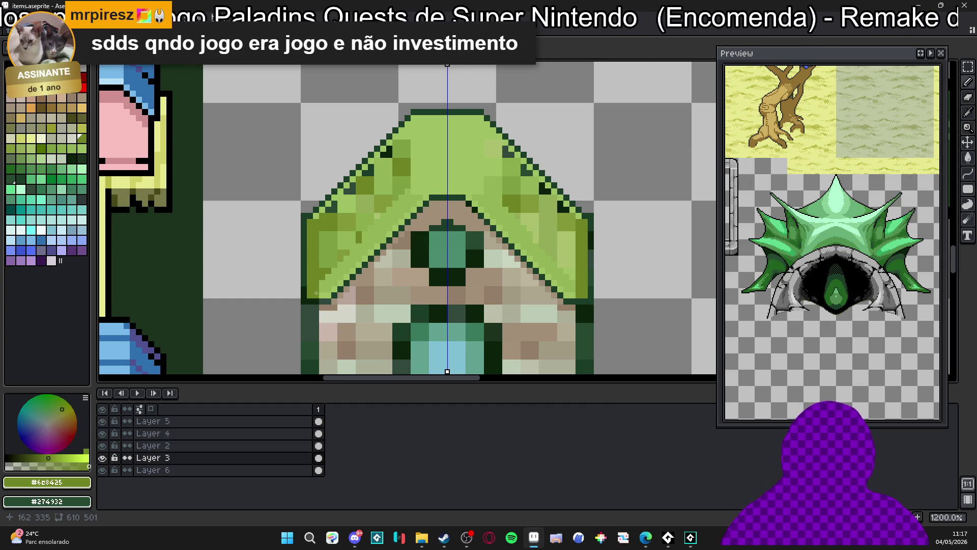
{"action": "mouse_move", "coordinate": [332, 233]}
{"action": "left_mouse_down"}
{"action": "mouse_move", "coordinate": [322, 293]}
{"action": "mouse_move", "coordinate": [334, 232]}
{"action": "left_mouse_up"}
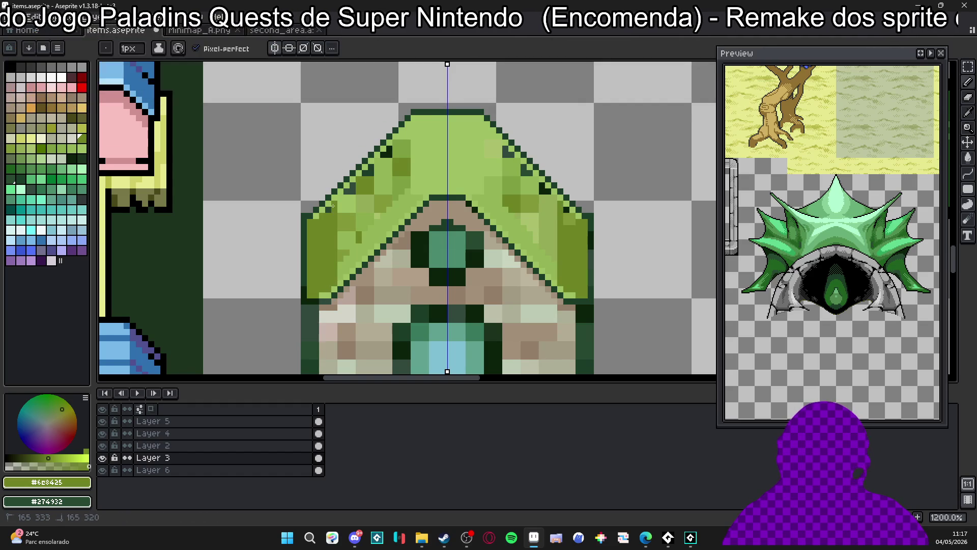
Touch up the left edge pixels, draw a mirrored olive lower-edge diagonal, and add #9FC061 interior highlights.
{"action": "left_click", "coordinate": [328, 203]}
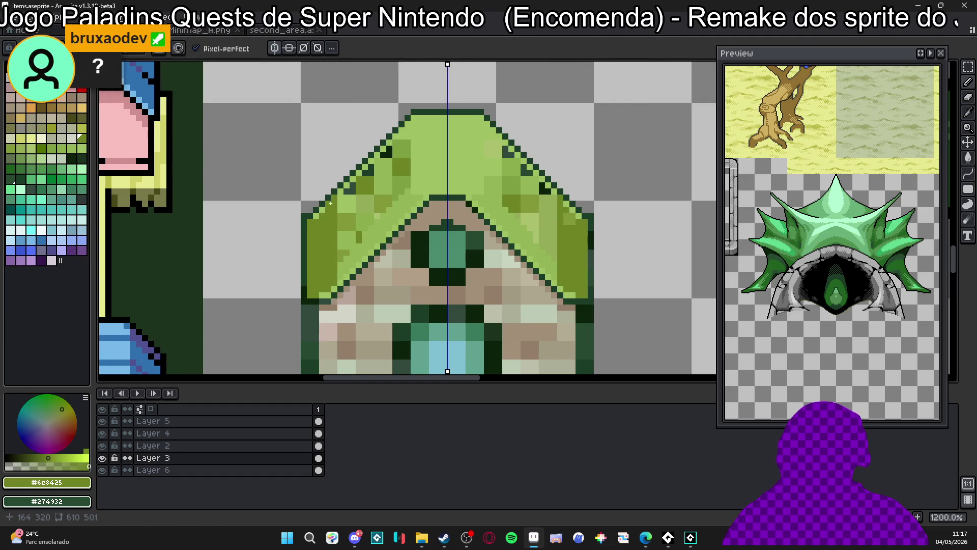
{"action": "left_click", "coordinate": [322, 295]}
{"action": "left_click", "coordinate": [329, 295]}
{"action": "left_click", "coordinate": [336, 288], "text": "alt"}
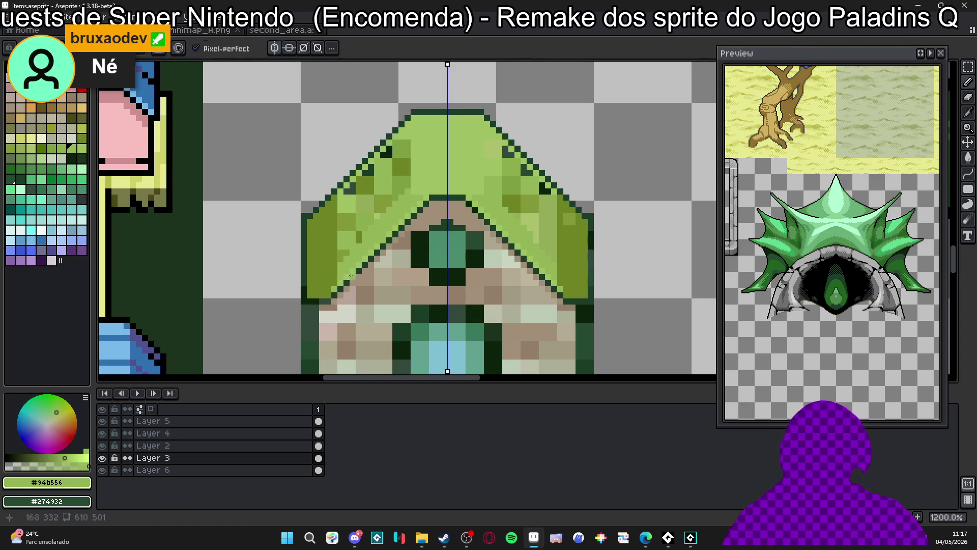
{"action": "left_click", "coordinate": [333, 274], "text": "alt"}
{"action": "left_click_drag", "start_coordinate": [333, 287], "coordinate": [432, 192]}
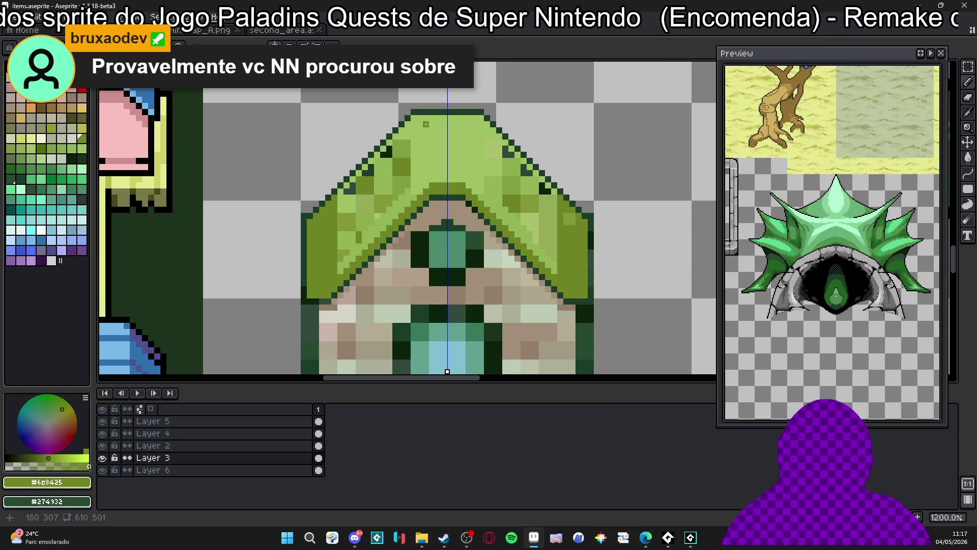
{"action": "left_click", "coordinate": [403, 145], "text": "alt"}
{"action": "left_click", "coordinate": [388, 151]}
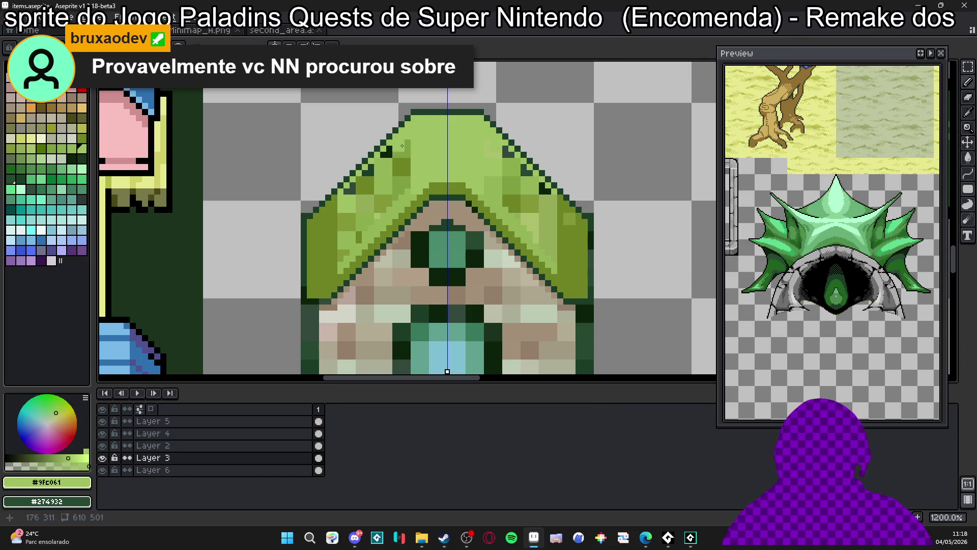
Repaint the dark specks on both roof slopes light green #9FC061, mirrored.
{"action": "left_click", "coordinate": [344, 188]}
{"action": "left_click", "coordinate": [509, 151]}
{"action": "left_click", "coordinate": [545, 188]}
{"action": "left_click_drag", "start_coordinate": [359, 241], "coordinate": [389, 210]}
{"action": "mouse_move", "coordinate": [422, 182]}
{"action": "left_mouse_down"}
{"action": "mouse_move", "coordinate": [403, 183]}
{"action": "mouse_move", "coordinate": [357, 229]}
{"action": "mouse_move", "coordinate": [406, 151]}
{"action": "mouse_move", "coordinate": [364, 191]}
{"action": "mouse_move", "coordinate": [330, 255]}
{"action": "left_mouse_up"}
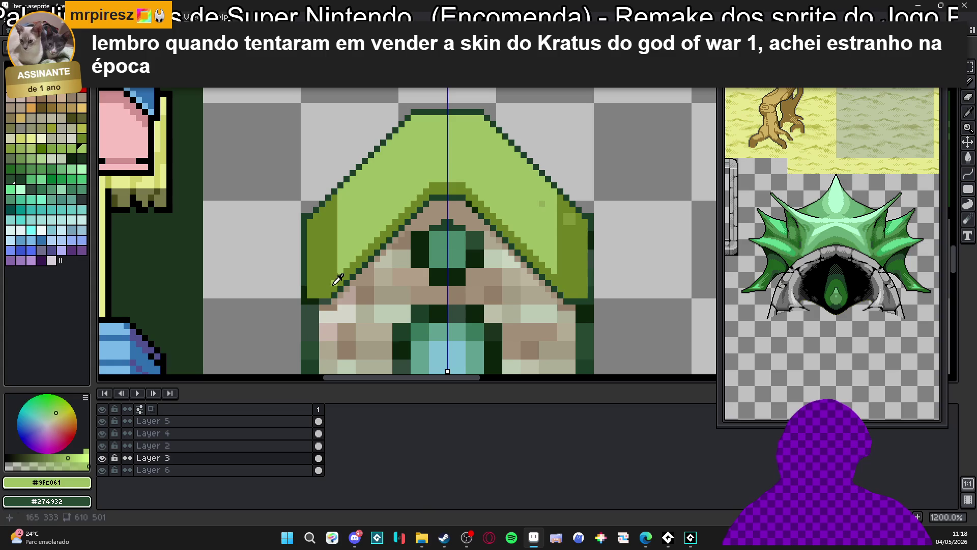
Touch up the house's lower corner pixels with olive and palette greens.
{"action": "left_click", "coordinate": [335, 279], "text": "alt"}
{"action": "left_click", "coordinate": [10, 187]}
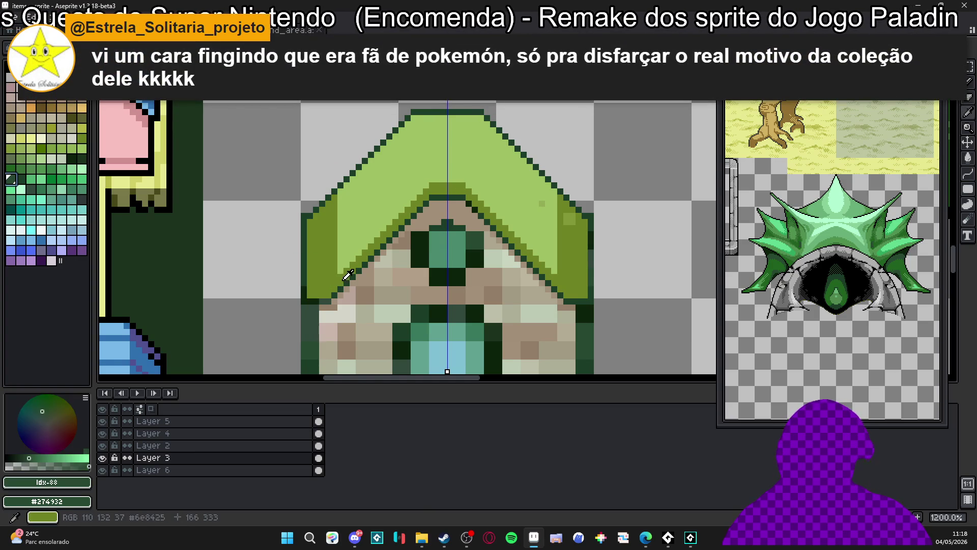
{"action": "left_click", "coordinate": [43, 149]}
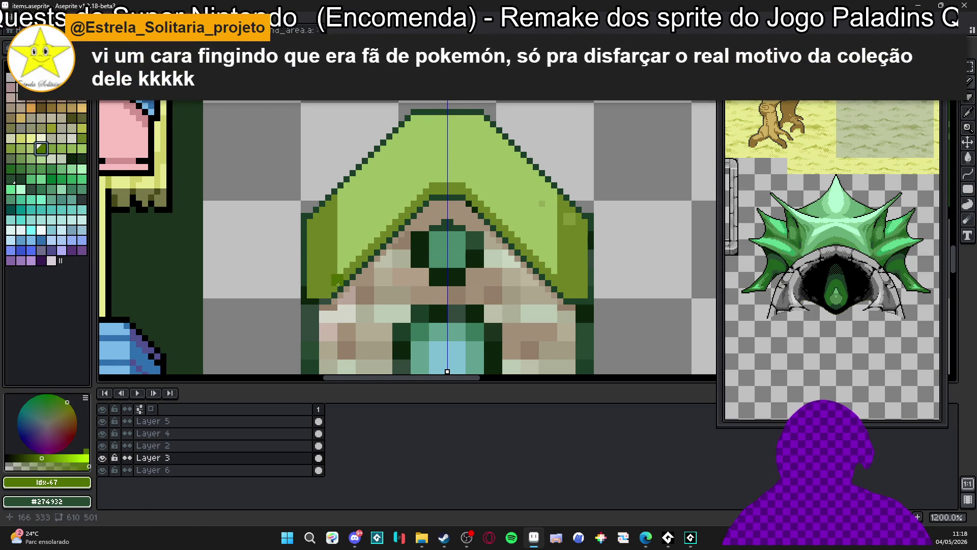
{"action": "left_click", "coordinate": [10, 159]}
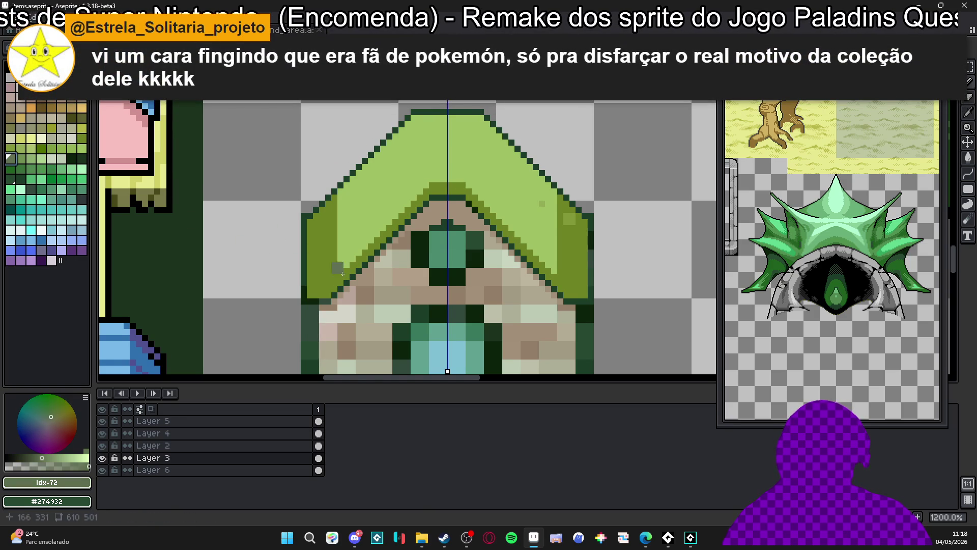
{"action": "left_click", "coordinate": [338, 283]}
{"action": "left_click", "coordinate": [325, 292]}
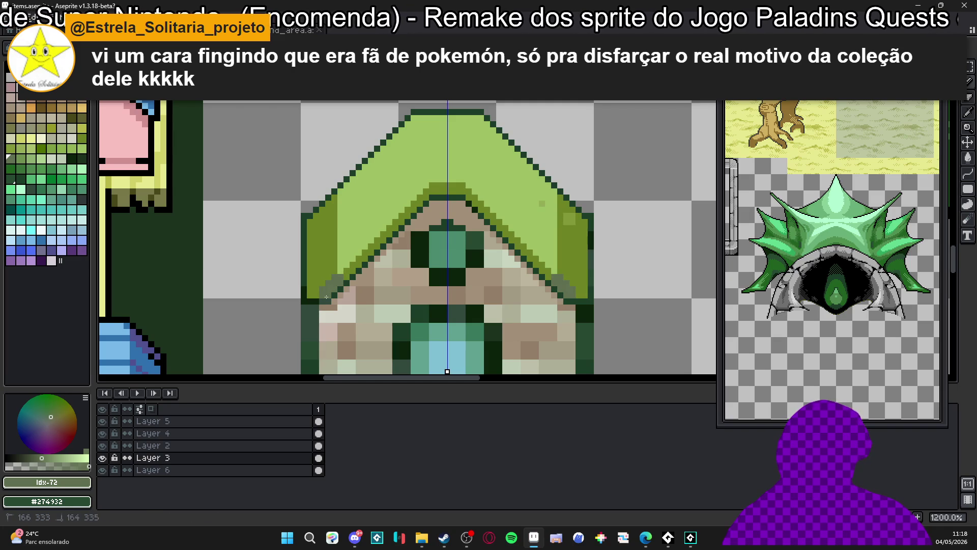
Save the items sheet, then sample the roof green #6c8425 and gable beige.
{"action": "scroll", "coordinate": [331, 288], "scroll_direction": "down", "scroll_amount": 4}
{"action": "key", "text": "ctrl+s"}
{"action": "scroll", "coordinate": [327, 269], "scroll_direction": "up", "scroll_amount": 4}
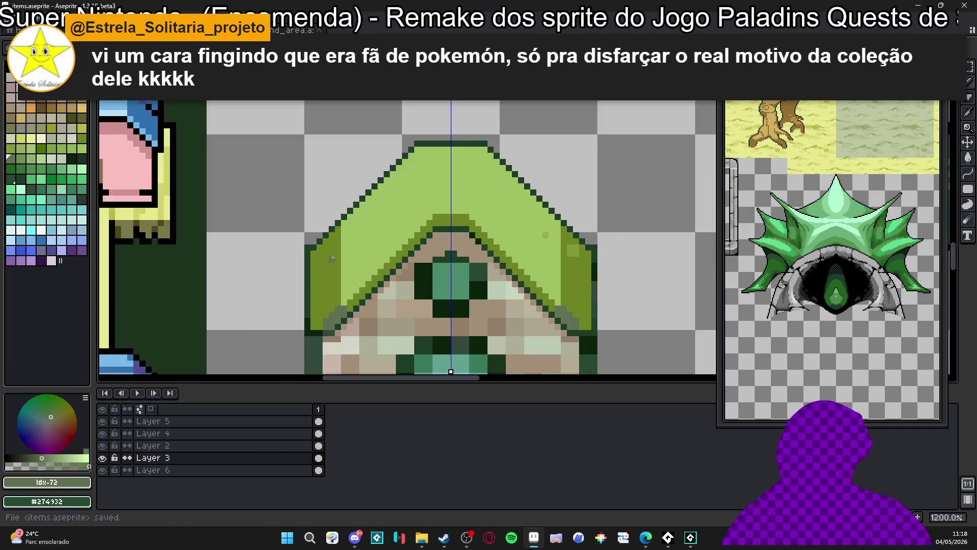
{"action": "left_click", "coordinate": [327, 269], "text": "alt"}
{"action": "scroll", "coordinate": [327, 268], "scroll_direction": "down", "scroll_amount": 4}
{"action": "scroll", "coordinate": [376, 272], "scroll_direction": "up", "scroll_amount": 4}
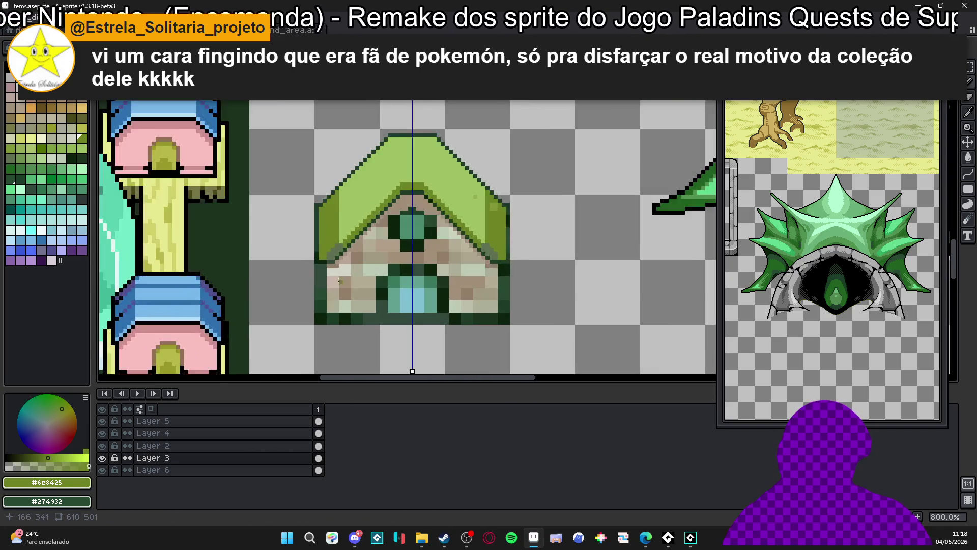
{"action": "left_click", "coordinate": [365, 266], "text": "alt"}
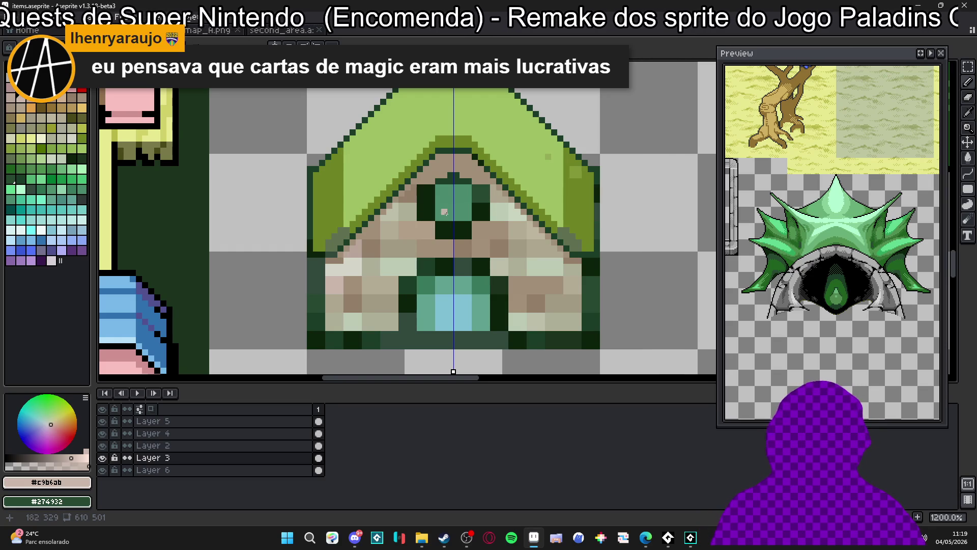
Paint the gable gem as a larger rounded teal-green shape, undoing the trial dark shading.
{"action": "left_click", "coordinate": [442, 214], "text": "alt"}
{"action": "mouse_move", "coordinate": [474, 184]}
{"action": "left_mouse_down"}
{"action": "mouse_move", "coordinate": [481, 224]}
{"action": "mouse_move", "coordinate": [458, 205]}
{"action": "left_mouse_up"}
{"action": "left_click", "coordinate": [458, 204]}
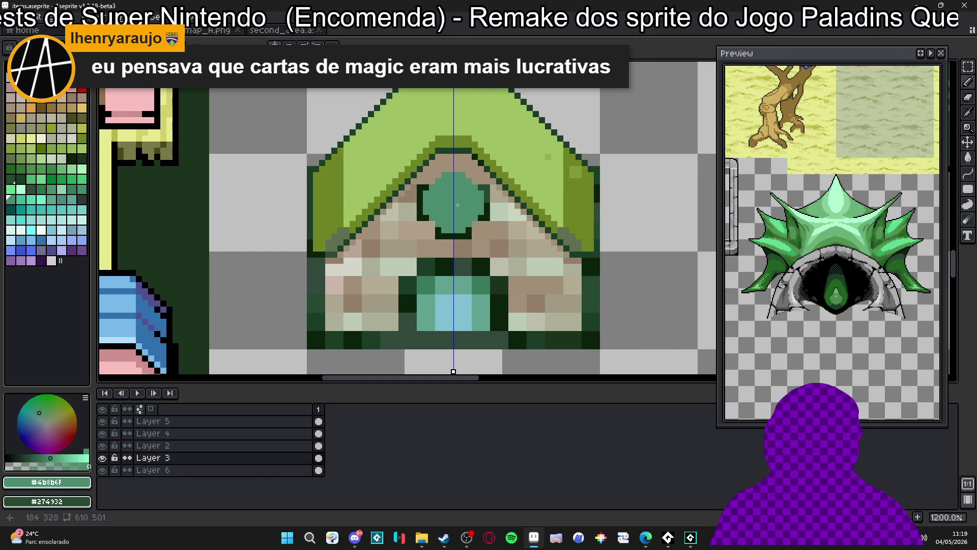
{"action": "left_click", "coordinate": [489, 209], "text": "alt"}
{"action": "left_click_drag", "start_coordinate": [466, 212], "coordinate": [473, 229]}
{"action": "key", "text": "ctrl+z"}
Compare against the minimap and second_area map files, then return to items.aseprite.
{"action": "scroll", "coordinate": [475, 230], "scroll_direction": "down", "scroll_amount": 5}
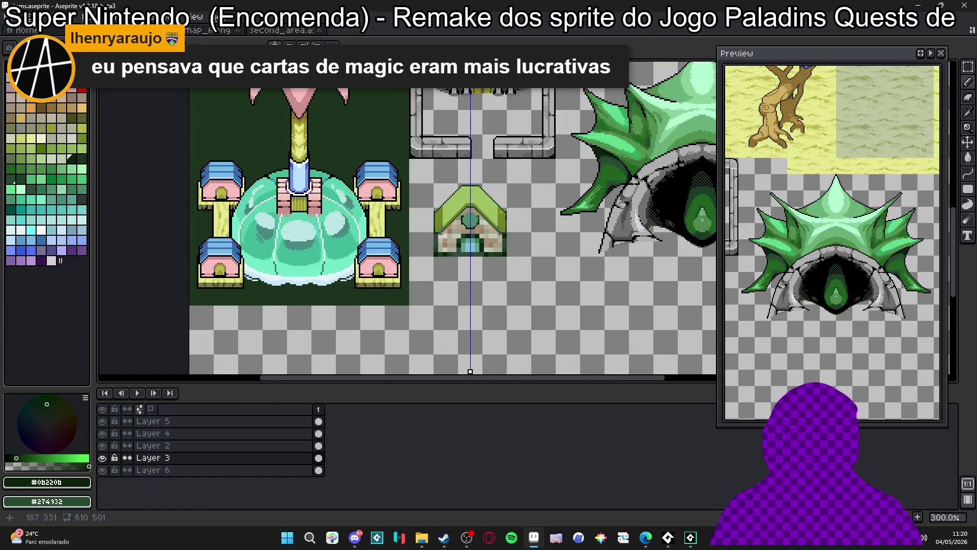
{"action": "scroll", "coordinate": [458, 205], "scroll_direction": "down", "scroll_amount": 2}
{"action": "scroll", "coordinate": [458, 205], "scroll_direction": "up", "scroll_amount": 1}
{"action": "scroll", "coordinate": [458, 205], "scroll_direction": "down", "scroll_amount": 3}
{"action": "key", "text": "ctrl+Tab"}
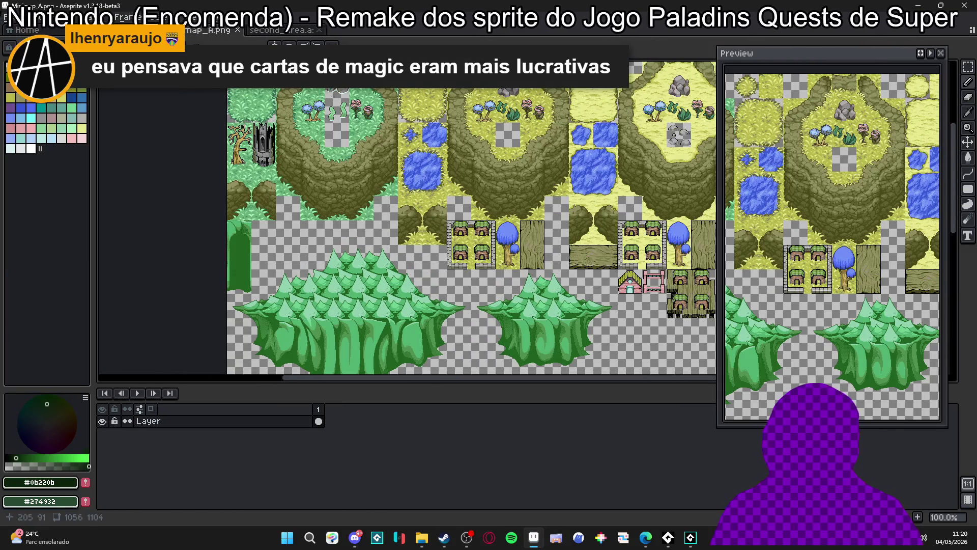
{"action": "scroll", "coordinate": [440, 297], "scroll_direction": "up", "scroll_amount": 1}
{"action": "scroll", "coordinate": [439, 297], "scroll_direction": "up", "scroll_amount": 2}
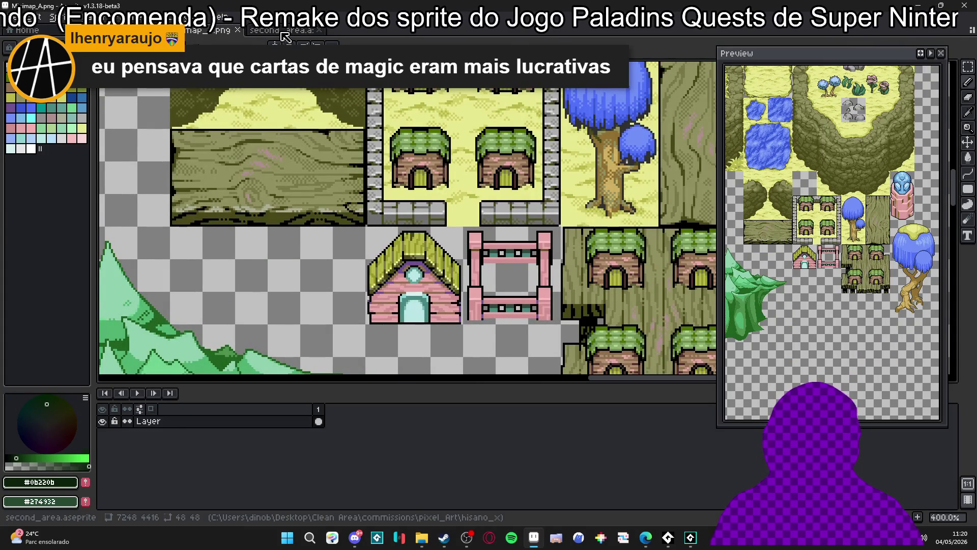
{"action": "key", "text": "ctrl+Tab"}
{"action": "scroll", "coordinate": [407, 224], "scroll_direction": "down", "scroll_amount": 2}
{"action": "key", "text": "ctrl+Tab"}
{"action": "key", "text": "ctrl+Tab"}
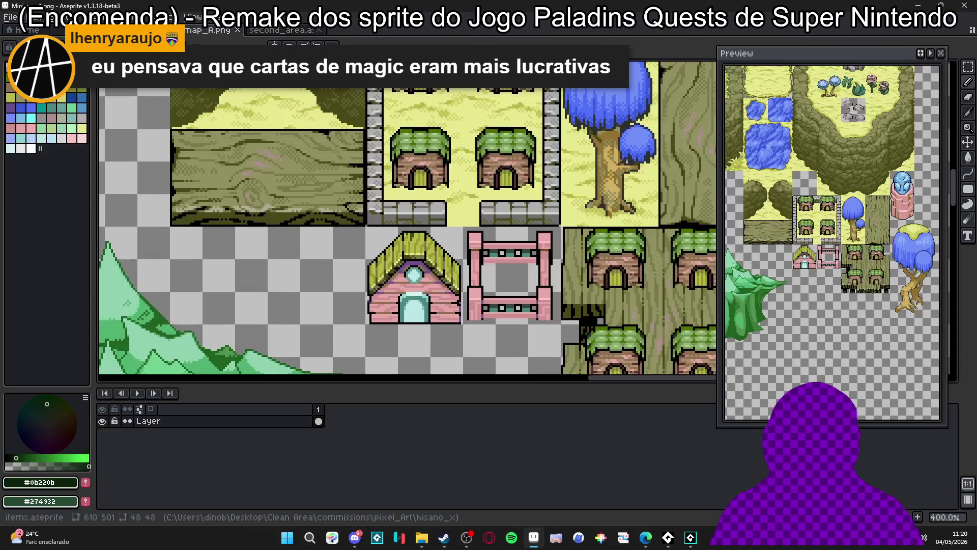
{"action": "scroll", "coordinate": [424, 278], "scroll_direction": "up", "scroll_amount": 9}
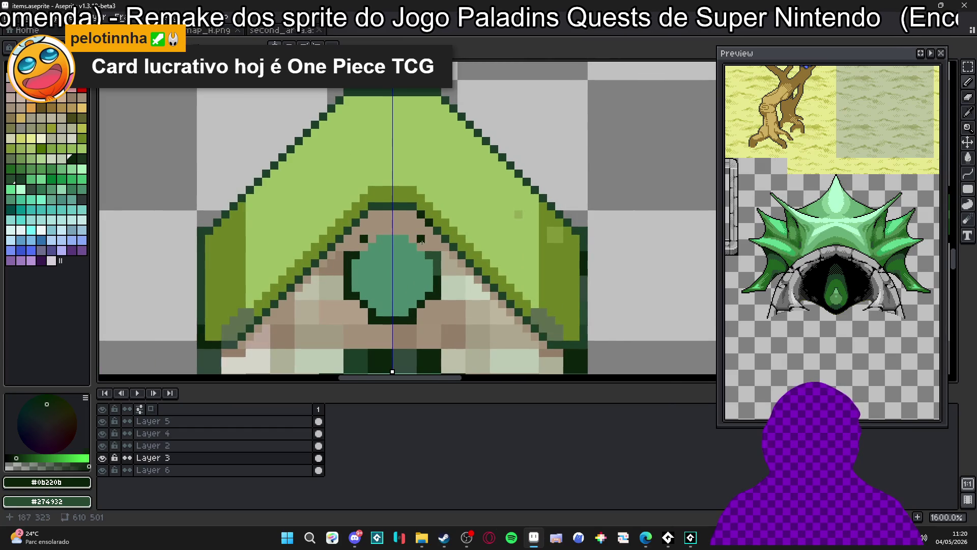
Draw dark green outline pixels around the gem and repaint stray ones in gable beige.
{"action": "left_click", "coordinate": [421, 246]}
{"action": "left_click_drag", "start_coordinate": [405, 230], "coordinate": [397, 230]}
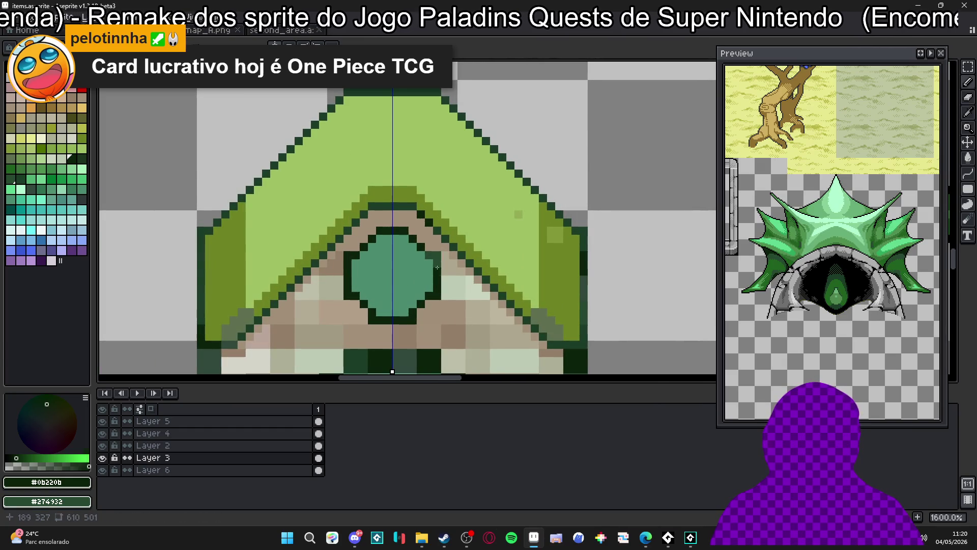
{"action": "left_click", "coordinate": [437, 271], "text": "alt"}
{"action": "left_click", "coordinate": [437, 263]}
{"action": "left_click", "coordinate": [441, 294]}
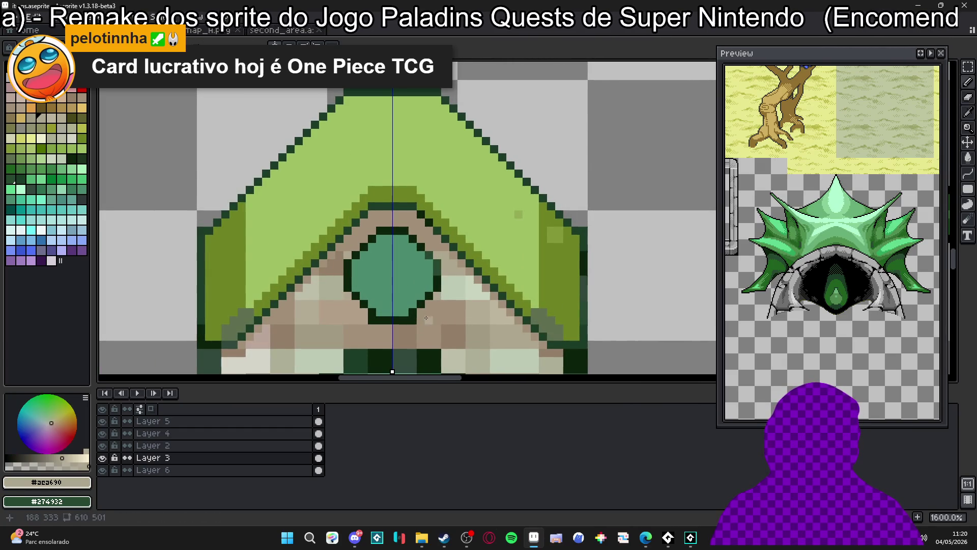
{"action": "scroll", "coordinate": [412, 322], "scroll_direction": "down", "scroll_amount": 4}
{"action": "left_click_drag", "start_coordinate": [394, 318], "coordinate": [378, 300]}
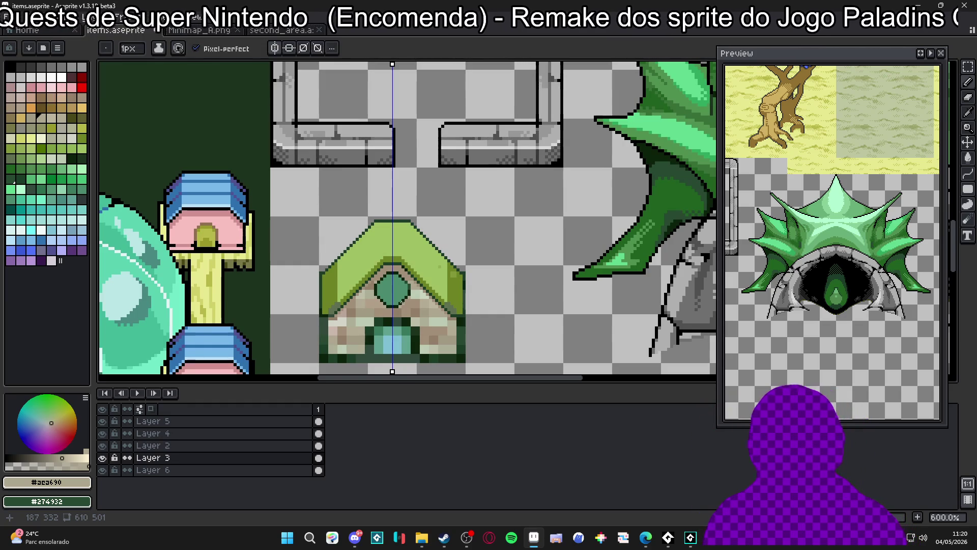
{"action": "scroll", "coordinate": [427, 270], "scroll_direction": "up", "scroll_amount": 5}
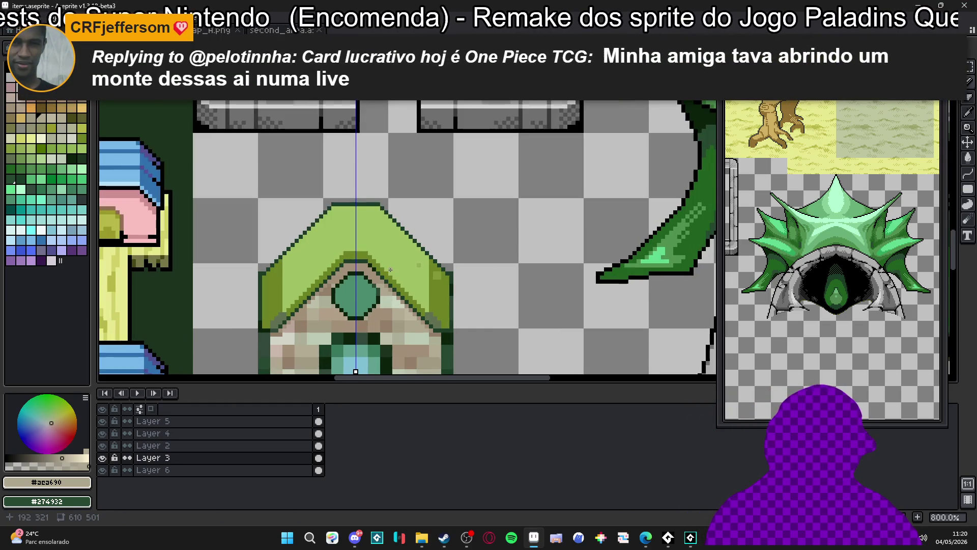
Fill the roof's olive inner band with light green using pencil and Paint Bucket.
{"action": "left_click", "coordinate": [427, 269], "text": "alt"}
{"action": "mouse_move", "coordinate": [444, 261]}
{"action": "left_mouse_down"}
{"action": "mouse_move", "coordinate": [441, 239]}
{"action": "mouse_move", "coordinate": [459, 227]}
{"action": "mouse_move", "coordinate": [482, 247]}
{"action": "mouse_move", "coordinate": [483, 337]}
{"action": "left_mouse_up"}
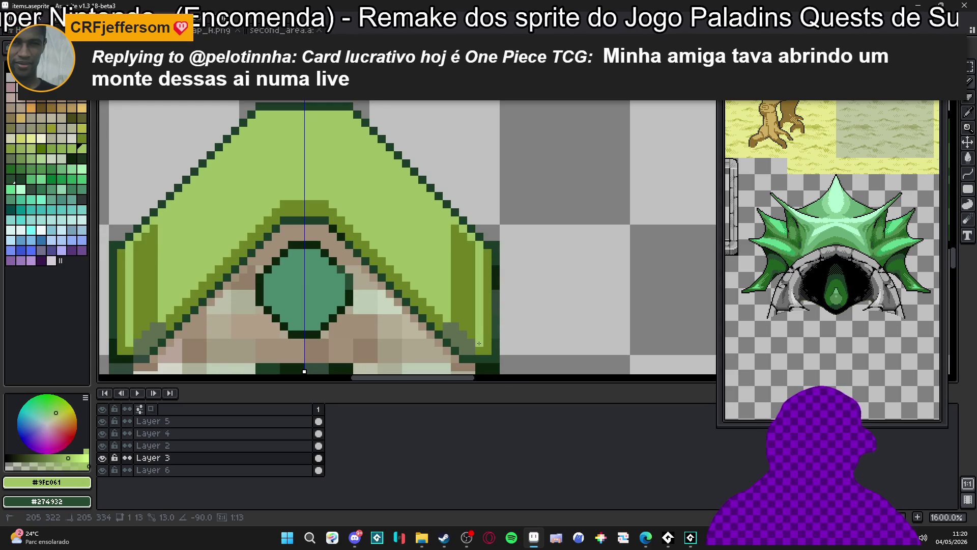
{"action": "left_click", "coordinate": [473, 336]}
{"action": "left_click", "coordinate": [461, 324]}
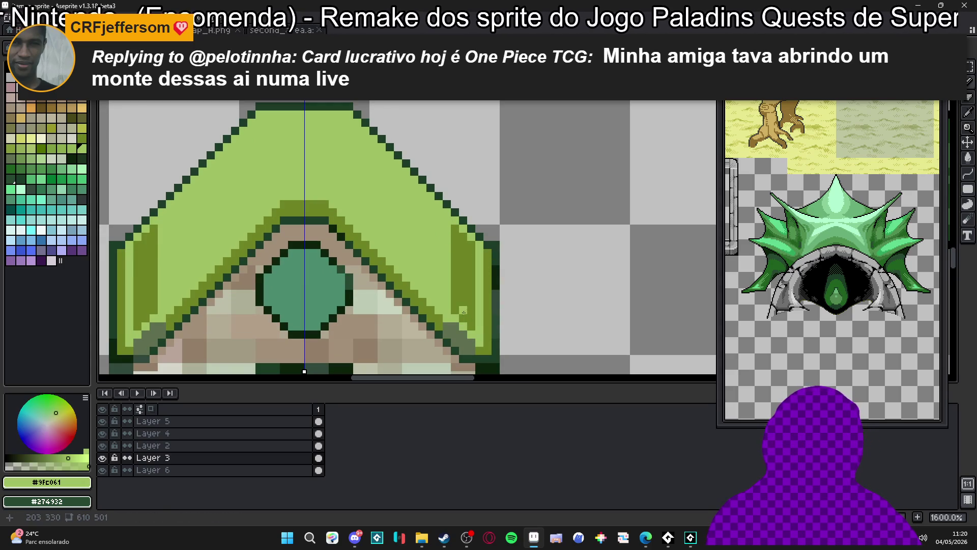
{"action": "key", "text": "g"}
{"action": "left_click", "coordinate": [459, 296]}
{"action": "scroll", "coordinate": [458, 296], "scroll_direction": "down", "scroll_amount": 1}
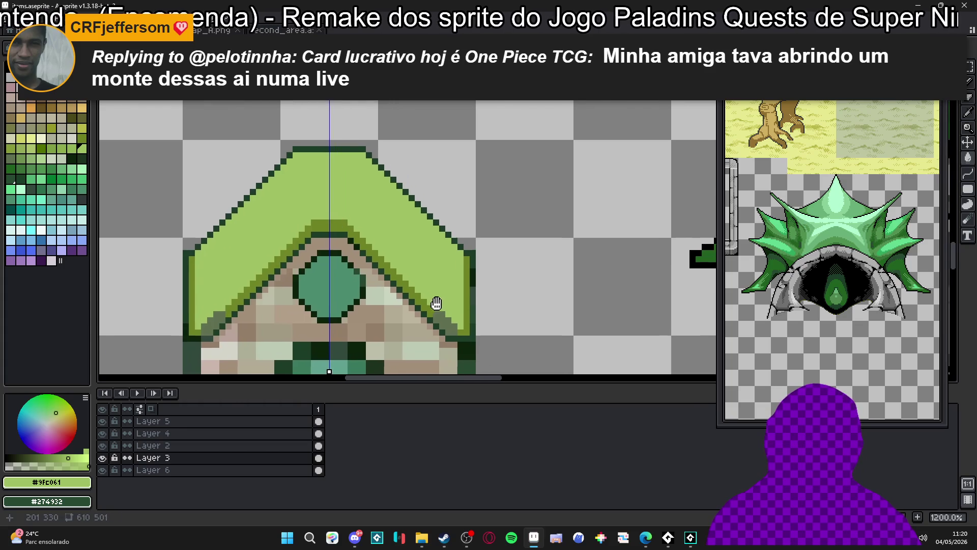
{"action": "key", "text": "b"}
{"action": "scroll", "coordinate": [214, 308], "scroll_direction": "up", "scroll_amount": 1}
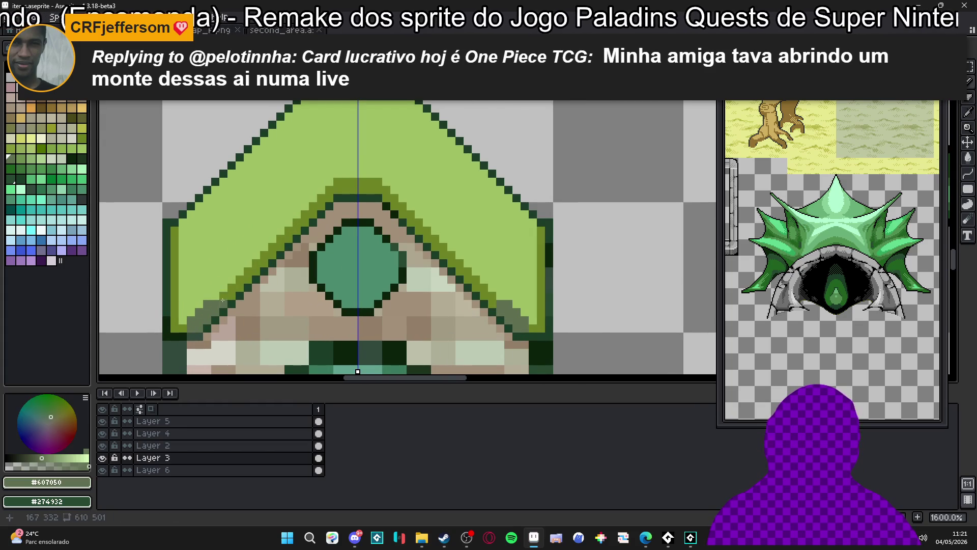
Add light green at the roof's lower-left inner edge and switch to olive #6C8425.
{"action": "left_click", "coordinate": [208, 304]}
{"action": "left_click", "coordinate": [192, 318]}
{"action": "scroll", "coordinate": [190, 319], "scroll_direction": "down", "scroll_amount": 2}
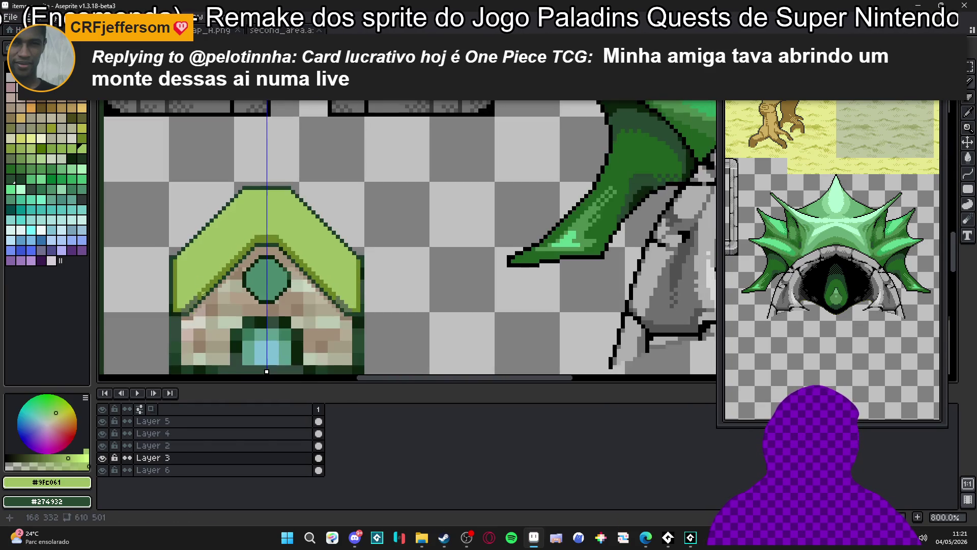
{"action": "scroll", "coordinate": [176, 293], "scroll_direction": "up", "scroll_amount": 1}
{"action": "left_click", "coordinate": [169, 287], "text": "alt"}
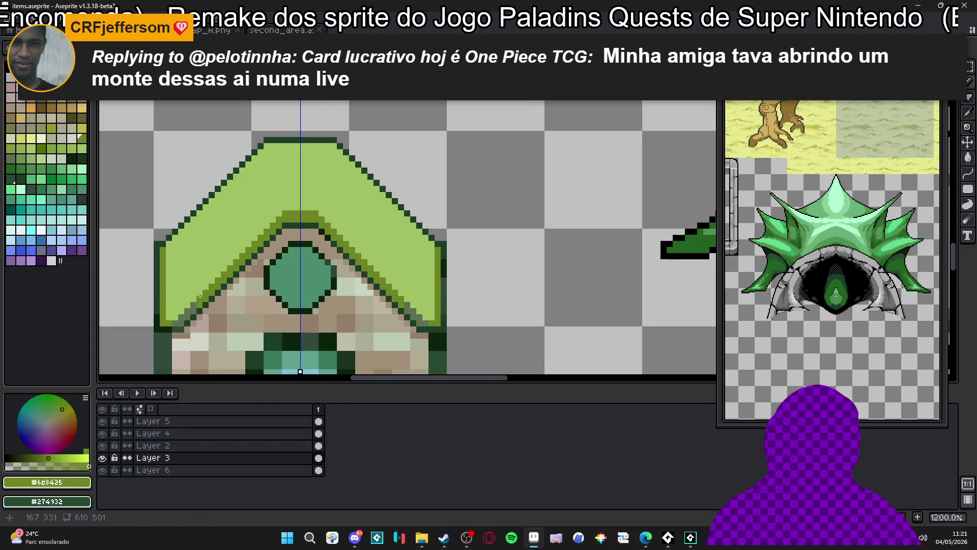
{"action": "scroll", "coordinate": [201, 296], "scroll_direction": "down", "scroll_amount": 3}
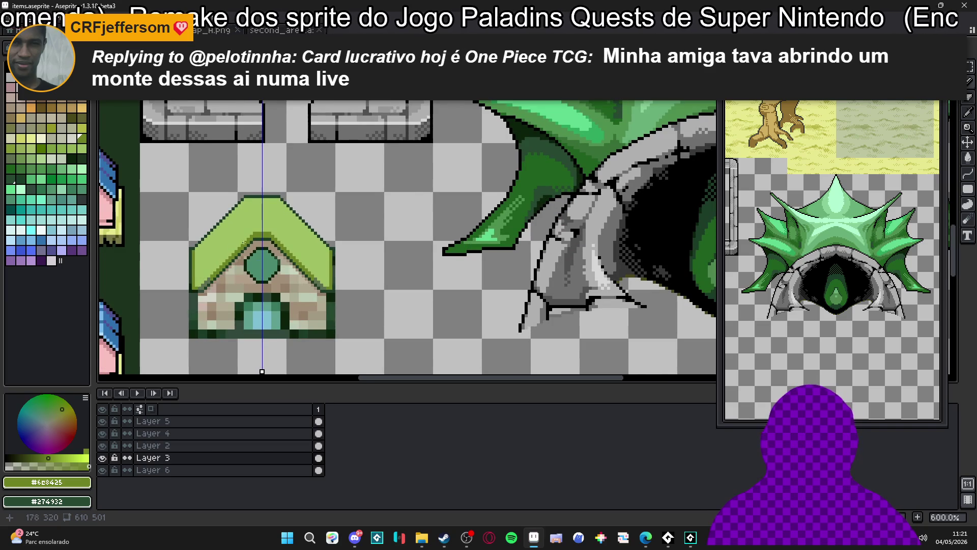
{"action": "scroll", "coordinate": [245, 242], "scroll_direction": "down", "scroll_amount": 1}
{"action": "scroll", "coordinate": [247, 235], "scroll_direction": "up", "scroll_amount": 4}
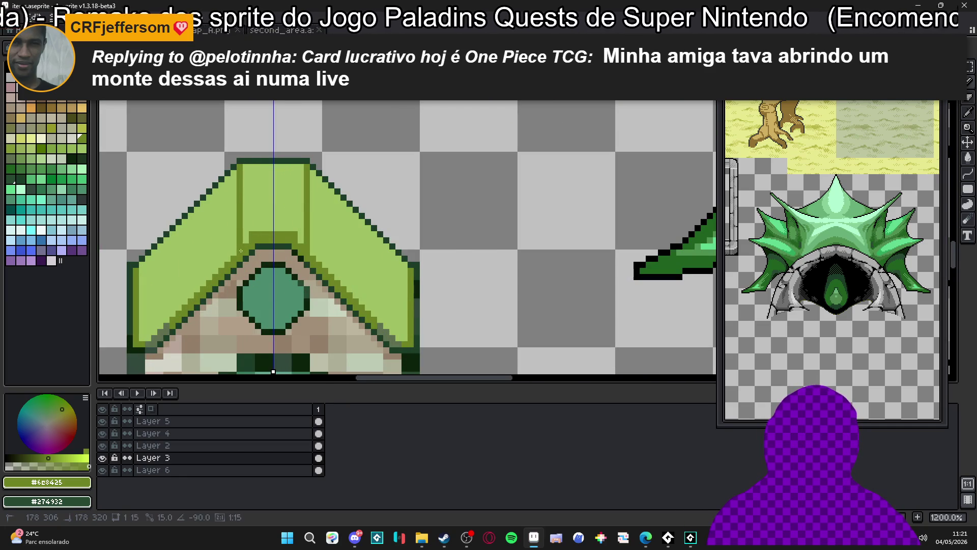
{"action": "scroll", "coordinate": [218, 262], "scroll_direction": "down", "scroll_amount": 3}
{"action": "scroll", "coordinate": [219, 262], "scroll_direction": "up", "scroll_amount": 3}
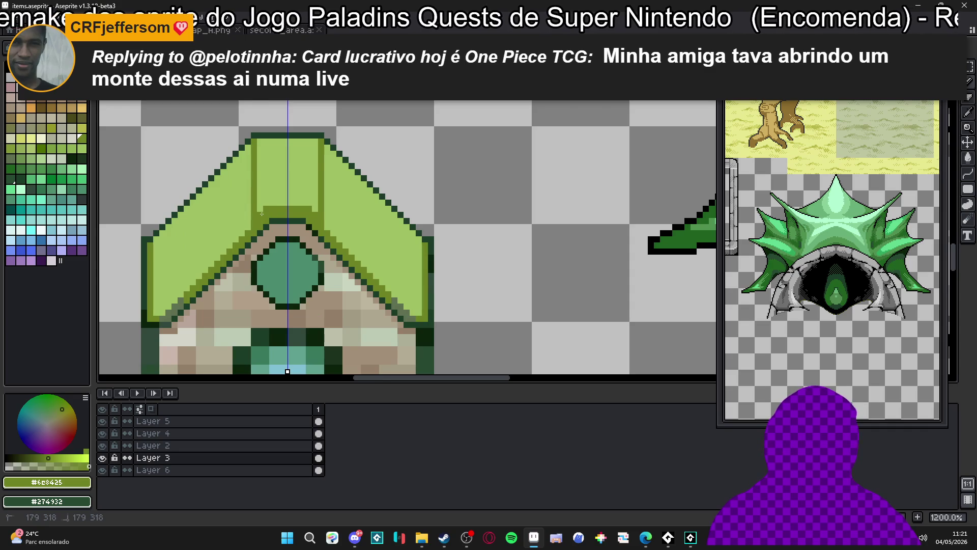
{"action": "scroll", "coordinate": [247, 241], "scroll_direction": "down", "scroll_amount": 3}
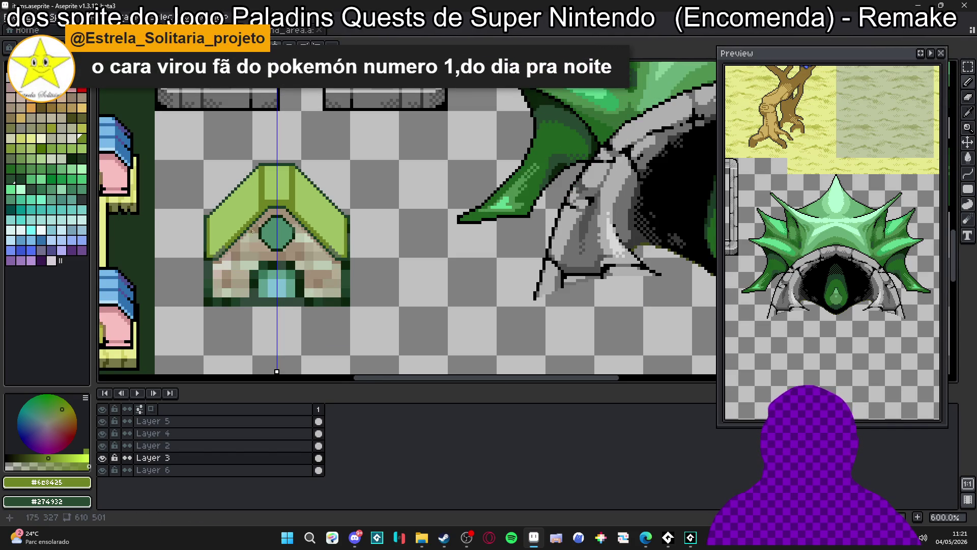
{"action": "scroll", "coordinate": [252, 230], "scroll_direction": "up", "scroll_amount": 3}
Draw three mirrored 45° diagonal shingle lines on both roof slopes.
{"action": "left_click_drag", "start_coordinate": [262, 211], "coordinate": [309, 198]}
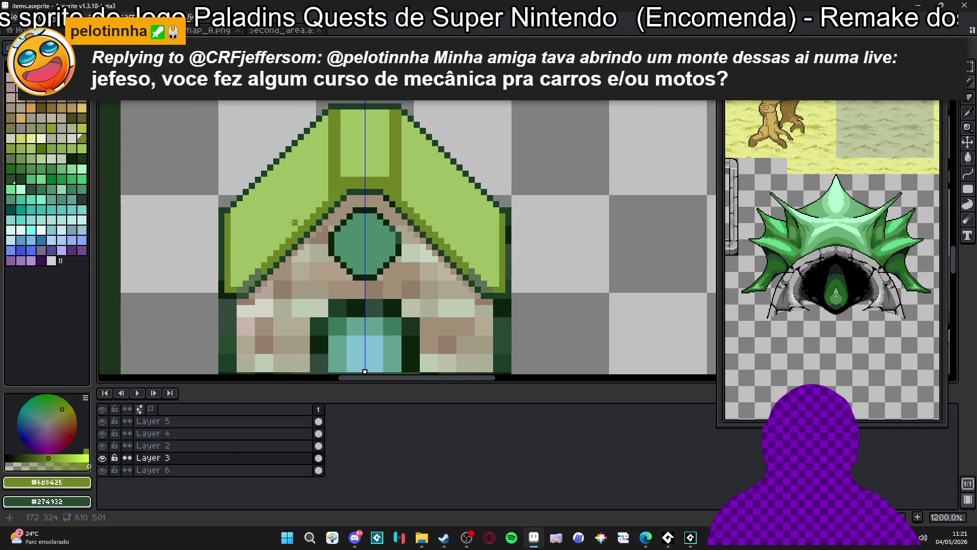
{"action": "left_click_drag", "start_coordinate": [229, 274], "coordinate": [287, 213]}
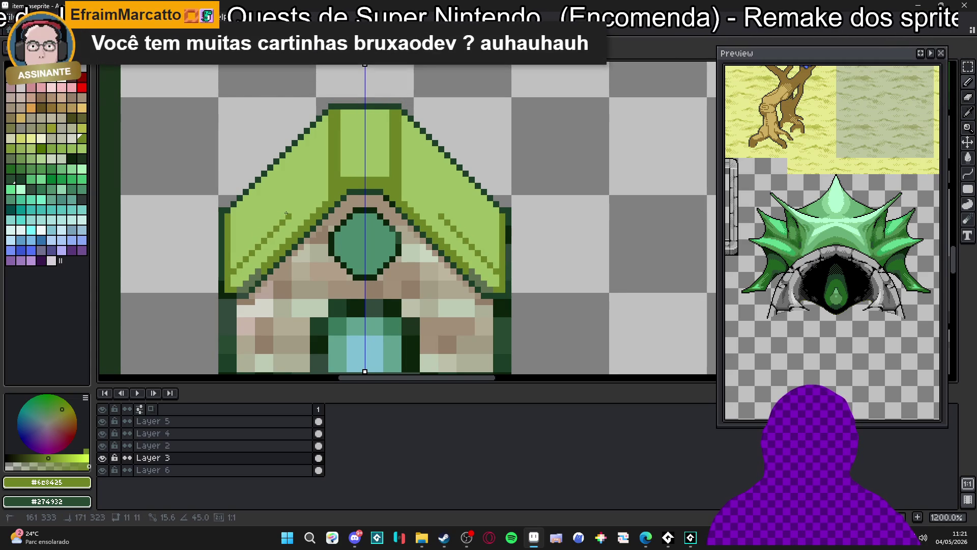
{"action": "left_click_drag", "start_coordinate": [229, 246], "coordinate": [303, 172]}
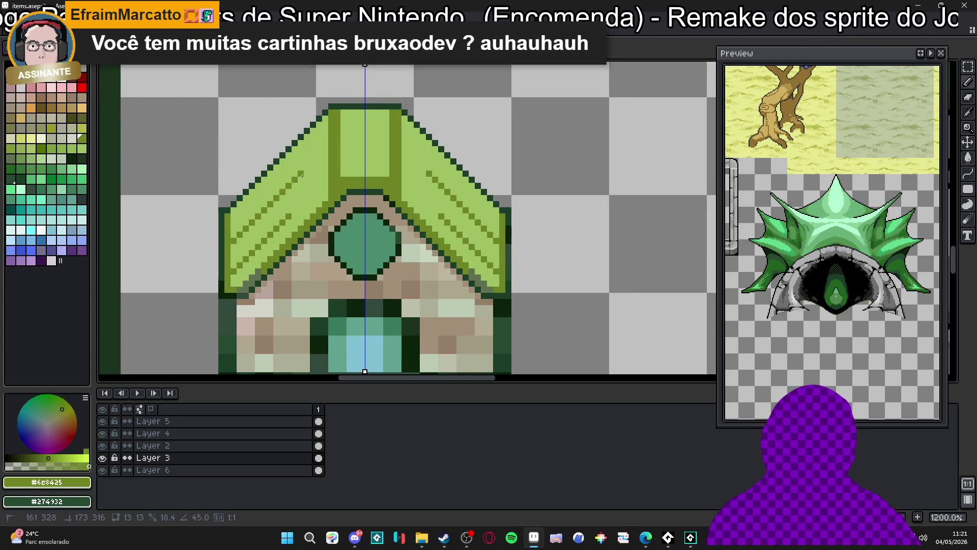
{"action": "mouse_move", "coordinate": [232, 235]}
{"action": "left_mouse_down"}
{"action": "mouse_move", "coordinate": [259, 209]}
{"action": "mouse_move", "coordinate": [238, 206]}
{"action": "mouse_move", "coordinate": [283, 160]}
{"action": "left_mouse_up"}
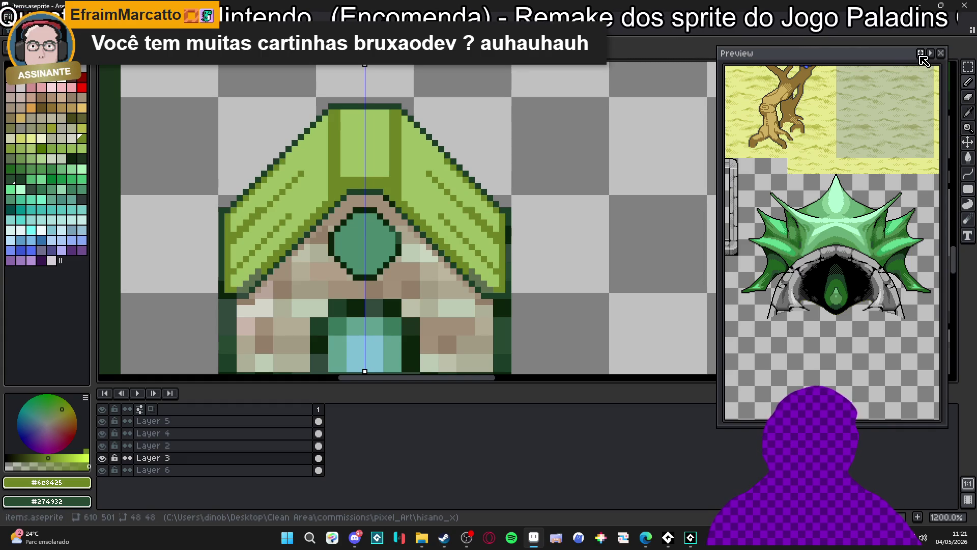
Repaint the inner olive roof columns and notch pixels light green #9fc061, mirrored.
{"action": "scroll", "coordinate": [924, 62], "scroll_direction": "down", "scroll_amount": 2}
{"action": "scroll", "coordinate": [283, 238], "scroll_direction": "down", "scroll_amount": 3}
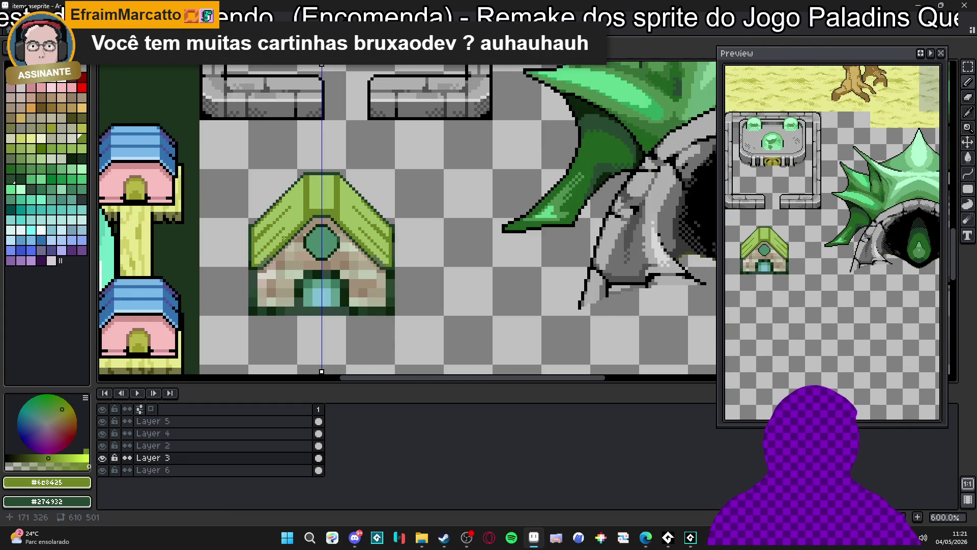
{"action": "scroll", "coordinate": [301, 224], "scroll_direction": "up", "scroll_amount": 4}
{"action": "left_click", "coordinate": [314, 193], "text": "alt"}
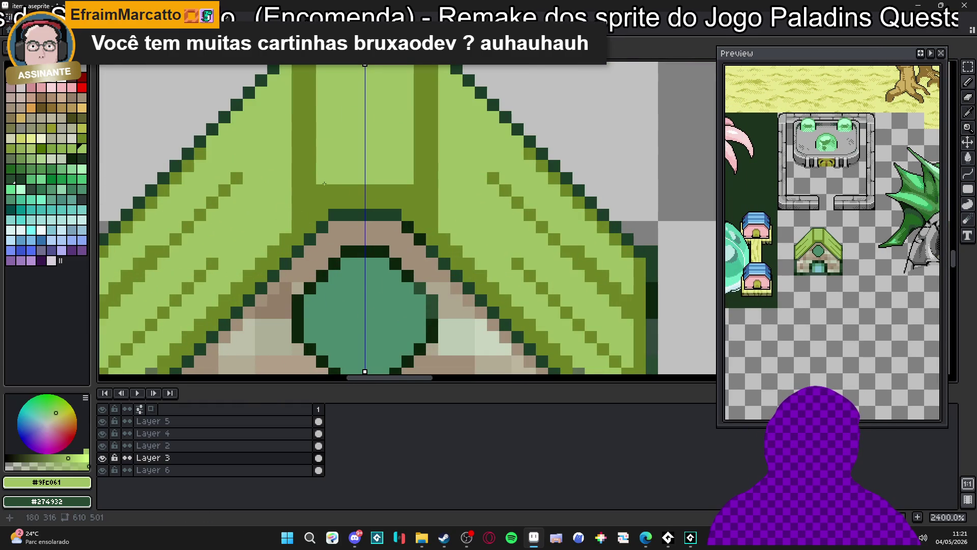
{"action": "left_click", "coordinate": [310, 179]}
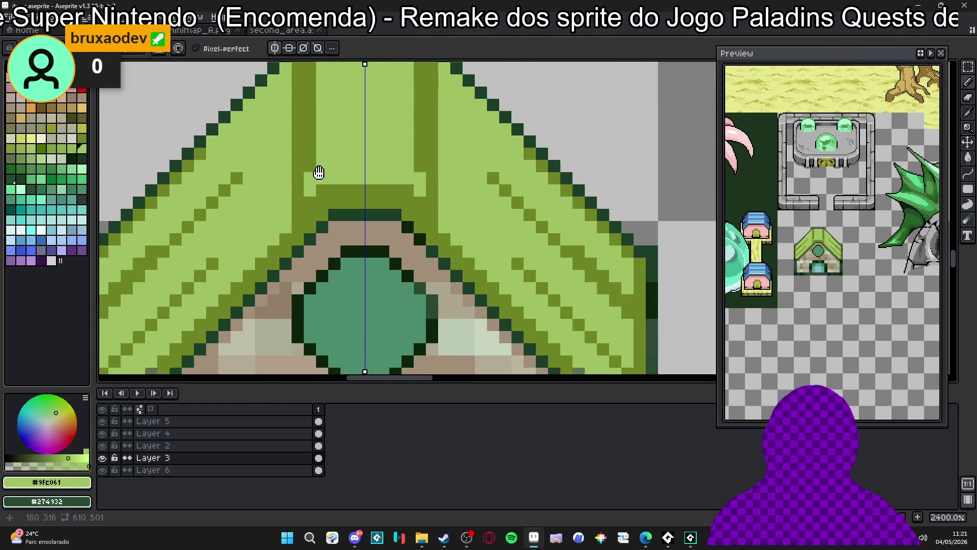
{"action": "scroll", "coordinate": [308, 167], "scroll_direction": "up", "scroll_amount": 2}
{"action": "left_click_drag", "start_coordinate": [308, 161], "coordinate": [308, 147]}
{"action": "scroll", "coordinate": [330, 189], "scroll_direction": "down", "scroll_amount": 2}
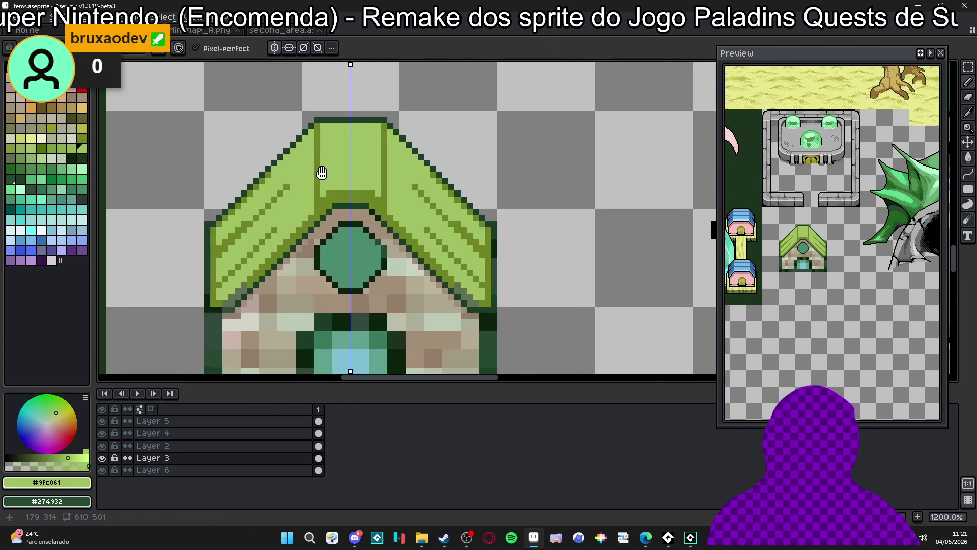
{"action": "scroll", "coordinate": [329, 188], "scroll_direction": "down", "scroll_amount": 2}
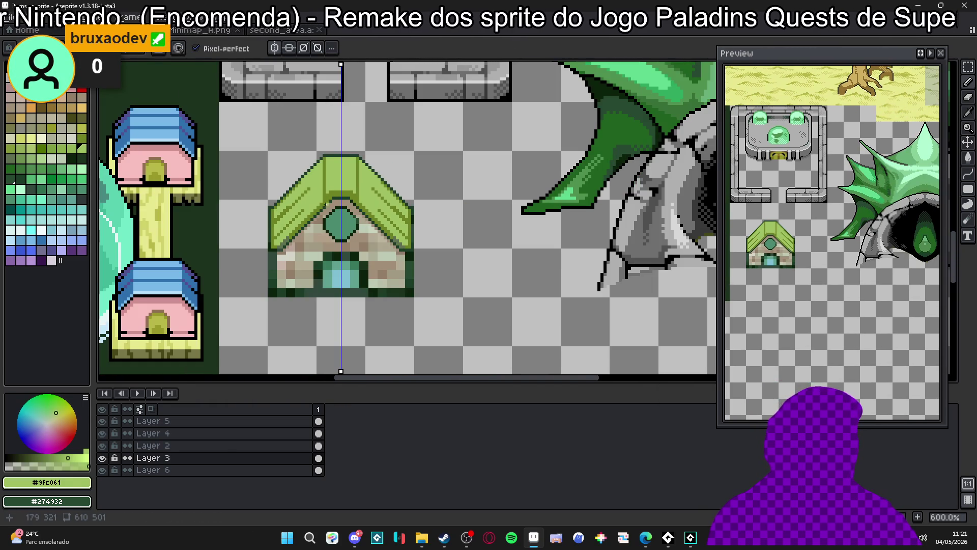
{"action": "scroll", "coordinate": [326, 204], "scroll_direction": "up", "scroll_amount": 3}
{"action": "left_click_drag", "start_coordinate": [337, 148], "coordinate": [338, 113]}
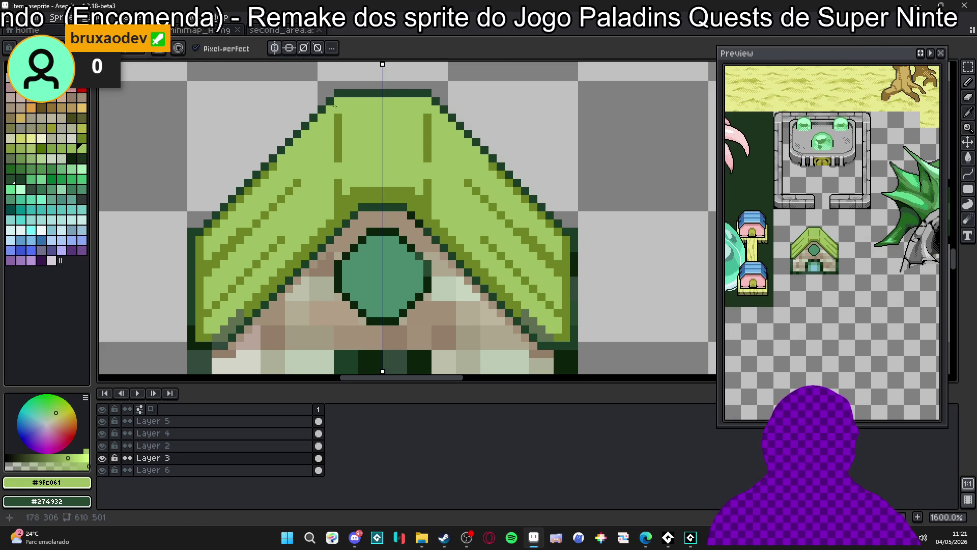
Add an olive #6c8425 45° shingle line on the left slope.
{"action": "left_click", "coordinate": [338, 153], "text": "alt"}
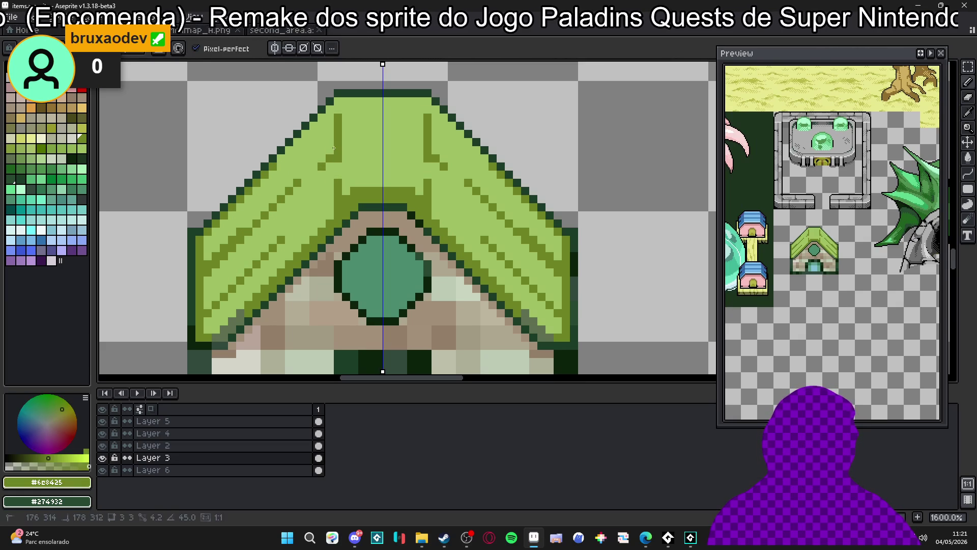
{"action": "left_click_drag", "start_coordinate": [297, 182], "coordinate": [326, 157]}
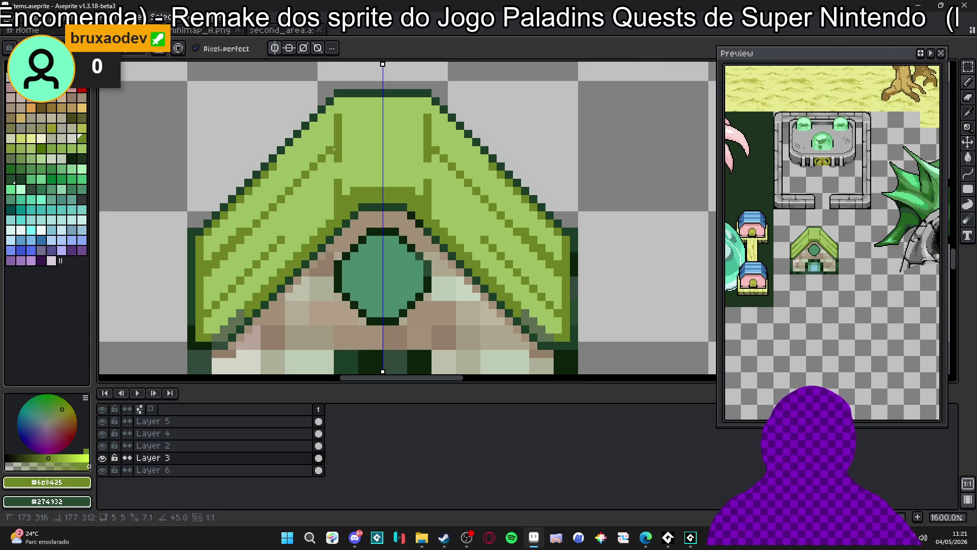
{"action": "left_click", "coordinate": [314, 173], "text": "alt"}
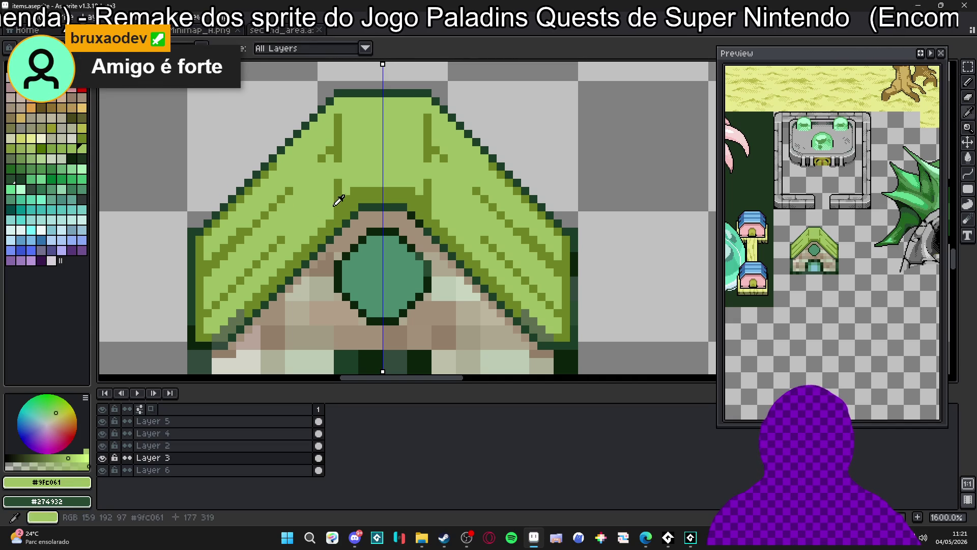
Draw an olive 45° line across the roof and darken its top edge, mirrored.
{"action": "left_click", "coordinate": [291, 235], "text": "alt"}
{"action": "key", "text": "ctrl+shift"}
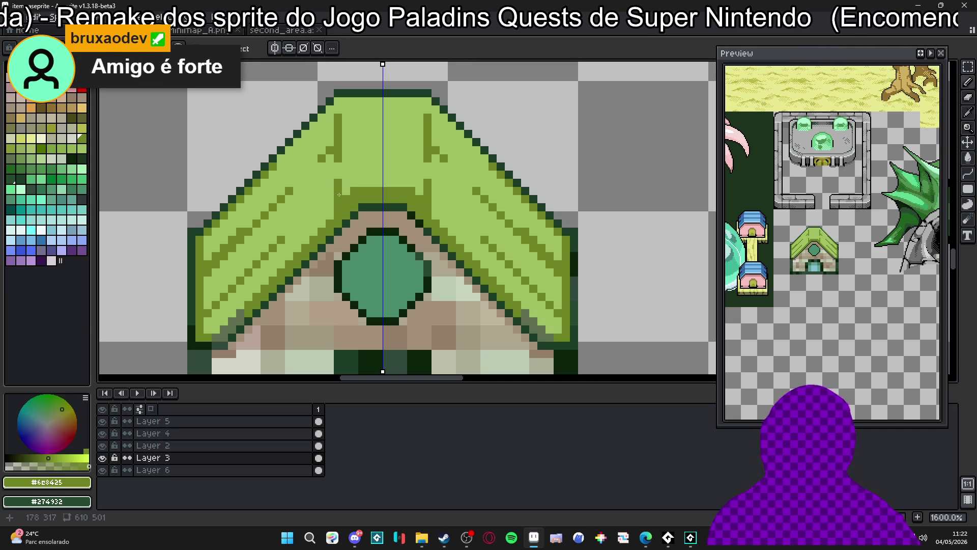
{"action": "left_click", "coordinate": [298, 224], "text": "alt"}
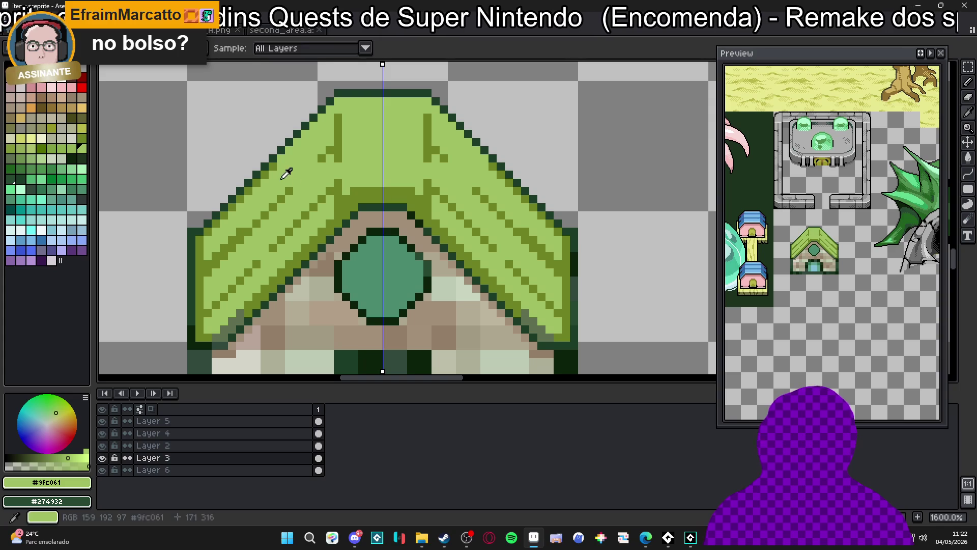
{"action": "left_click", "coordinate": [206, 233], "text": "alt"}
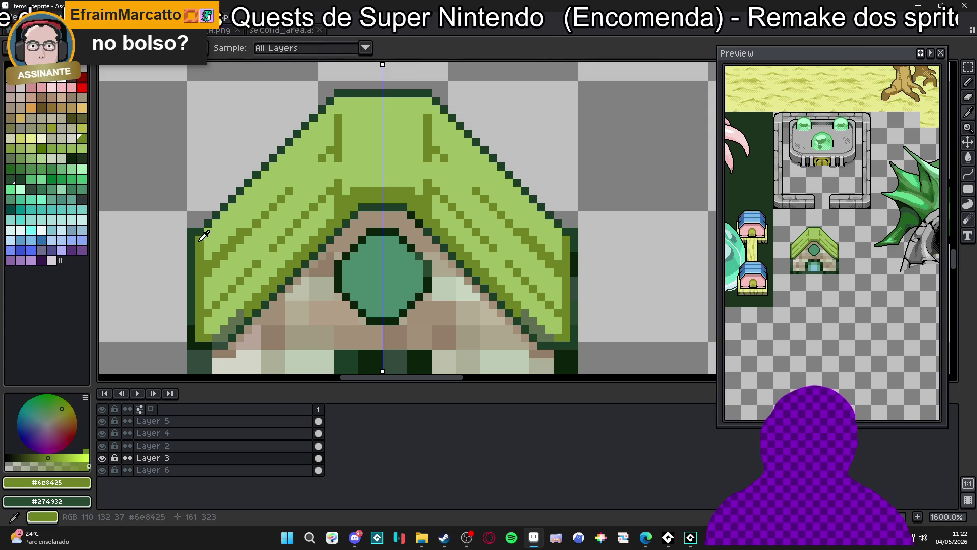
{"action": "left_click_drag", "start_coordinate": [334, 109], "coordinate": [334, 102]}
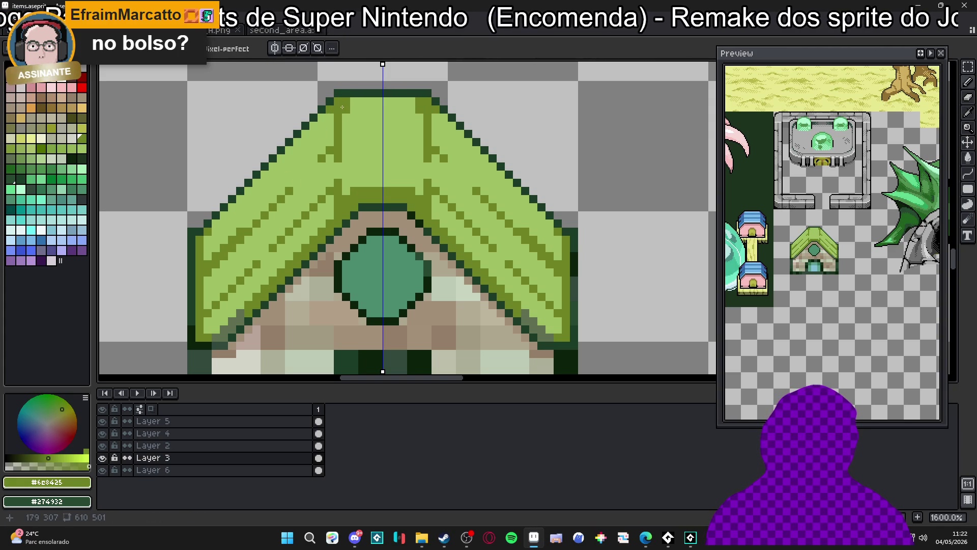
{"action": "left_click", "coordinate": [353, 99]}
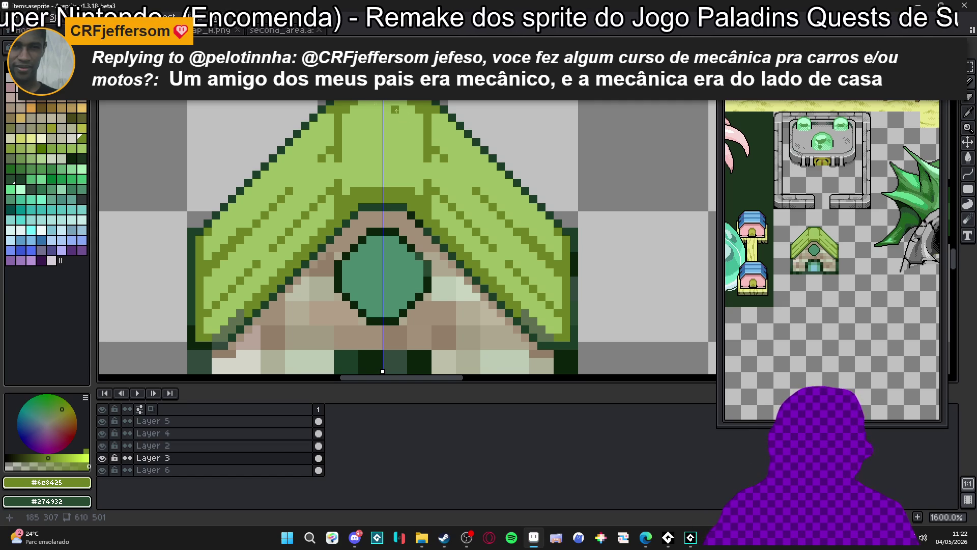
Paint dark green pixels along the roof's lower-left edge from the palette greens.
{"action": "scroll", "coordinate": [242, 308], "scroll_direction": "up", "scroll_amount": 2}
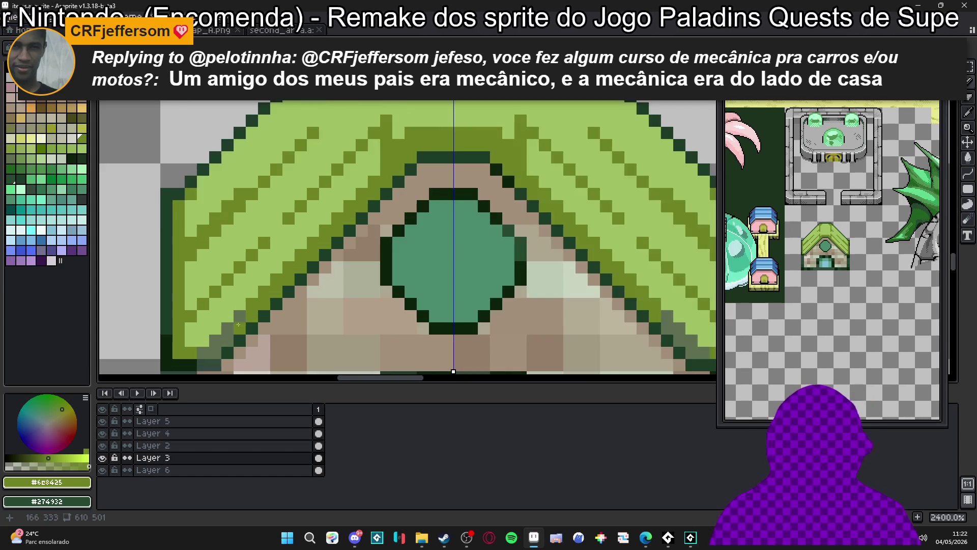
{"action": "left_click", "coordinate": [10, 158]}
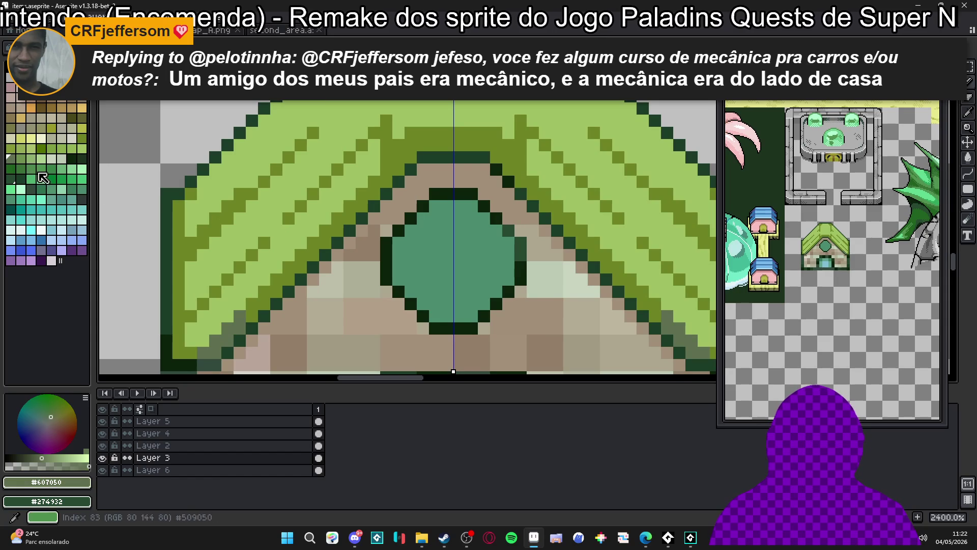
{"action": "left_click", "coordinate": [42, 148]}
{"action": "left_click", "coordinate": [230, 326]}
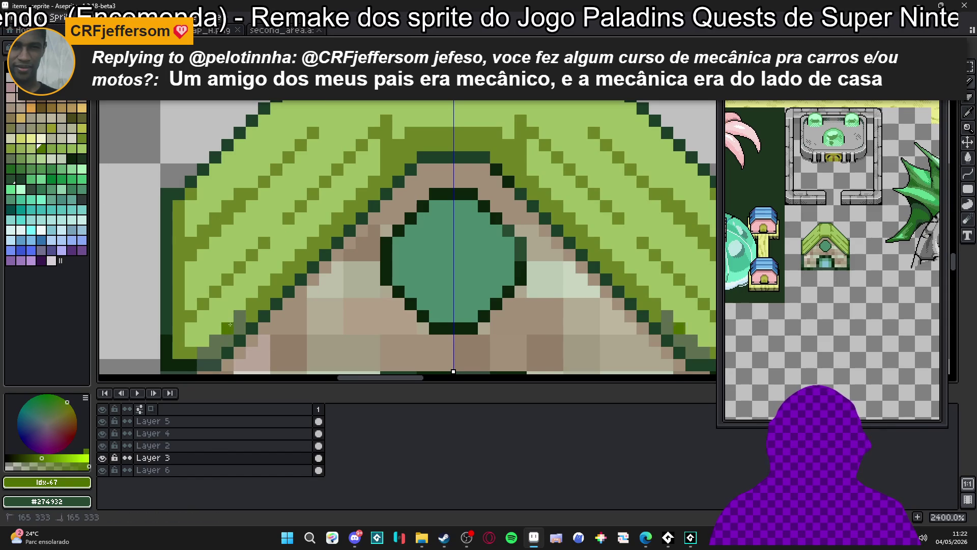
{"action": "left_click", "coordinate": [252, 316]}
{"action": "left_click", "coordinate": [227, 340]}
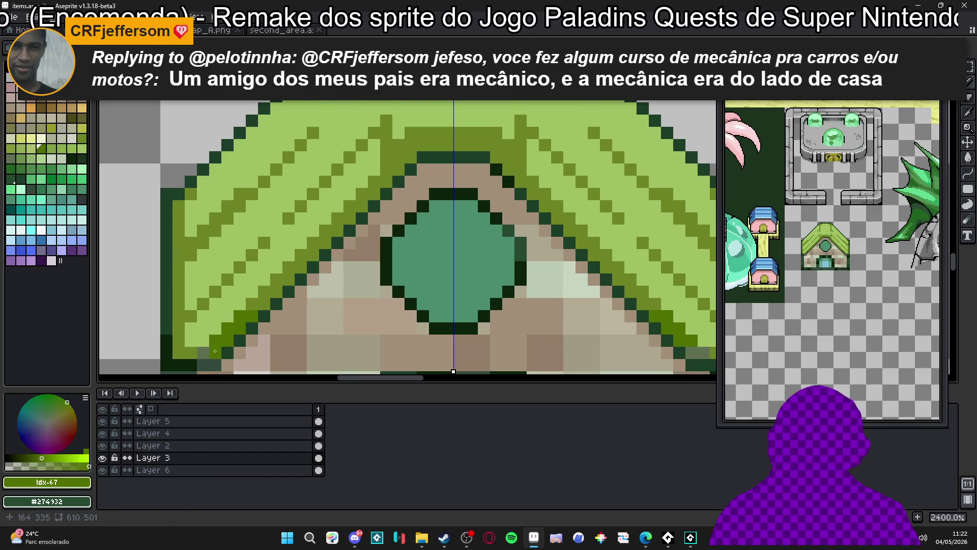
{"action": "left_click", "coordinate": [208, 351]}
{"action": "scroll", "coordinate": [219, 331], "scroll_direction": "down", "scroll_amount": 2}
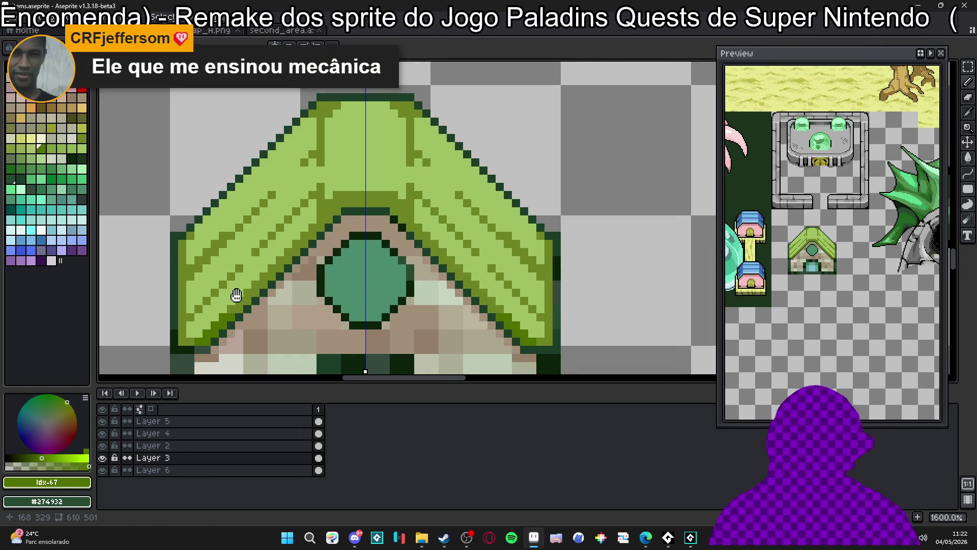
{"action": "scroll", "coordinate": [264, 266], "scroll_direction": "left", "scroll_amount": 1}
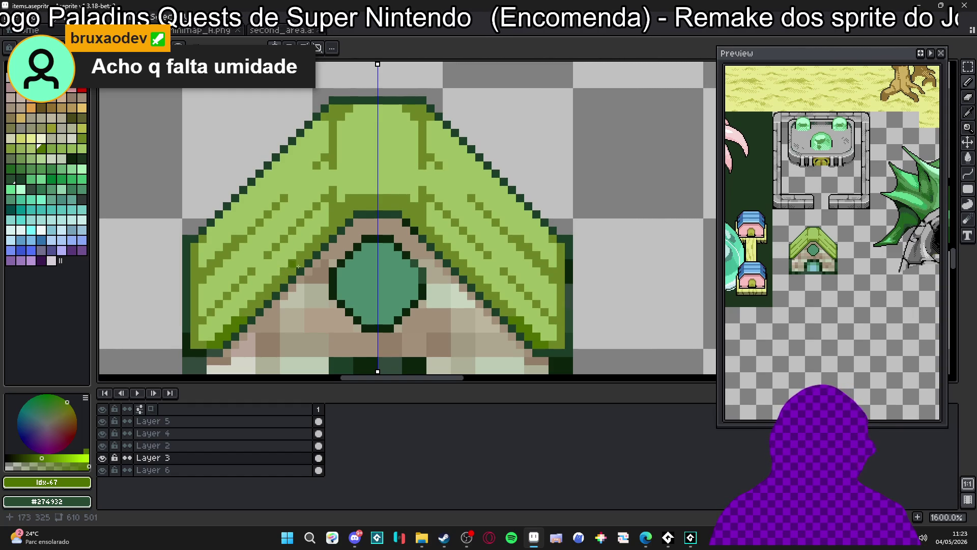
Stroke dark green along the lower-left roof edge and fill its lower corner pixels.
{"action": "left_click", "coordinate": [236, 331], "text": "alt"}
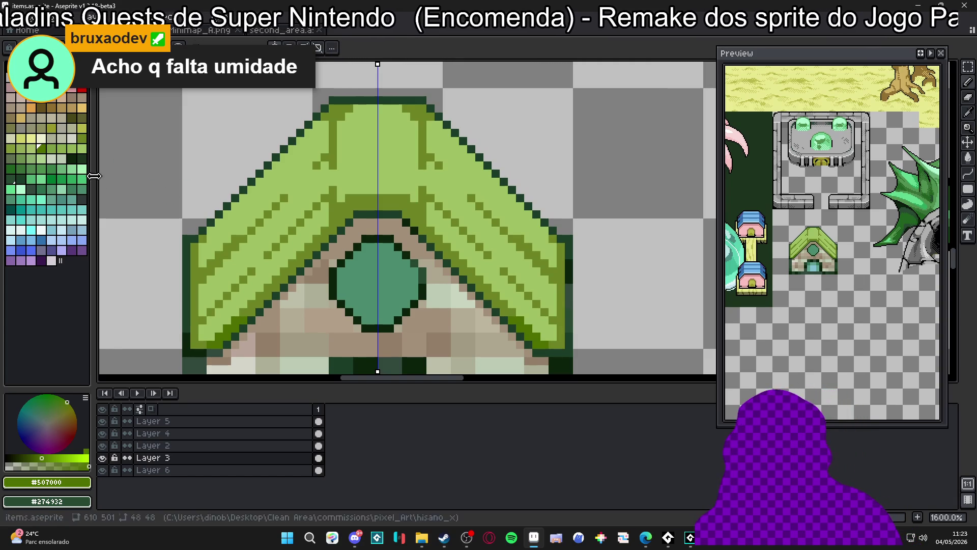
{"action": "left_click", "coordinate": [21, 179]}
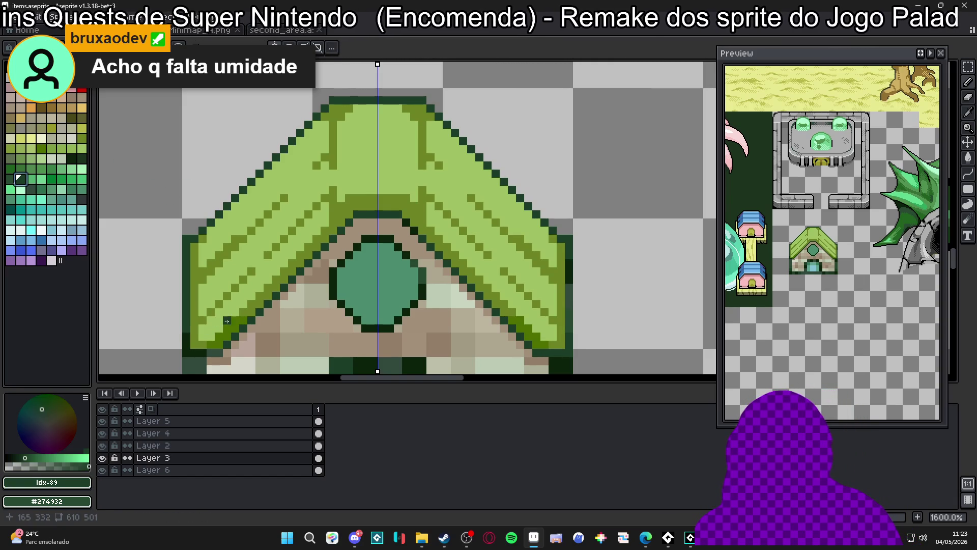
{"action": "key", "text": "bracketleft"}
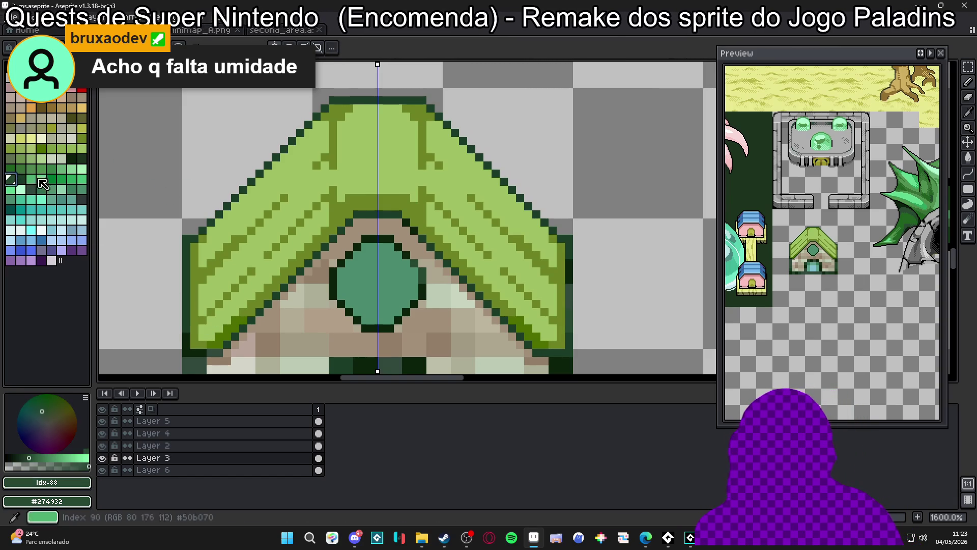
{"action": "left_click_drag", "start_coordinate": [238, 321], "coordinate": [212, 344]}
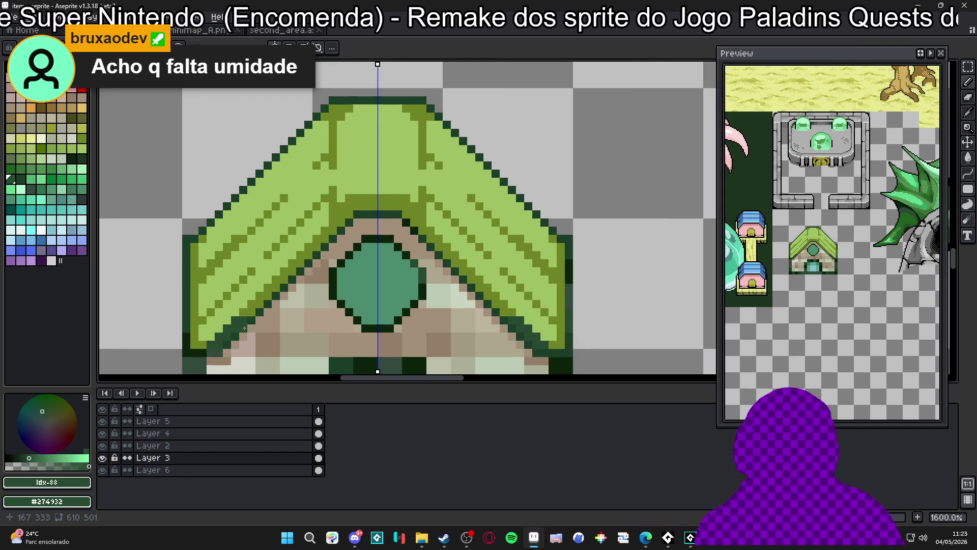
{"action": "left_click", "coordinate": [195, 320]}
{"action": "left_click", "coordinate": [202, 320]}
{"action": "left_click", "coordinate": [195, 329]}
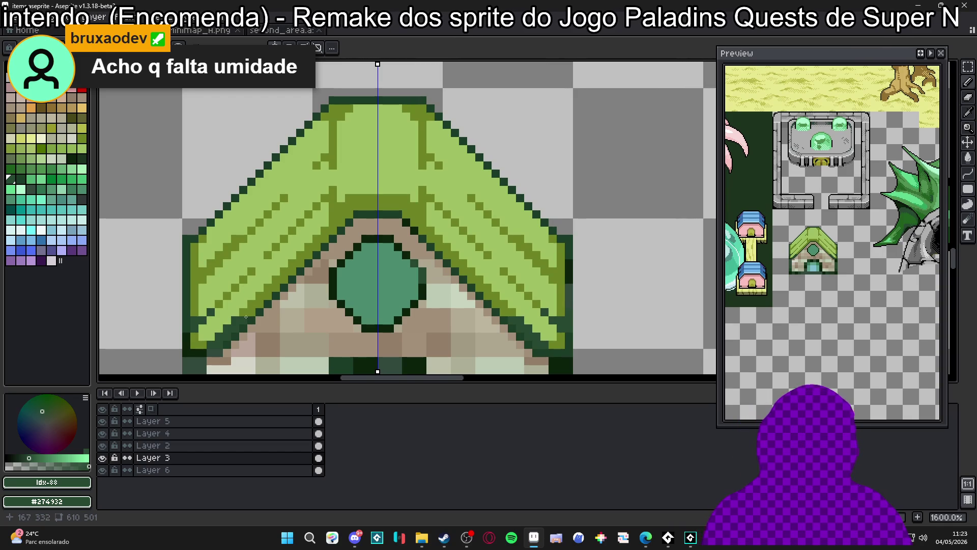
Shade the lower-left roof stripe dark green and add a dark vertical shingle line.
{"action": "left_click", "coordinate": [219, 304]}
{"action": "left_click", "coordinate": [227, 297]}
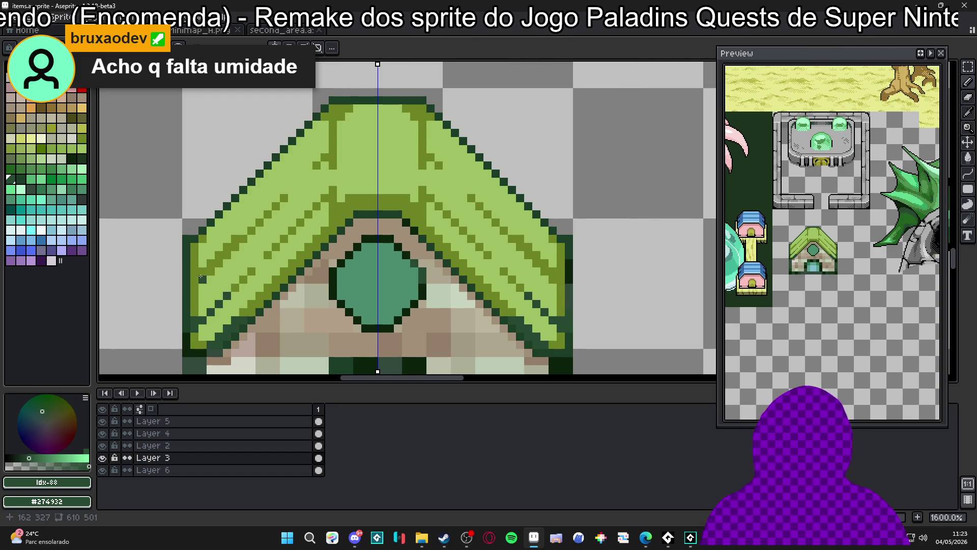
{"action": "left_click", "coordinate": [215, 263]}
{"action": "left_click", "coordinate": [226, 255]}
{"action": "left_click", "coordinate": [195, 279]}
{"action": "left_click", "coordinate": [195, 287]}
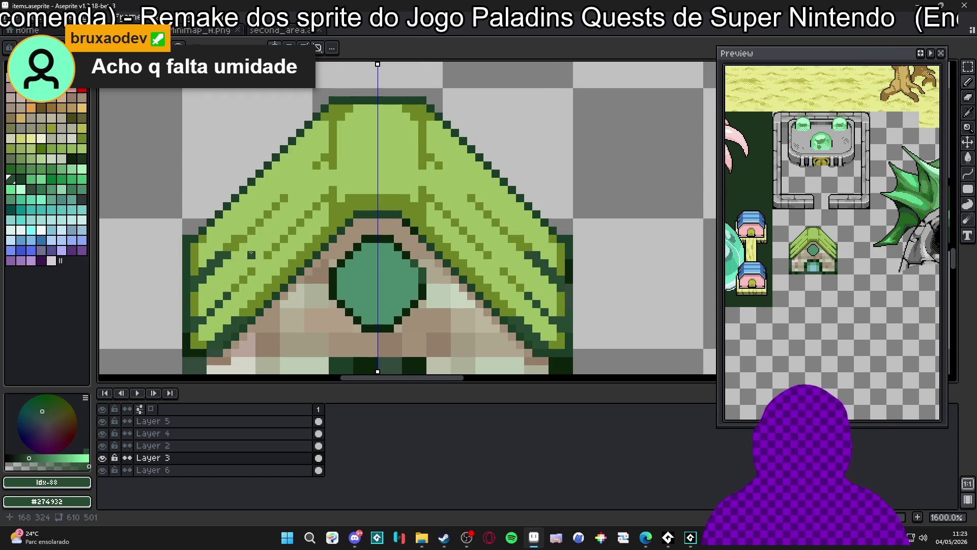
{"action": "scroll", "coordinate": [269, 219], "scroll_direction": "up", "scroll_amount": 2}
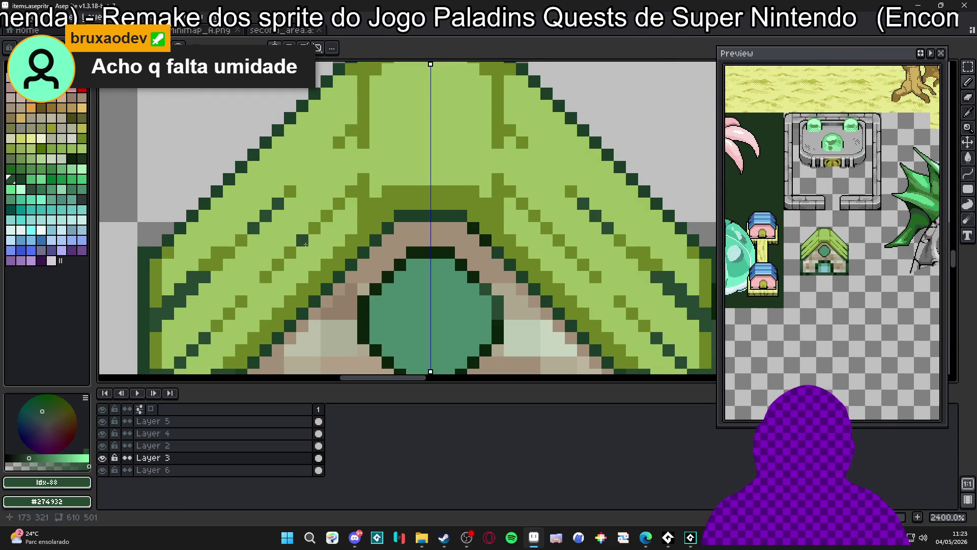
{"action": "left_click_drag", "start_coordinate": [368, 234], "coordinate": [362, 195]}
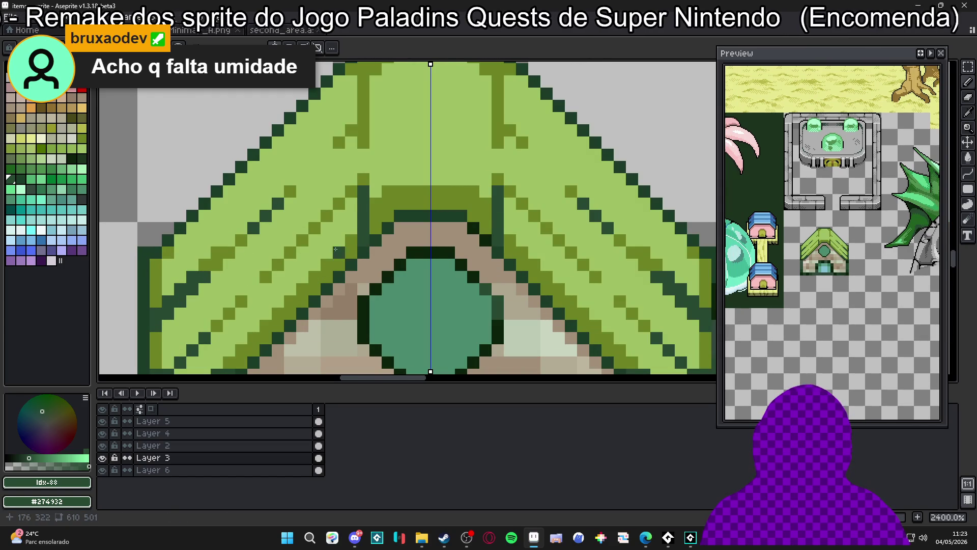
{"action": "scroll", "coordinate": [327, 255], "scroll_direction": "down", "scroll_amount": 2}
{"action": "scroll", "coordinate": [265, 313], "scroll_direction": "up", "scroll_amount": 1}
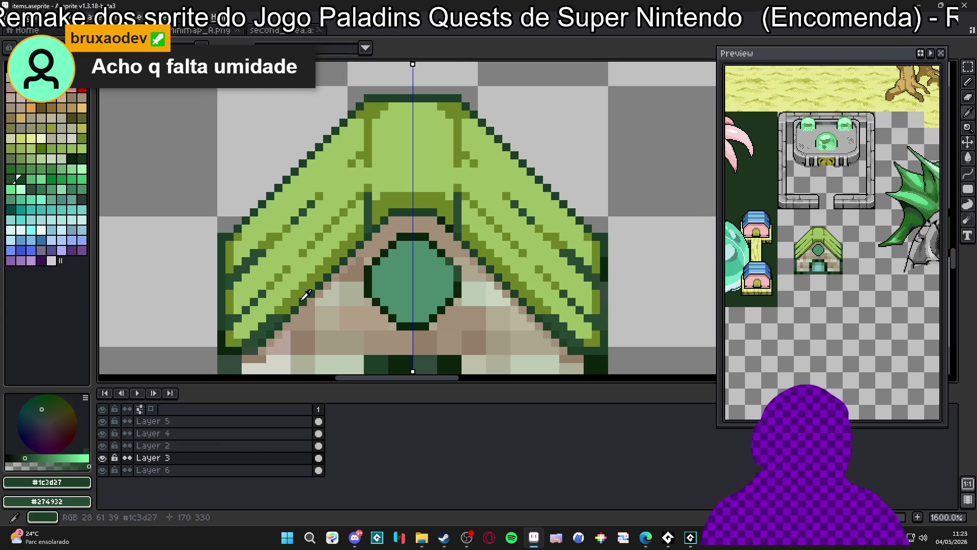
Add sampled olive pixels along the roof's lower-left edge, mirrored.
{"action": "left_click", "coordinate": [292, 297], "text": "alt"}
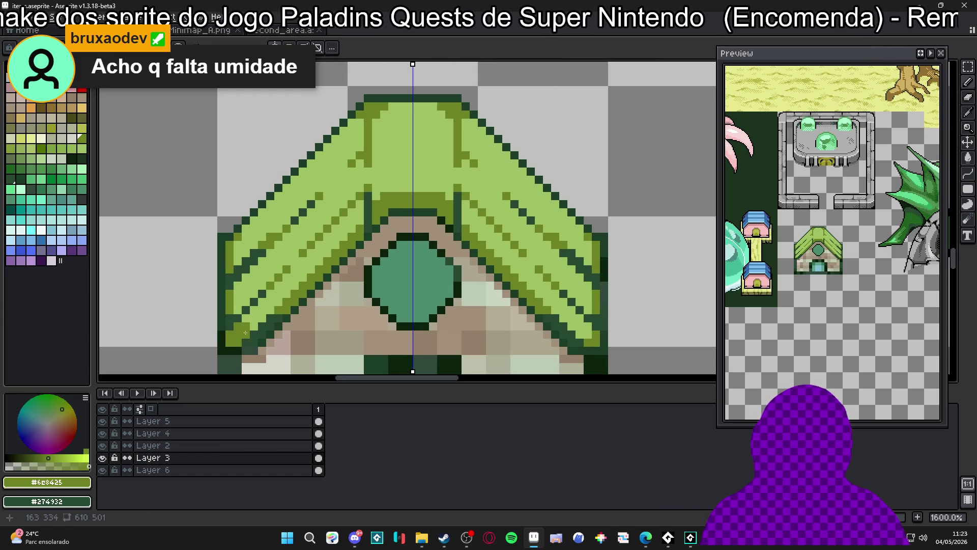
{"action": "left_click", "coordinate": [242, 331]}
{"action": "left_click", "coordinate": [250, 322]}
{"action": "left_click", "coordinate": [243, 306]}
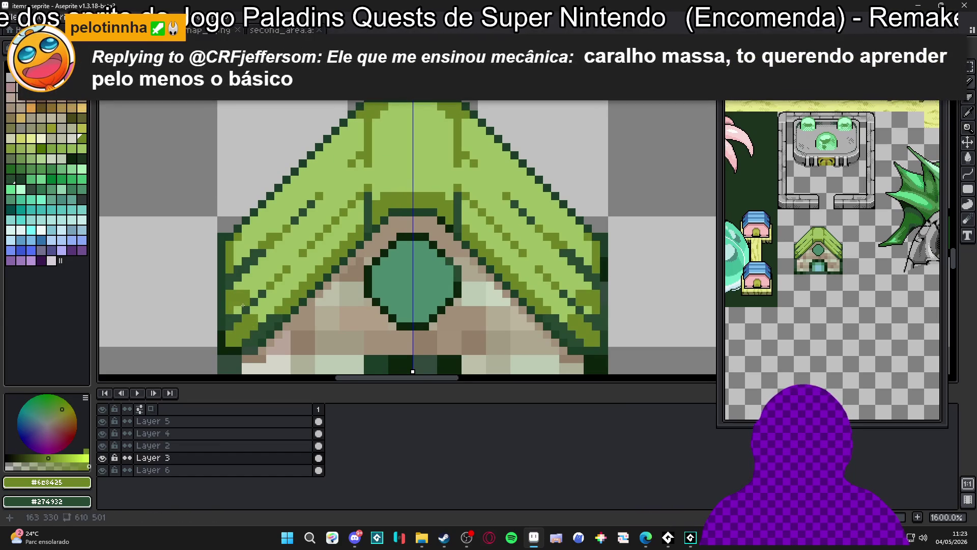
{"action": "left_click", "coordinate": [241, 285]}
{"action": "left_click", "coordinate": [239, 309]}
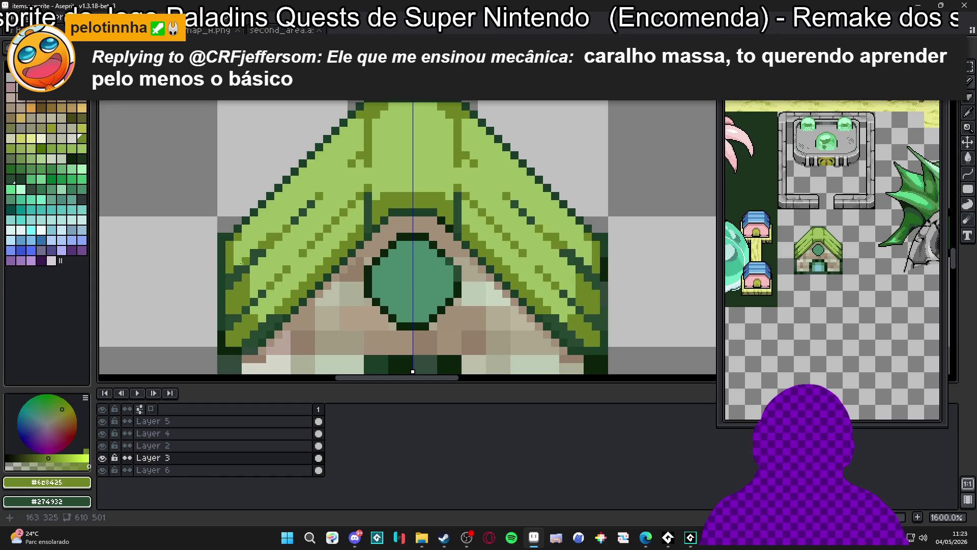
{"action": "left_click", "coordinate": [245, 253]}
{"action": "left_click", "coordinate": [238, 250]}
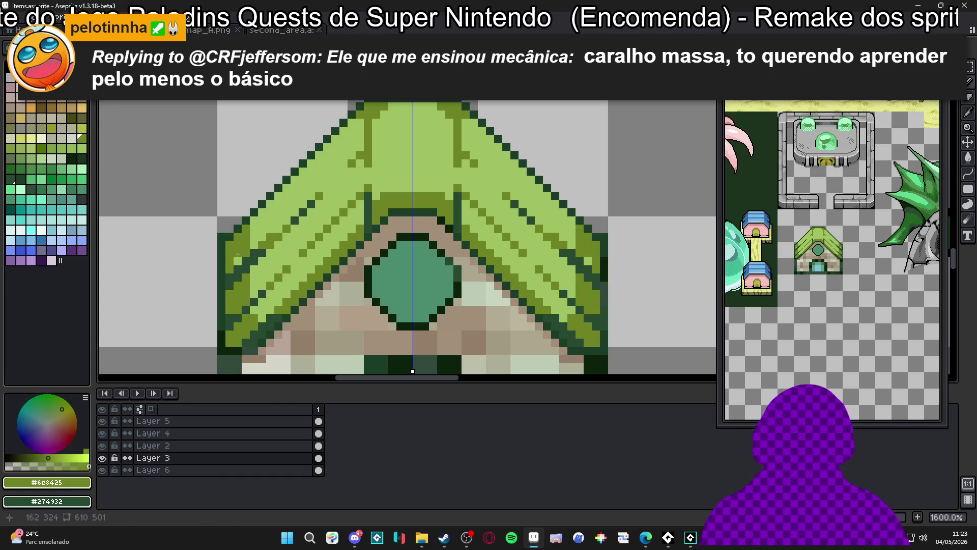
{"action": "left_click", "coordinate": [254, 230]}
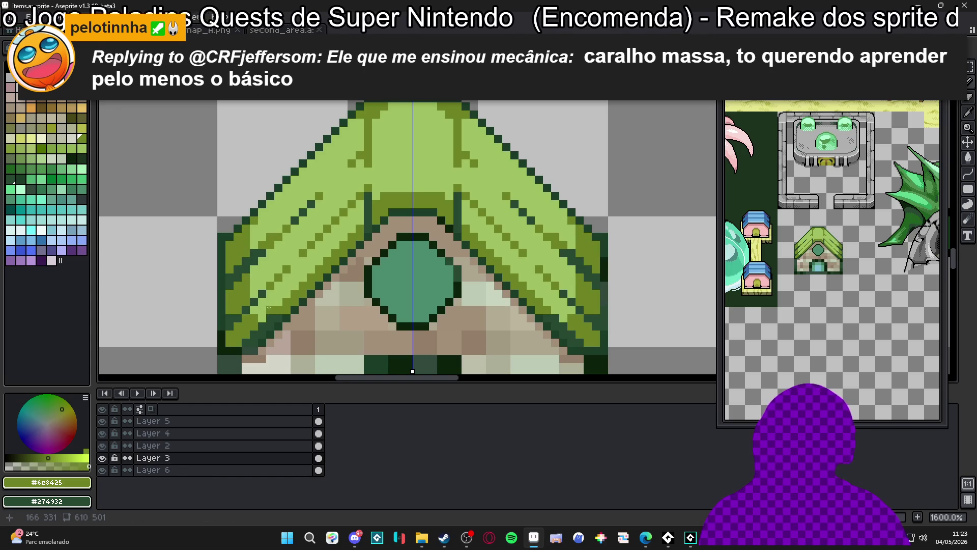
{"action": "left_click_drag", "start_coordinate": [264, 315], "coordinate": [255, 316]}
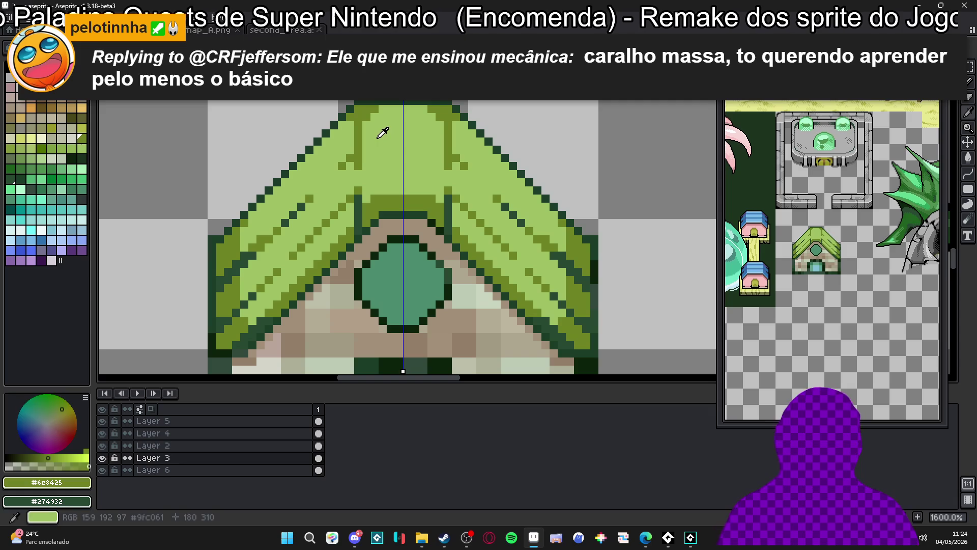
Try palette colours, undo the last stroke, and pick a pale colour for the ridge emblem.
{"action": "left_click", "coordinate": [380, 131], "text": "alt"}
{"action": "left_click", "coordinate": [31, 148]}
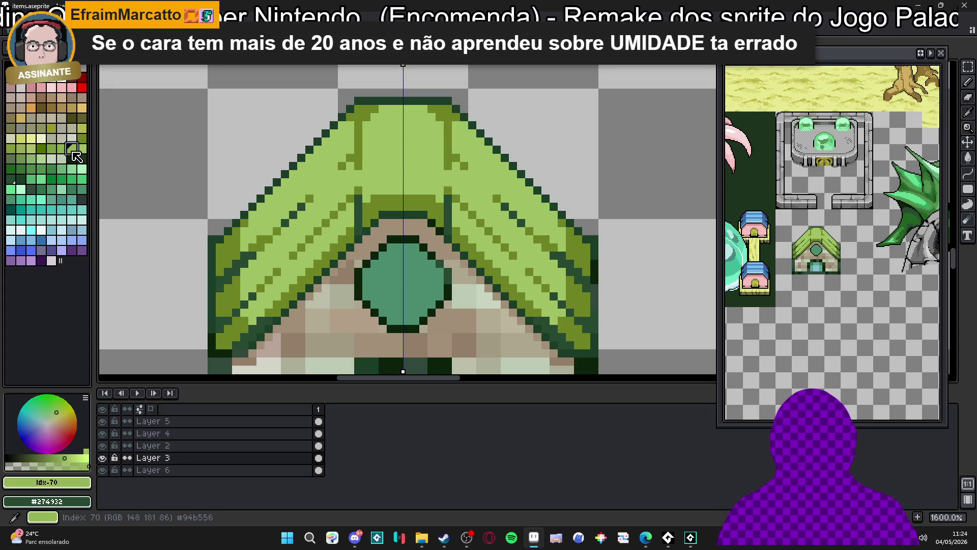
{"action": "left_click", "coordinate": [41, 159]}
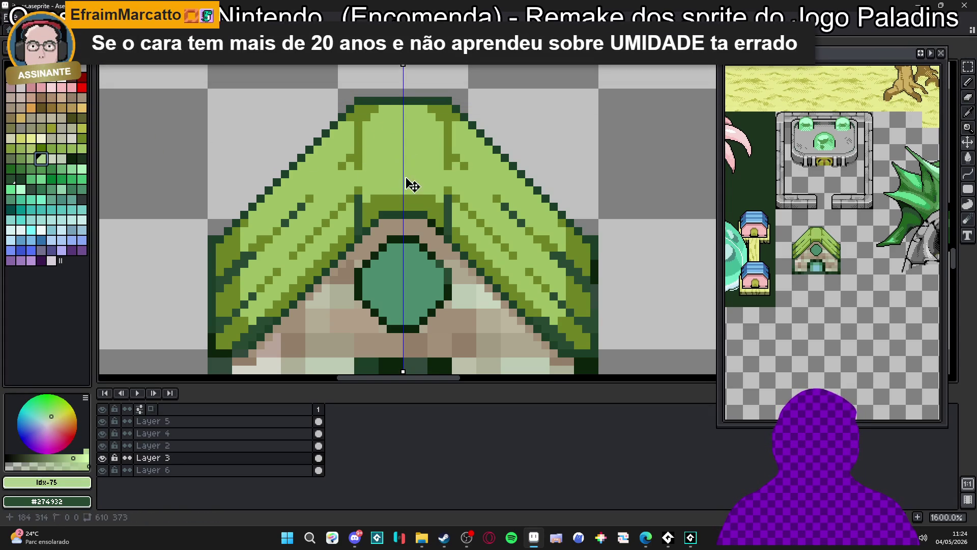
{"action": "key", "text": "ctrl+z"}
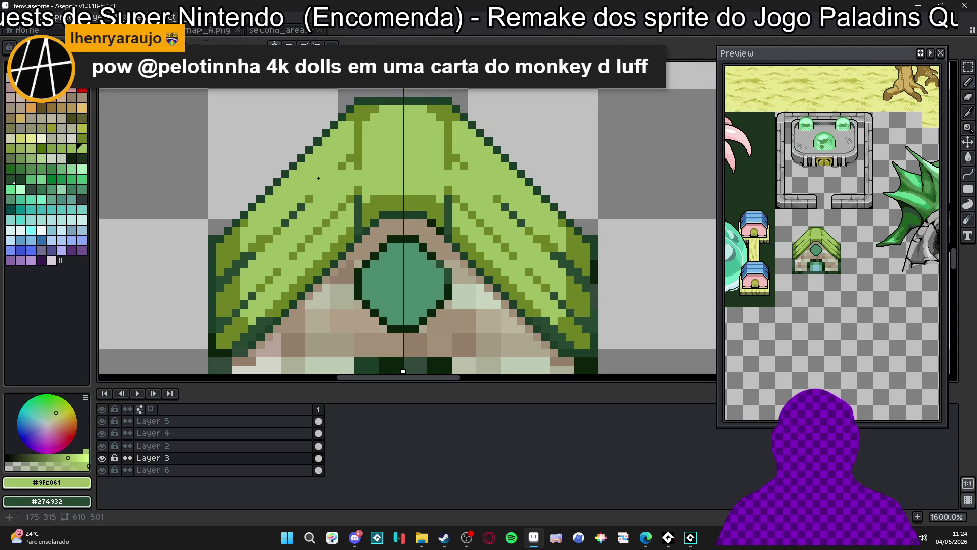
{"action": "left_click", "coordinate": [62, 159]}
Paint a pale block on the roof ridge emblem, split by a light green row, with pale pixels beside it.
{"action": "mouse_move", "coordinate": [413, 170]}
{"action": "left_mouse_down"}
{"action": "mouse_move", "coordinate": [398, 172]}
{"action": "mouse_move", "coordinate": [405, 151]}
{"action": "mouse_move", "coordinate": [398, 178]}
{"action": "left_mouse_up"}
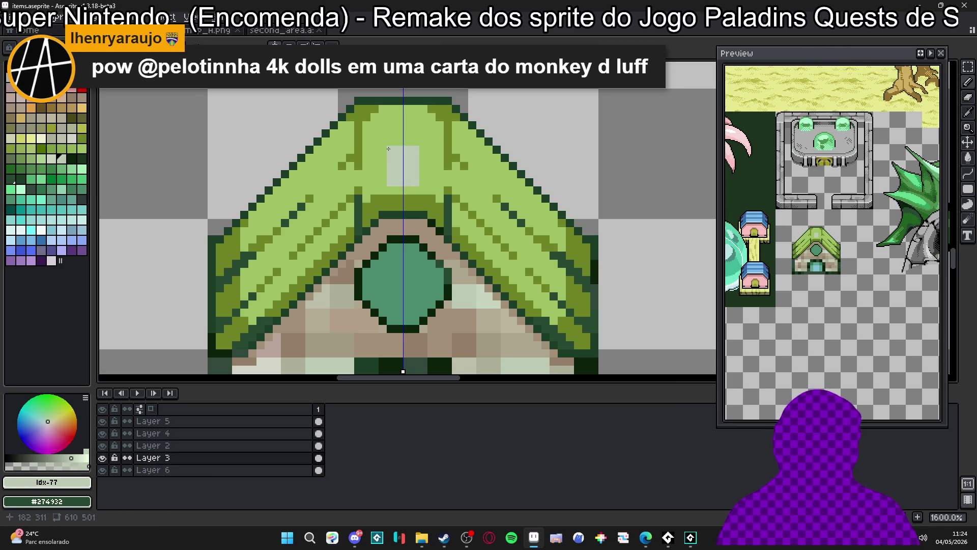
{"action": "left_click", "coordinate": [399, 137], "text": "alt"}
{"action": "left_click", "coordinate": [399, 146], "text": "alt"}
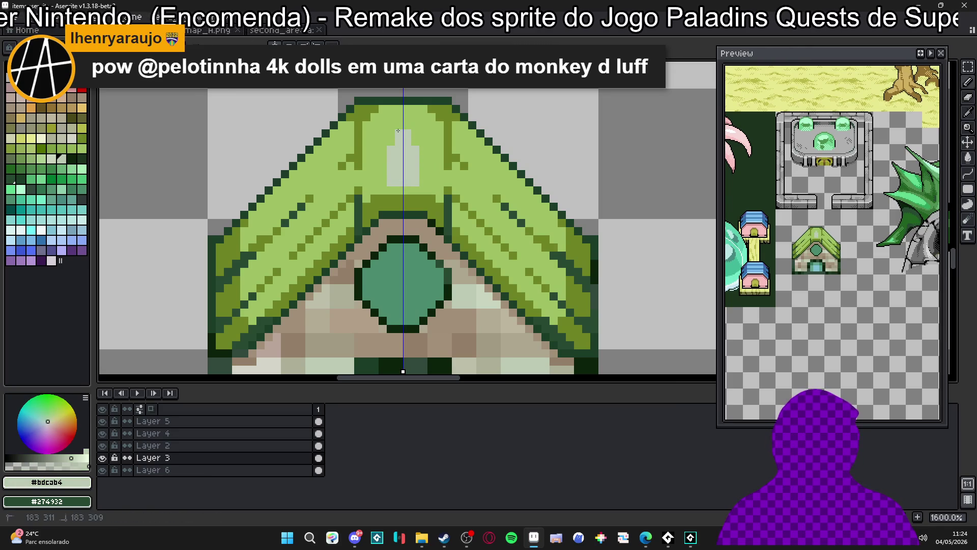
{"action": "left_click", "coordinate": [388, 137], "text": "alt"}
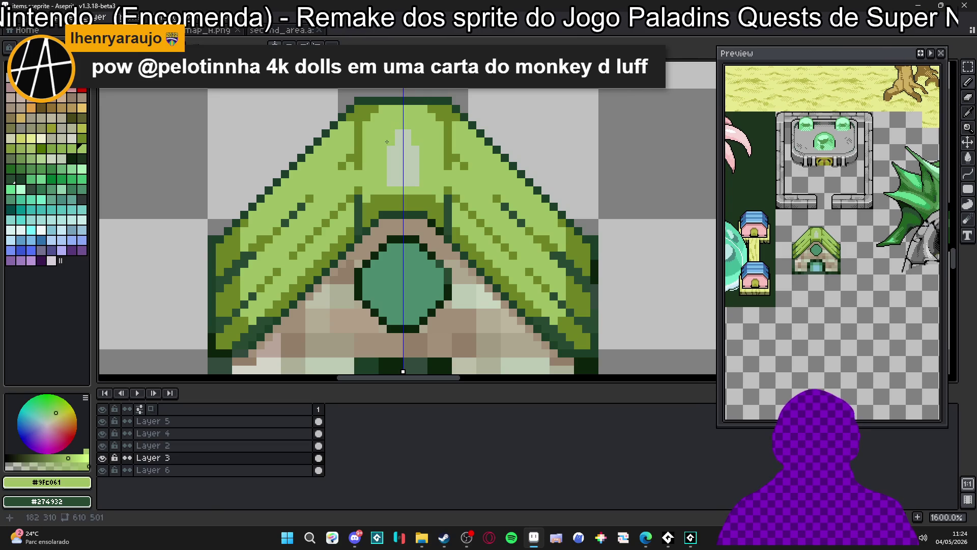
{"action": "left_click_drag", "start_coordinate": [398, 148], "coordinate": [416, 150]}
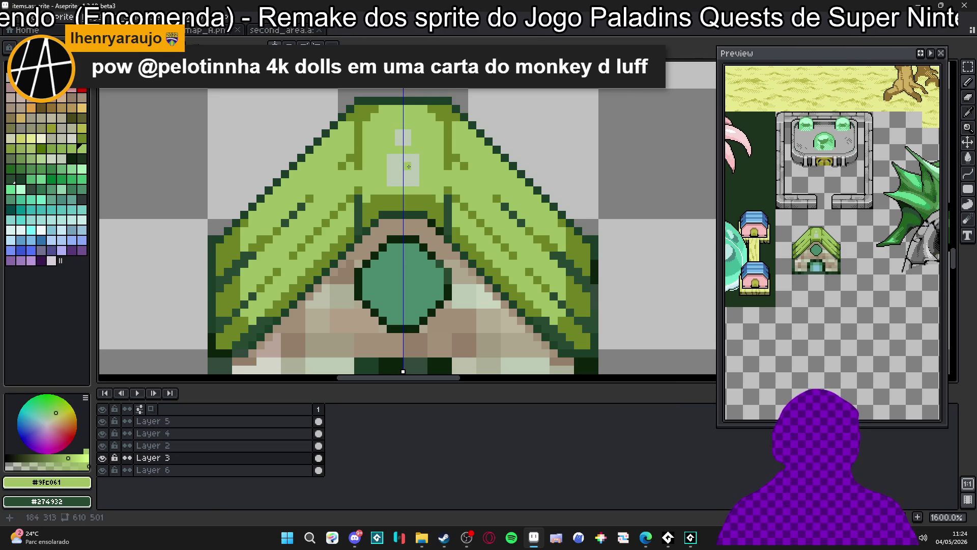
{"action": "left_click", "coordinate": [406, 166], "text": "alt"}
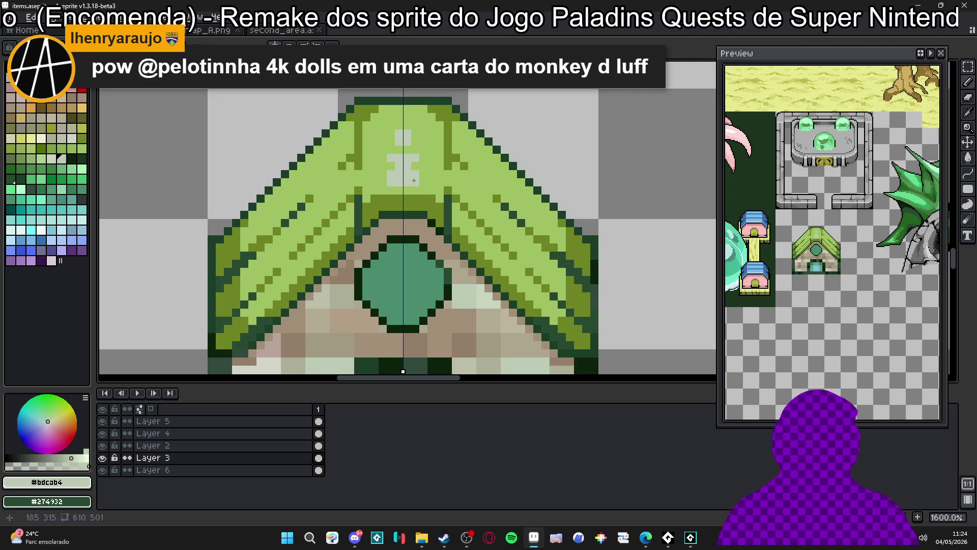
{"action": "left_click", "coordinate": [379, 168]}
{"action": "left_click", "coordinate": [326, 172], "text": "alt"}
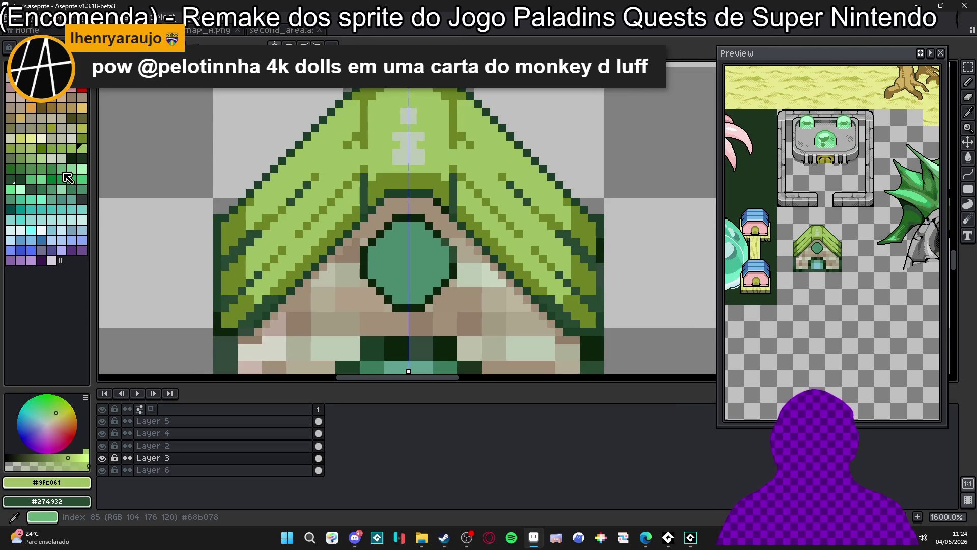
Draw mirrored pale-yellow highlight pixels diagonally along both roof slopes and the left slope.
{"action": "left_click", "coordinate": [20, 138]}
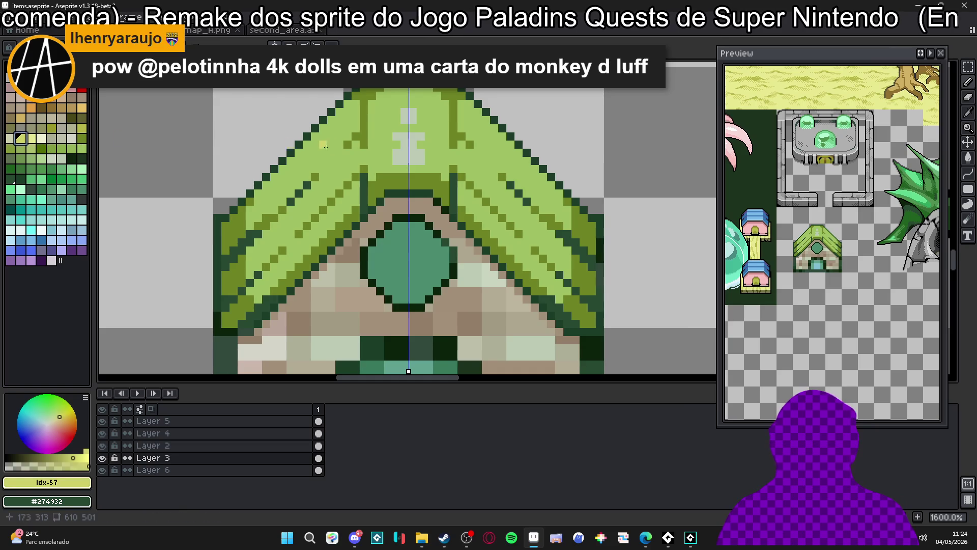
{"action": "mouse_move", "coordinate": [346, 137]}
{"action": "left_mouse_down"}
{"action": "mouse_move", "coordinate": [237, 156]}
{"action": "mouse_move", "coordinate": [322, 155]}
{"action": "left_mouse_up"}
{"action": "key", "text": "ctrl+z"}
{"action": "mouse_move", "coordinate": [405, 145]}
{"action": "left_mouse_down"}
{"action": "mouse_move", "coordinate": [395, 166]}
{"action": "mouse_move", "coordinate": [441, 109]}
{"action": "left_mouse_up"}
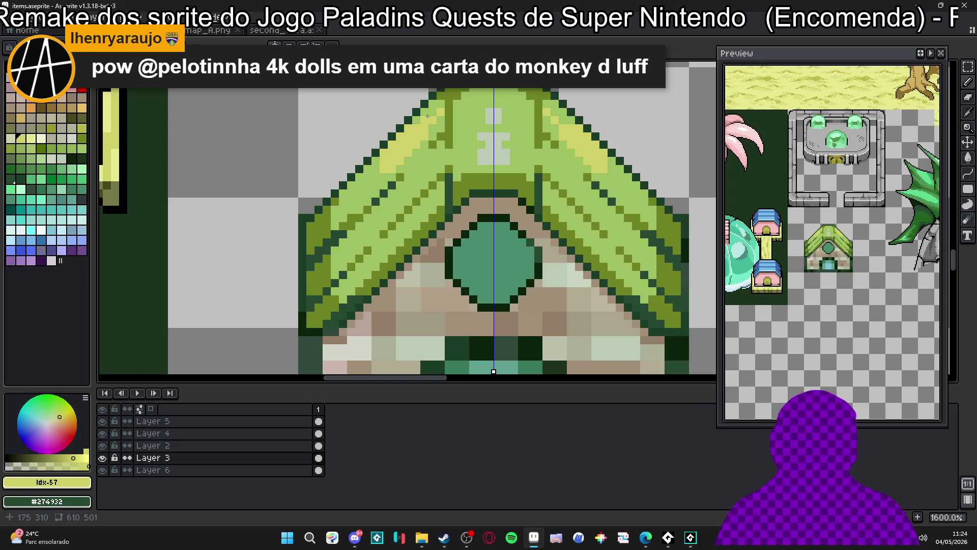
{"action": "left_click_drag", "start_coordinate": [385, 210], "coordinate": [401, 199]}
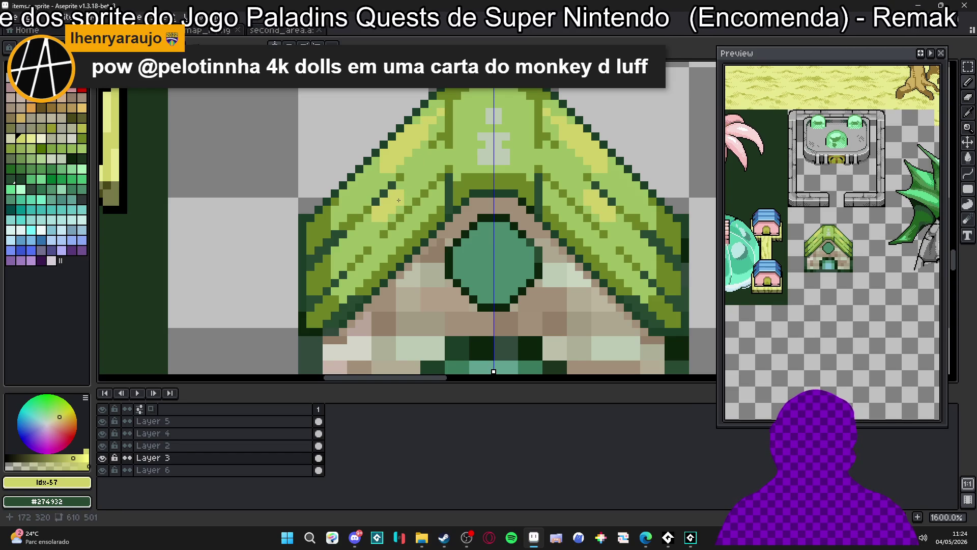
{"action": "left_click", "coordinate": [339, 260]}
{"action": "mouse_move", "coordinate": [339, 261]}
{"action": "left_mouse_down"}
{"action": "mouse_move", "coordinate": [349, 241]}
{"action": "mouse_move", "coordinate": [336, 247]}
{"action": "left_mouse_up"}
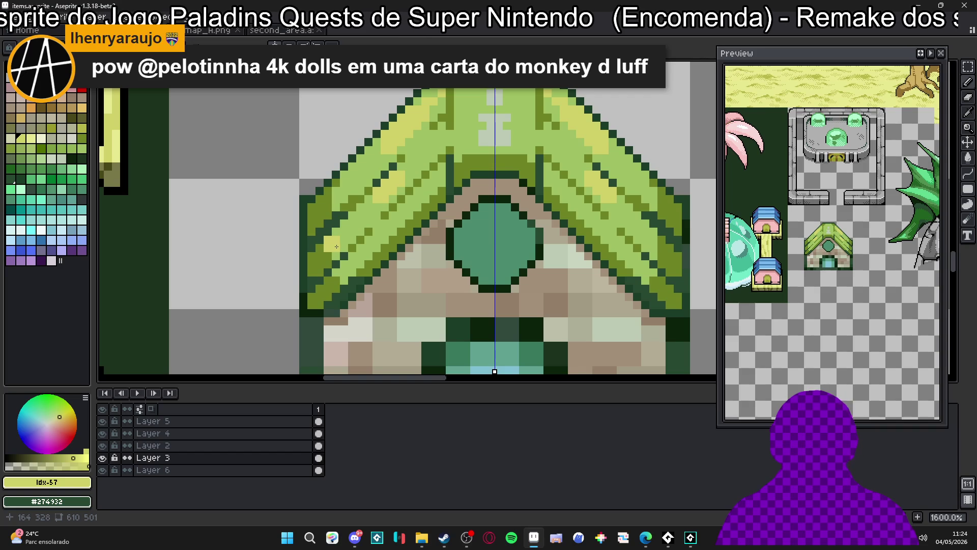
Recolour a left roof-edge pixel olive and add a dark #1c3d27 pixel beside the edge.
{"action": "scroll", "coordinate": [336, 247], "scroll_direction": "up", "scroll_amount": 2}
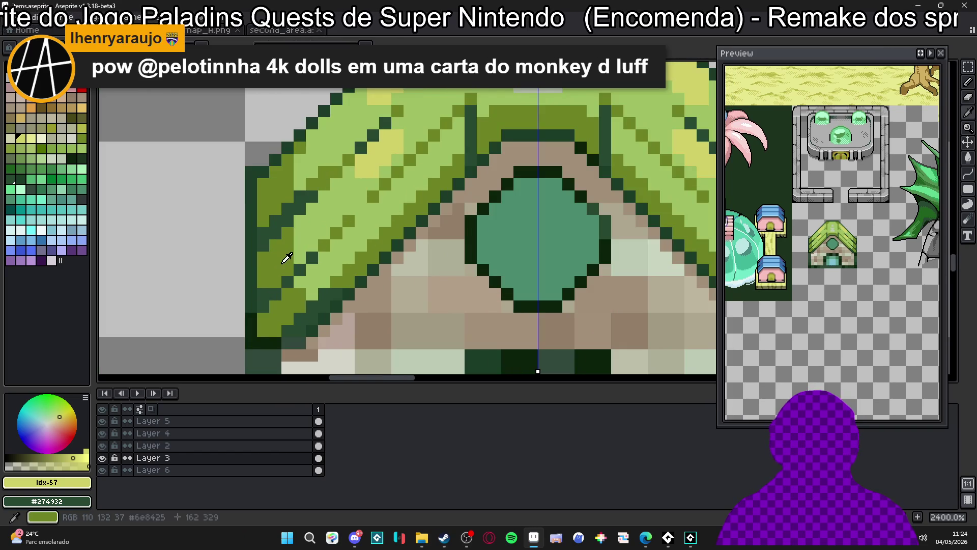
{"action": "left_click", "coordinate": [263, 268], "text": "alt"}
{"action": "left_click", "coordinate": [254, 266]}
{"action": "left_click", "coordinate": [250, 296], "text": "alt"}
{"action": "left_click", "coordinate": [239, 246]}
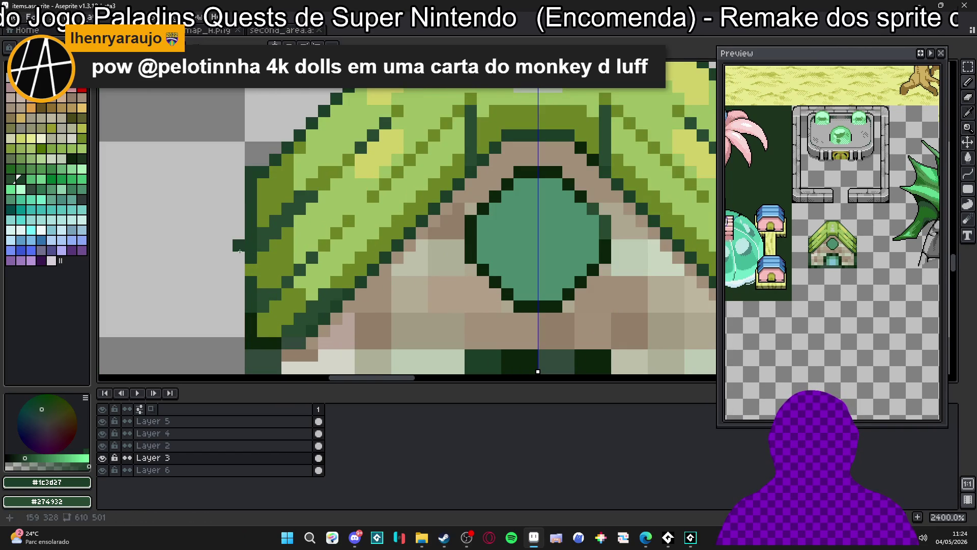
Show the 16px grid and fill the gap at the roof's left edge with dark green.
{"action": "key", "text": "ctrl+'"}
{"action": "key", "text": "ctrl+z"}
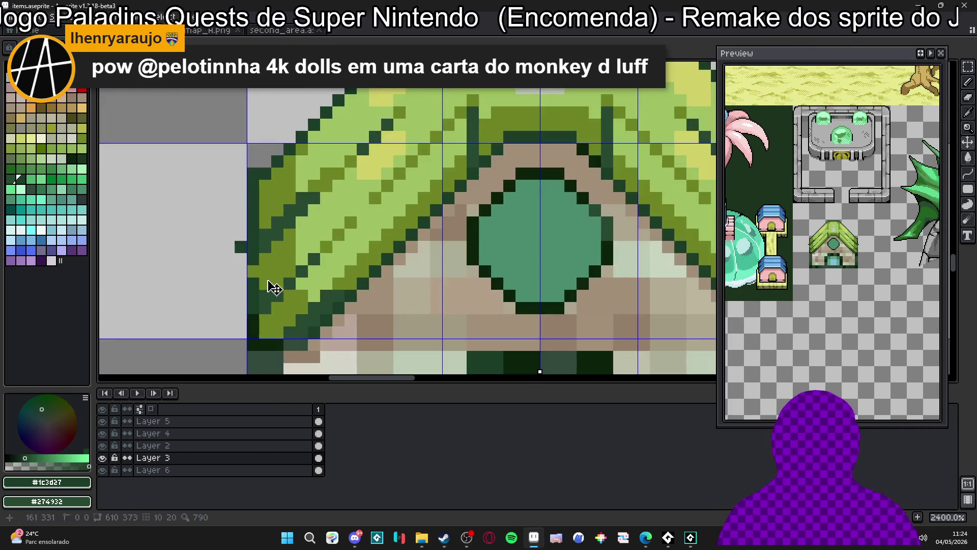
{"action": "key", "text": "e"}
{"action": "left_click", "coordinate": [259, 305]}
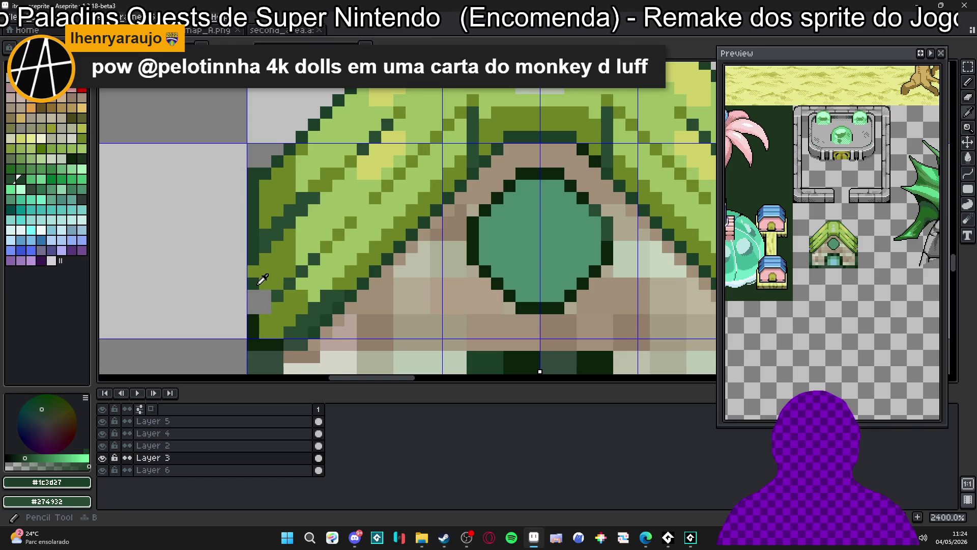
{"action": "key", "text": "b"}
{"action": "left_click", "coordinate": [258, 292]}
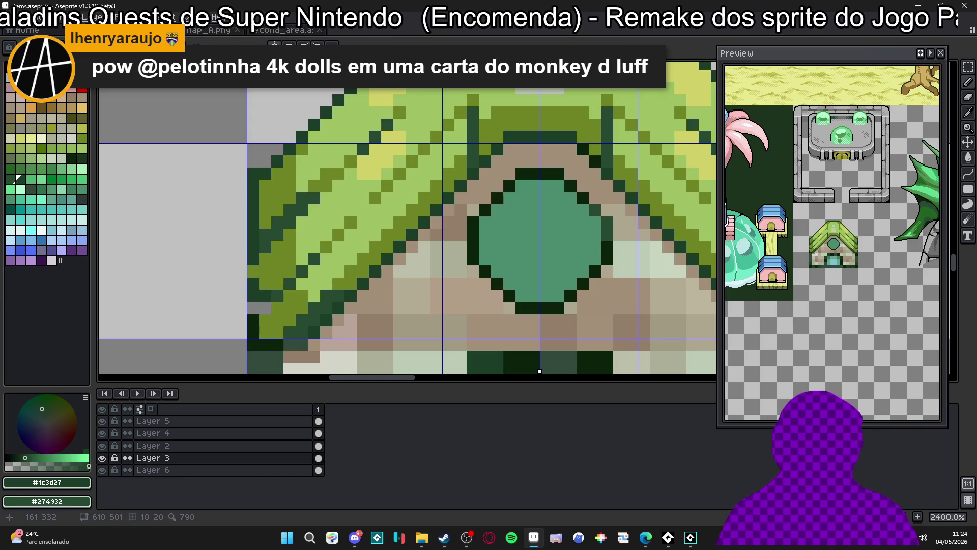
{"action": "left_click", "coordinate": [265, 308]}
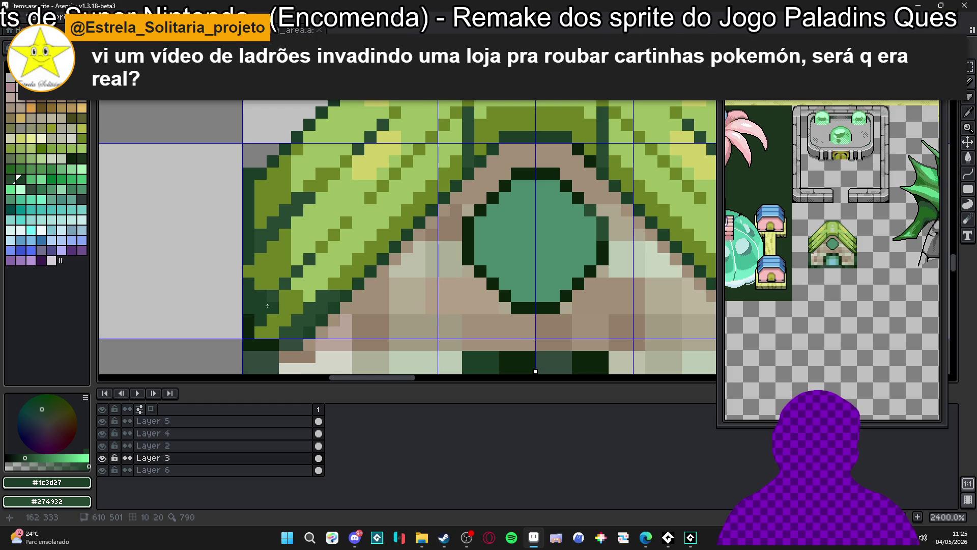
{"action": "left_click_drag", "start_coordinate": [283, 302], "coordinate": [275, 262]}
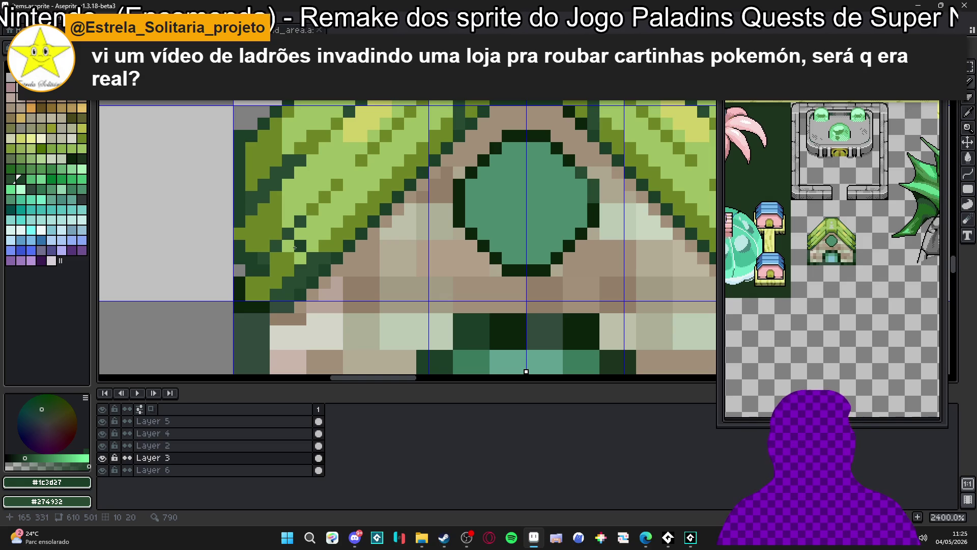
Erase stray pixels on the left roof edge and add darker outline green pixels along it.
{"action": "key", "text": "e"}
{"action": "scroll", "coordinate": [250, 208], "scroll_direction": "up", "scroll_amount": 1}
{"action": "left_click", "coordinate": [228, 201]}
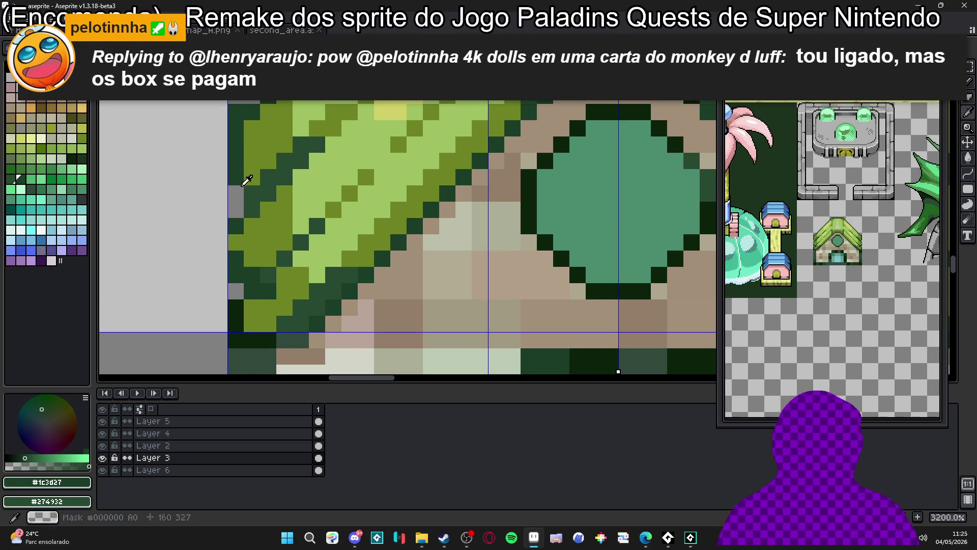
{"action": "scroll", "coordinate": [267, 182], "scroll_direction": "down", "scroll_amount": 1}
{"action": "scroll", "coordinate": [268, 182], "scroll_direction": "up", "scroll_amount": 1}
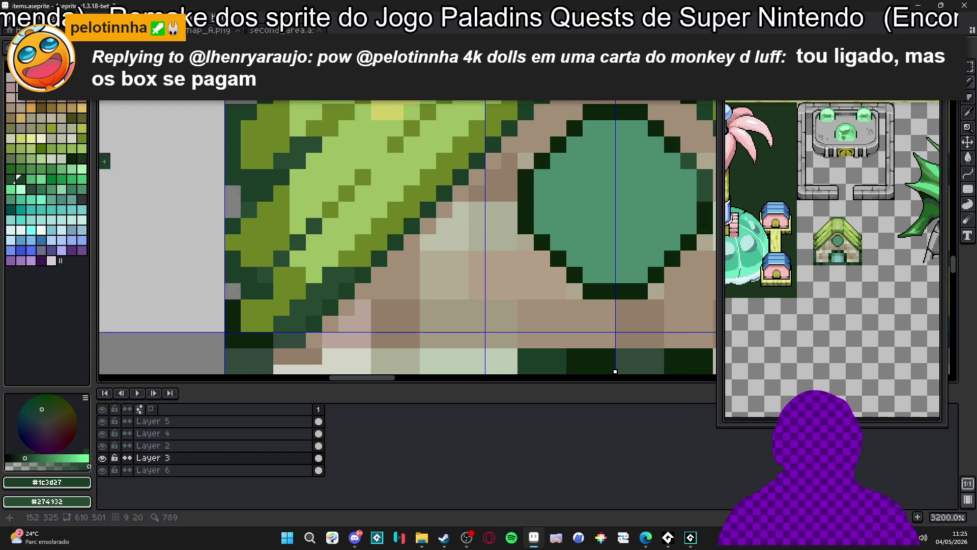
{"action": "left_click", "coordinate": [71, 158]}
{"action": "left_click", "coordinate": [265, 189]}
{"action": "left_click", "coordinate": [282, 178]}
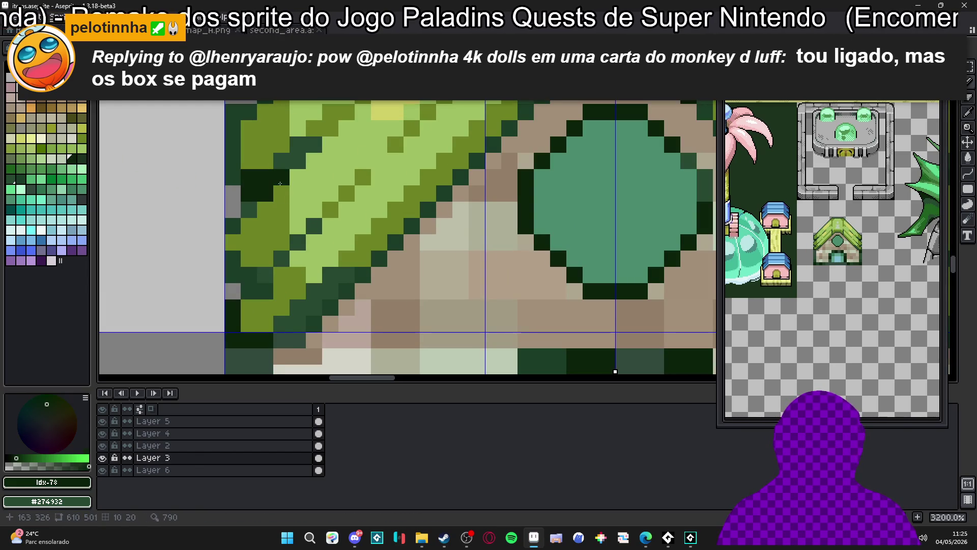
{"action": "left_click", "coordinate": [261, 291]}
{"action": "left_click", "coordinate": [233, 274]}
{"action": "left_click", "coordinate": [282, 259]}
{"action": "left_click", "coordinate": [266, 259]}
Add mirrored dark green #274932 and olive #6e8425 pixels along the roof edges.
{"action": "left_click", "coordinate": [268, 265], "text": "alt"}
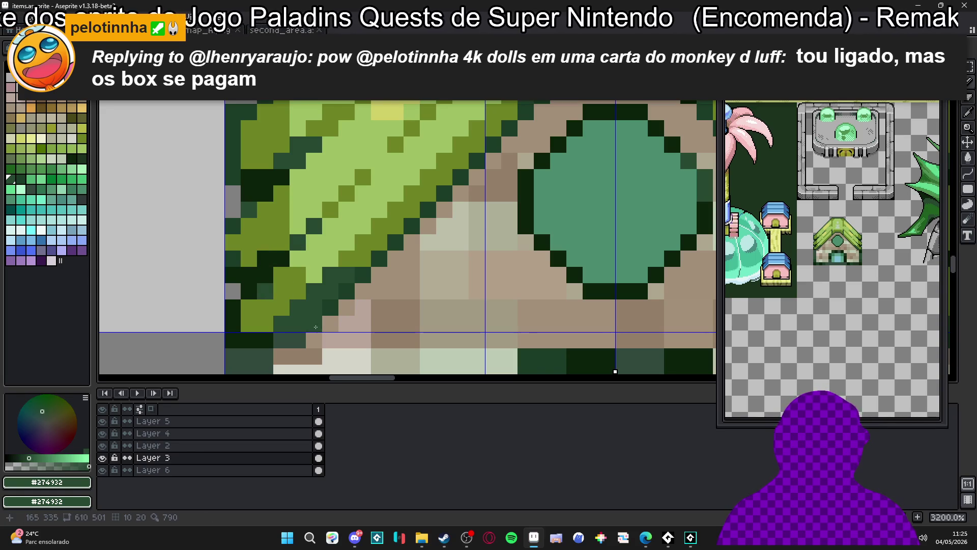
{"action": "left_click", "coordinate": [281, 193]}
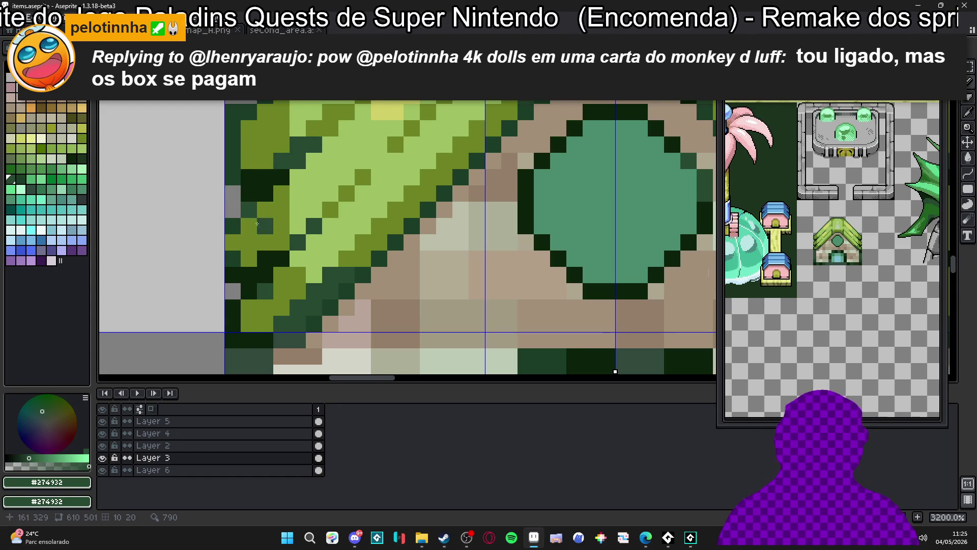
{"action": "scroll", "coordinate": [255, 224], "scroll_direction": "down", "scroll_amount": 2}
{"action": "scroll", "coordinate": [295, 230], "scroll_direction": "up", "scroll_amount": 1}
{"action": "left_click", "coordinate": [295, 230], "text": "alt"}
{"action": "left_click_drag", "start_coordinate": [285, 224], "coordinate": [287, 191]}
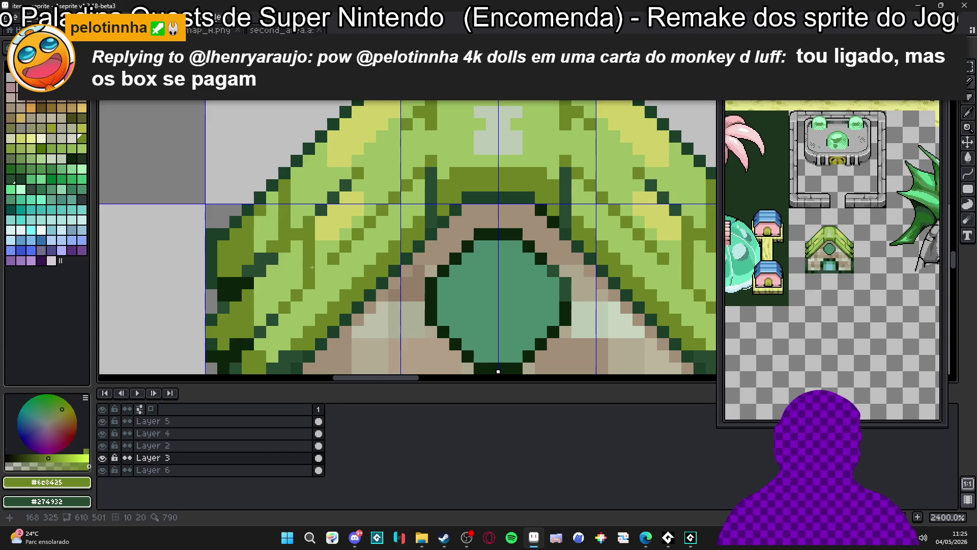
{"action": "left_click", "coordinate": [322, 209], "text": "alt"}
{"action": "left_click_drag", "start_coordinate": [309, 221], "coordinate": [297, 237]}
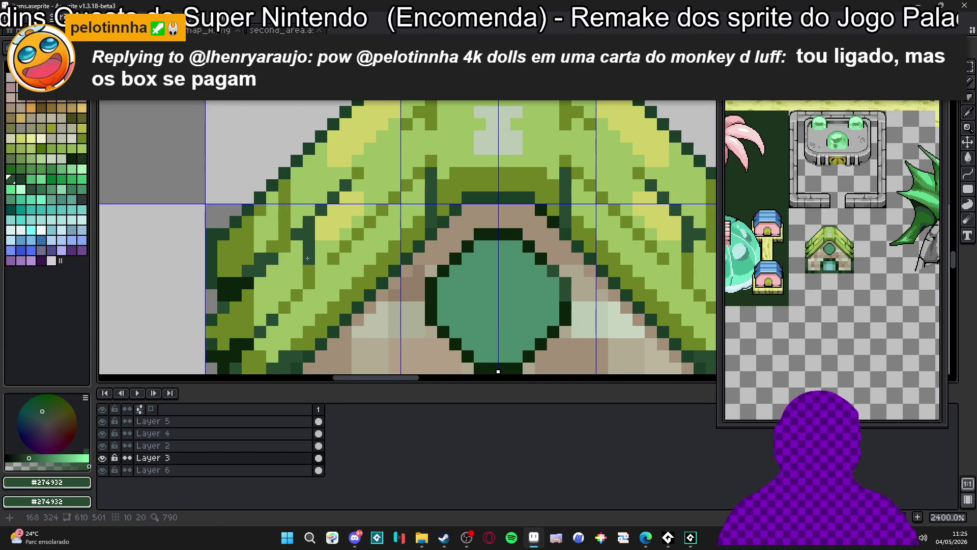
{"action": "scroll", "coordinate": [307, 259], "scroll_direction": "down", "scroll_amount": 5}
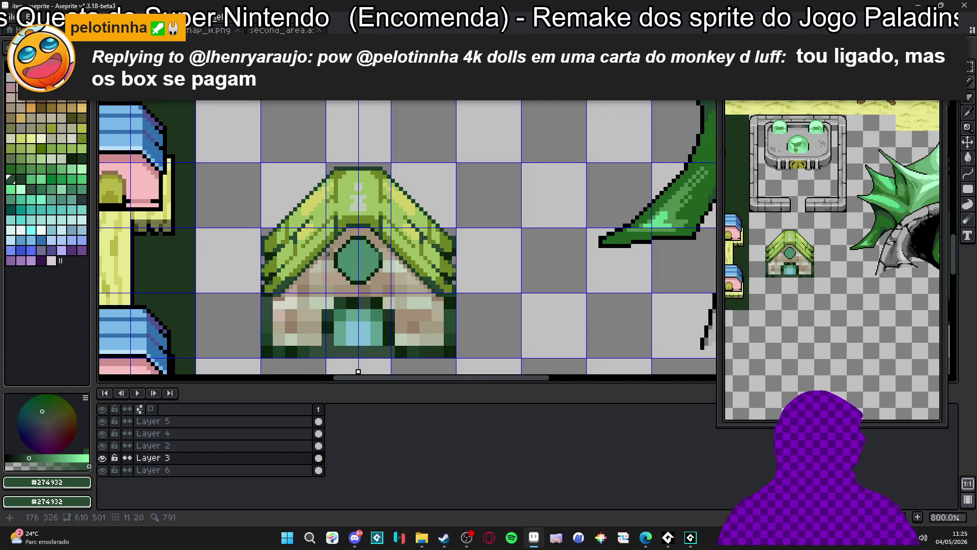
{"action": "left_click_drag", "start_coordinate": [327, 253], "coordinate": [315, 257]}
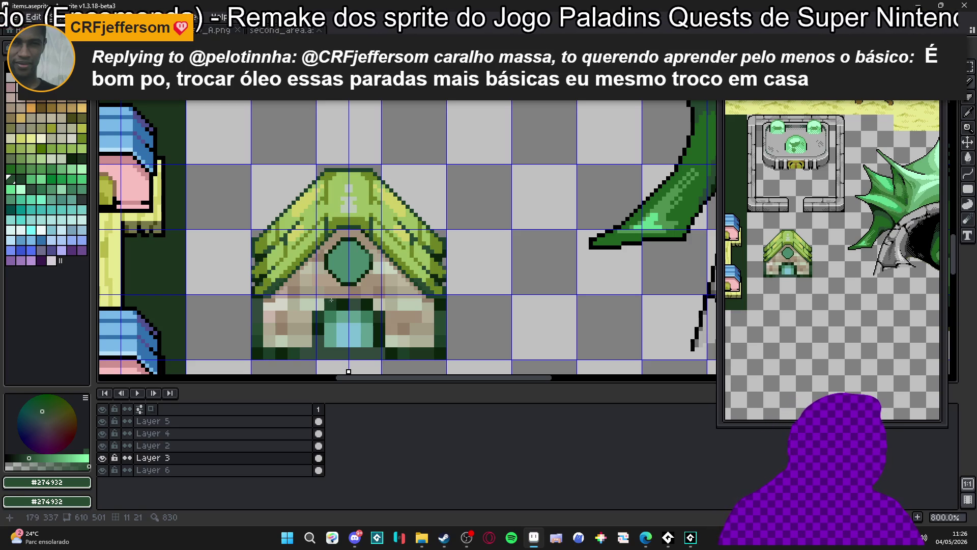
Draw a mirrored olive vertical stroke on the roof and dark outline pixels at its peak.
{"action": "scroll", "coordinate": [319, 198], "scroll_direction": "up", "scroll_amount": 1}
{"action": "left_click", "coordinate": [322, 213], "text": "alt"}
{"action": "mouse_move", "coordinate": [324, 214]}
{"action": "left_mouse_down"}
{"action": "mouse_move", "coordinate": [324, 260]}
{"action": "mouse_move", "coordinate": [322, 160]}
{"action": "left_mouse_up"}
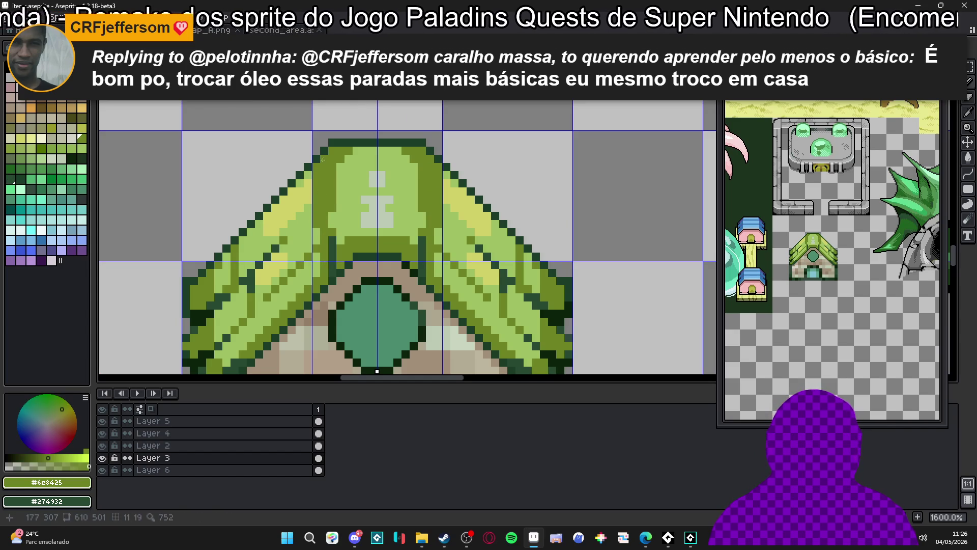
{"action": "left_click", "coordinate": [331, 143], "text": "alt"}
{"action": "left_click", "coordinate": [333, 152]}
{"action": "left_click", "coordinate": [333, 178], "text": "shift"}
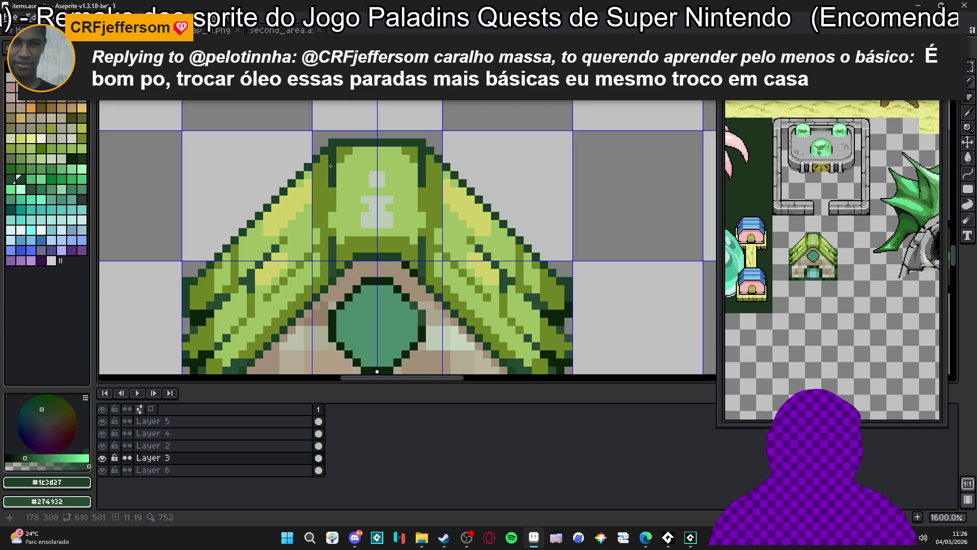
{"action": "left_click", "coordinate": [327, 157]}
{"action": "left_click", "coordinate": [339, 149]}
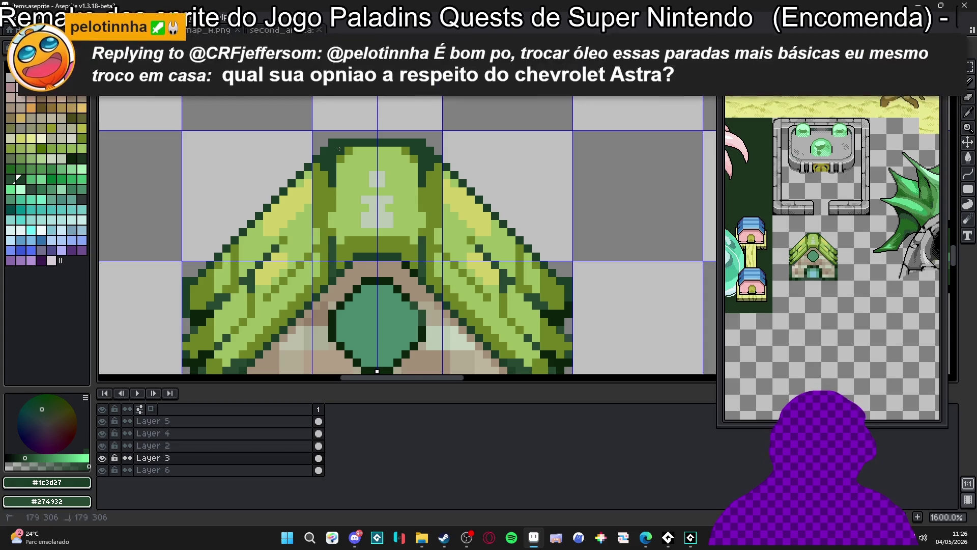
{"action": "key", "text": "ctrl+z"}
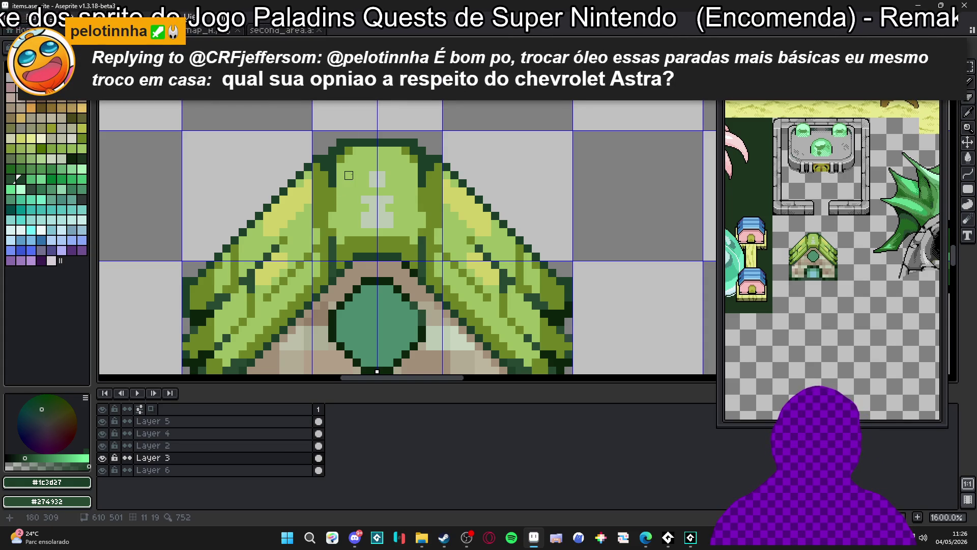
Paint dark green and dark olive pixels along the roof's inner band.
{"action": "scroll", "coordinate": [349, 176], "scroll_direction": "down", "scroll_amount": 1}
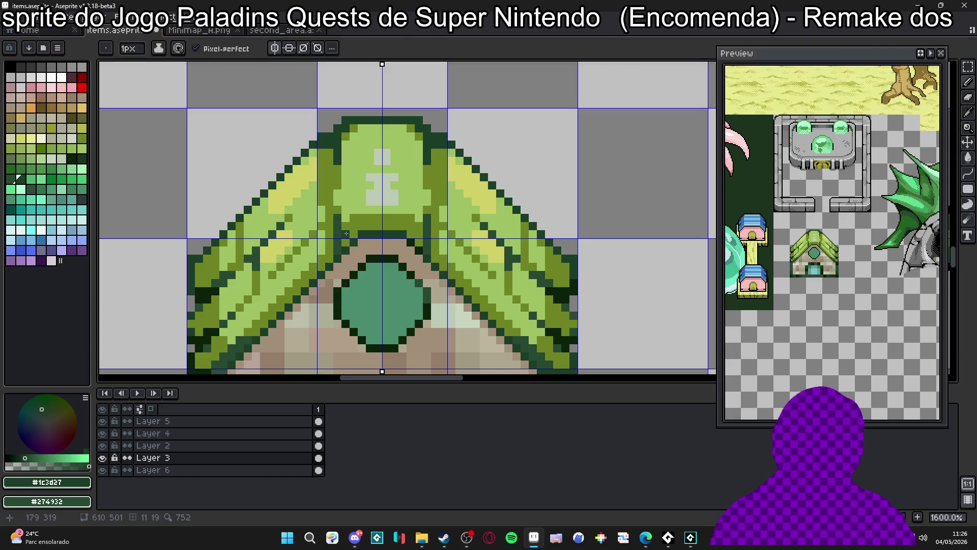
{"action": "left_click", "coordinate": [394, 226]}
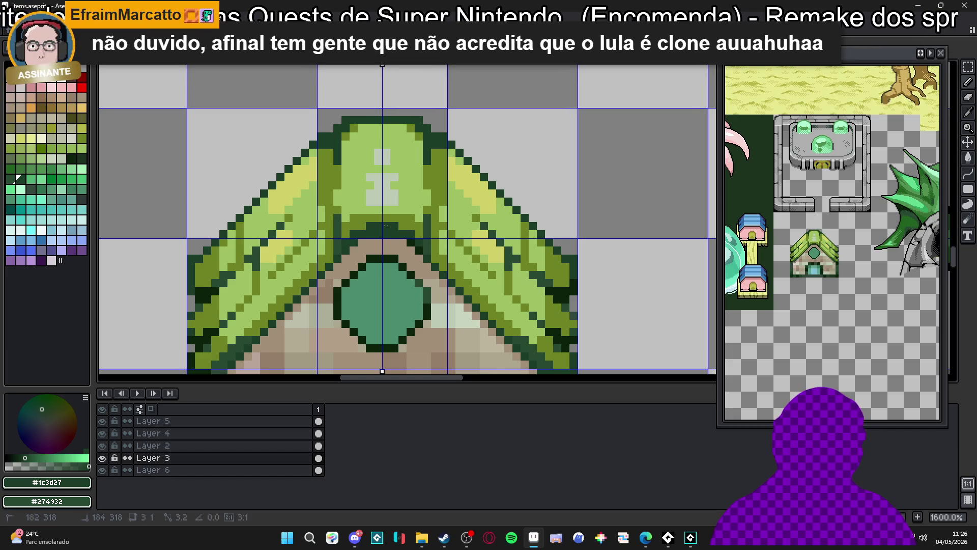
{"action": "left_click", "coordinate": [415, 214], "text": "alt"}
{"action": "left_click", "coordinate": [362, 201]}
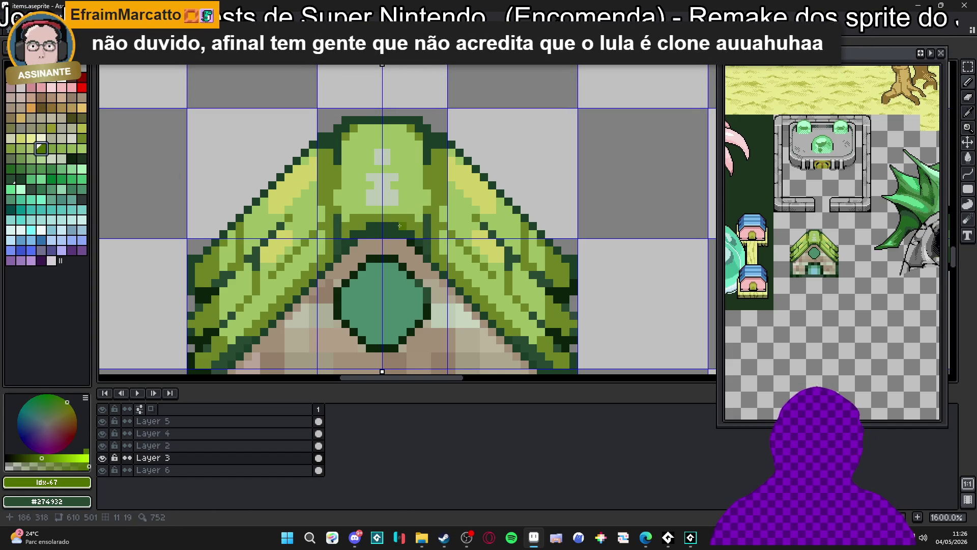
{"action": "left_click", "coordinate": [406, 225]}
{"action": "left_click", "coordinate": [16, 179]}
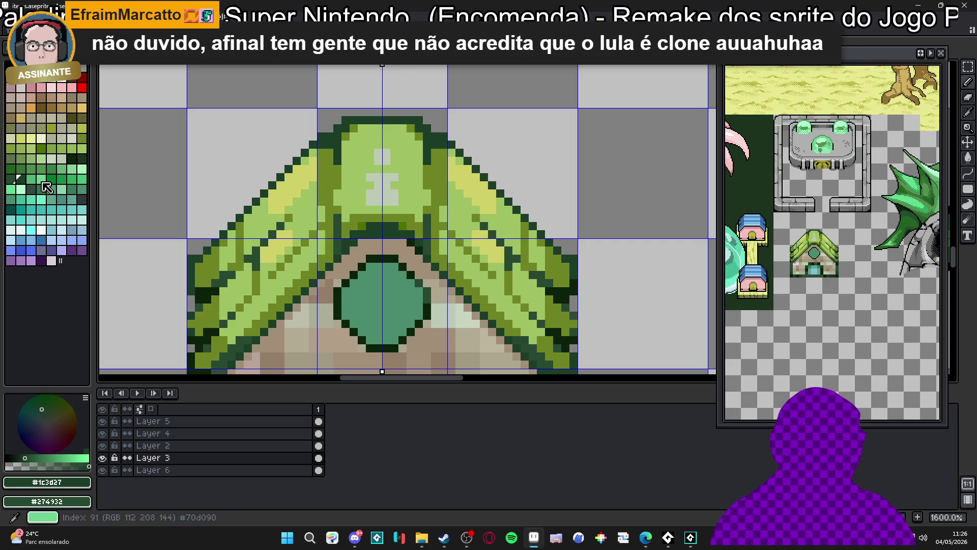
{"action": "left_click", "coordinate": [51, 188]}
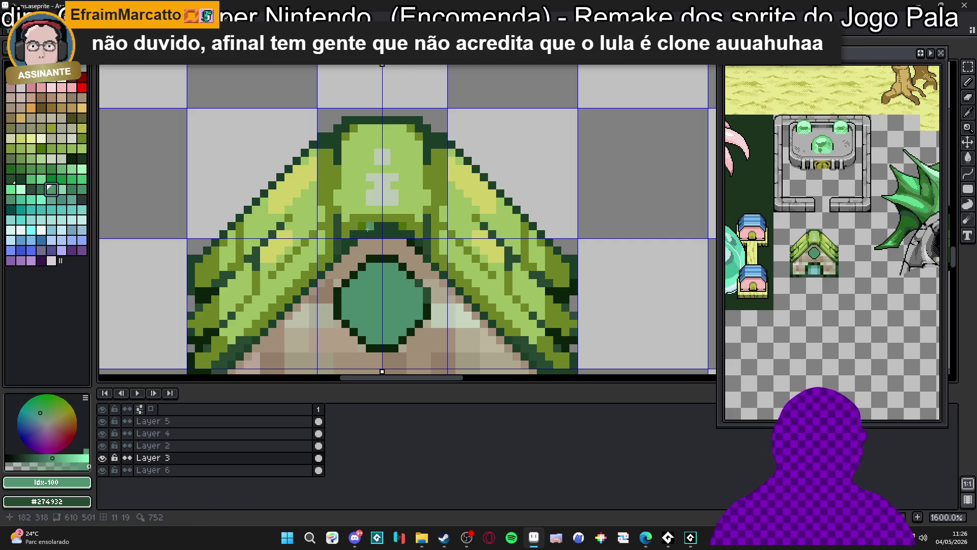
{"action": "left_click", "coordinate": [368, 229], "text": "alt"}
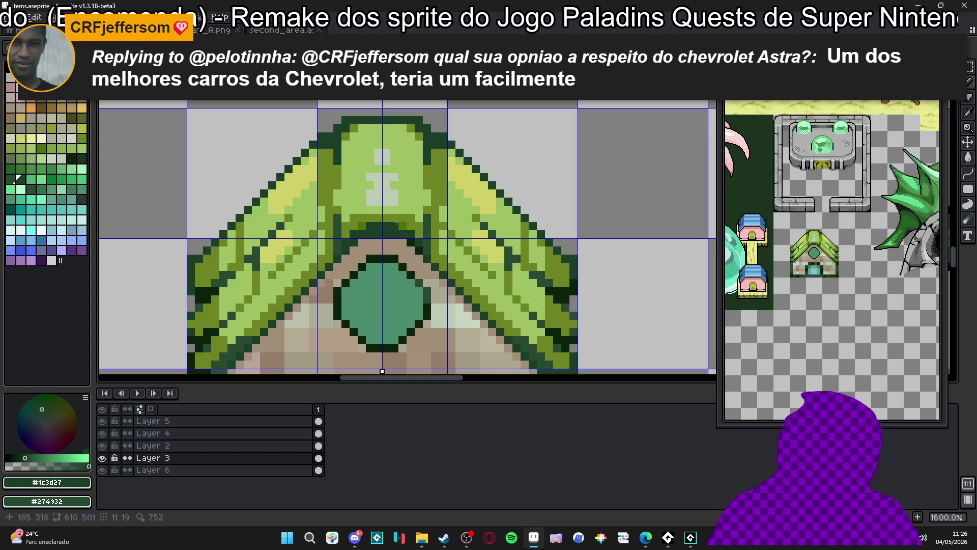
{"action": "left_click_drag", "start_coordinate": [396, 223], "coordinate": [381, 192]}
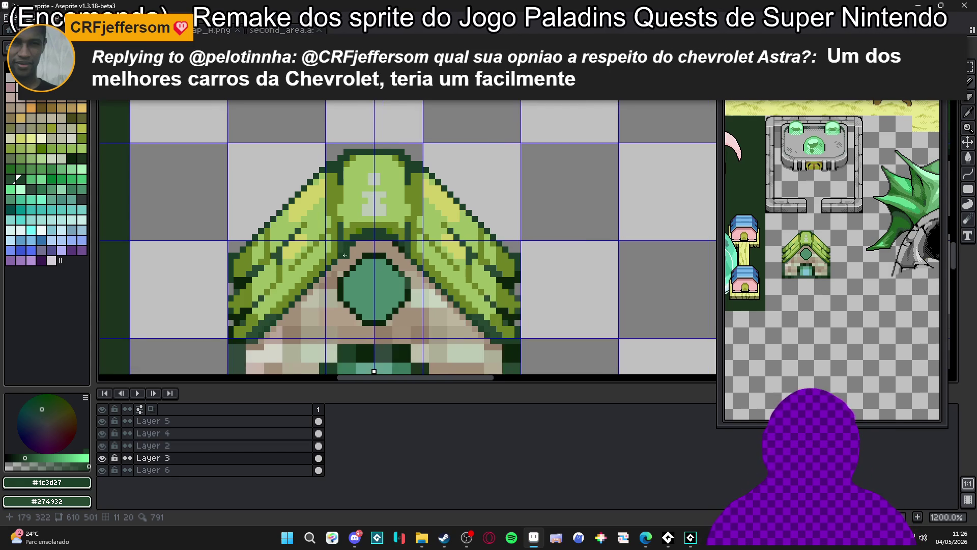
Paint a light-teal highlight across the top of the gem emblem.
{"action": "left_click", "coordinate": [366, 269], "text": "alt"}
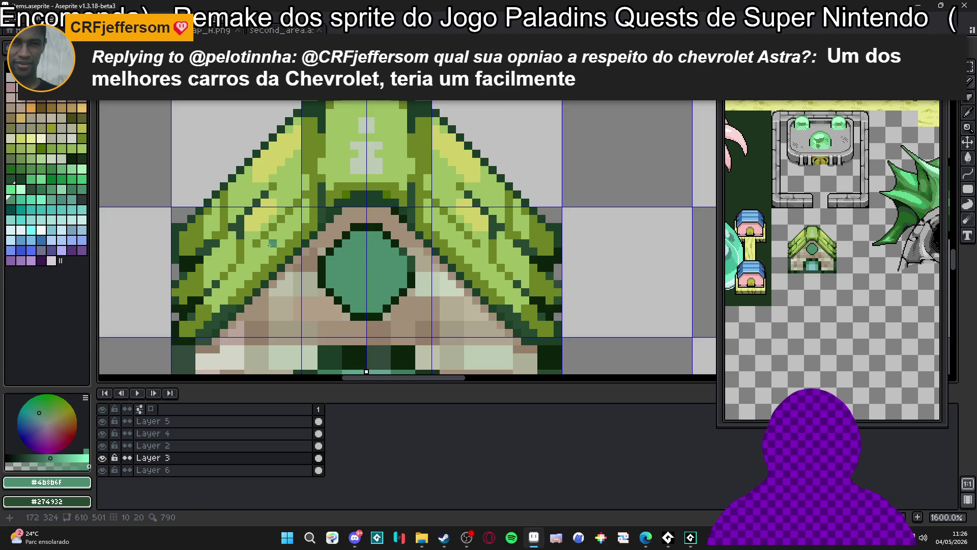
{"action": "left_click", "coordinate": [41, 200]}
{"action": "left_click", "coordinate": [368, 256]}
{"action": "left_click_drag", "start_coordinate": [369, 258], "coordinate": [359, 249]}
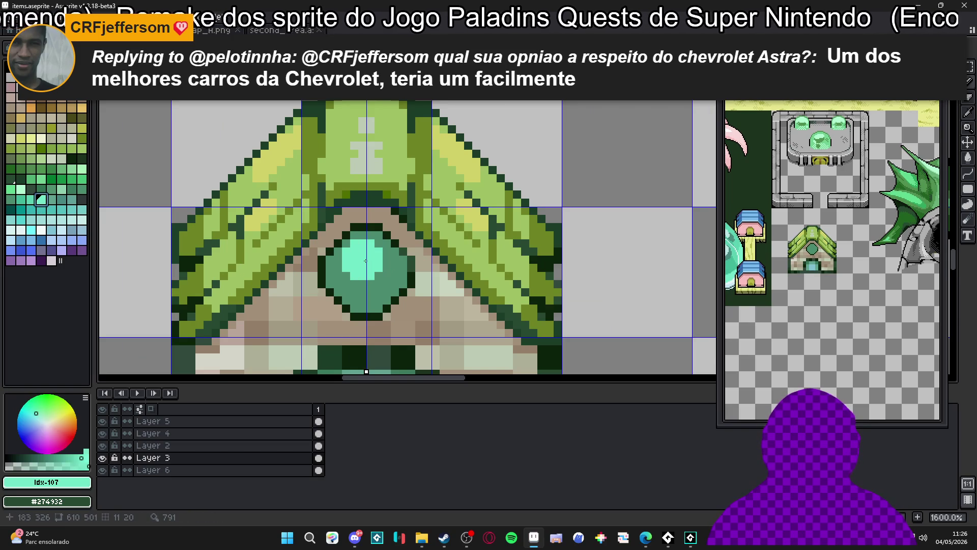
{"action": "scroll", "coordinate": [365, 258], "scroll_direction": "down", "scroll_amount": 4}
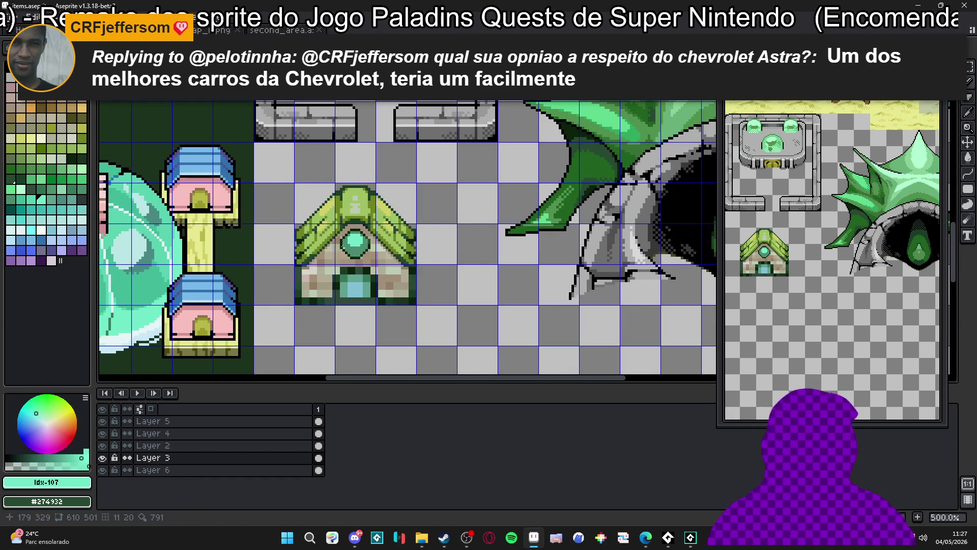
{"action": "scroll", "coordinate": [342, 244], "scroll_direction": "up", "scroll_amount": 4}
Add darker green and teal shading to the gem's lower centre and left side.
{"action": "left_click", "coordinate": [342, 244], "text": "alt"}
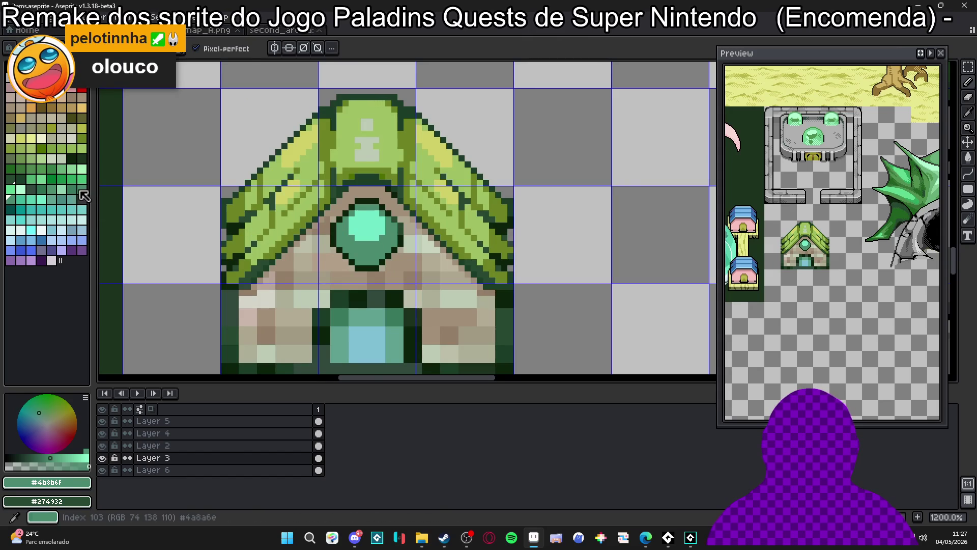
{"action": "left_click", "coordinate": [71, 189]}
{"action": "left_click", "coordinate": [369, 247]}
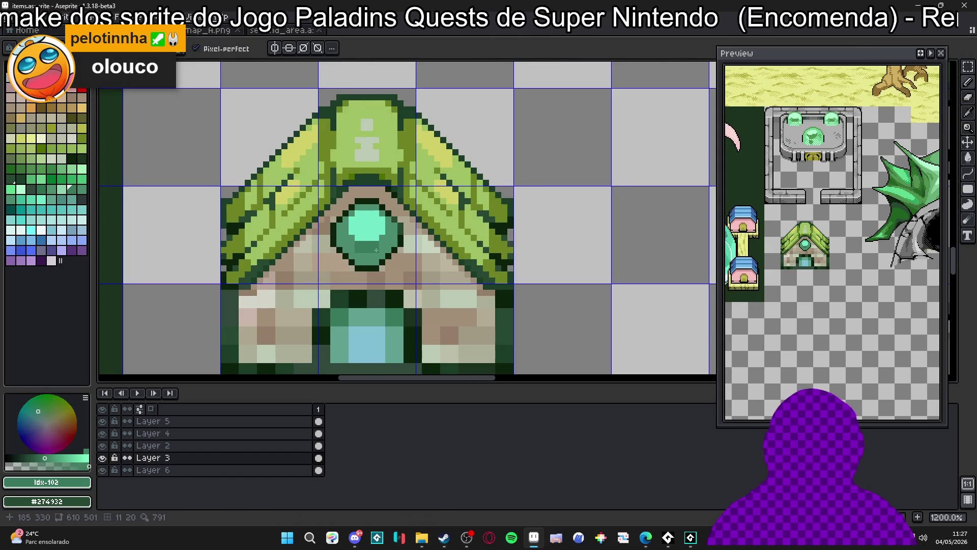
{"action": "left_click", "coordinate": [41, 191]}
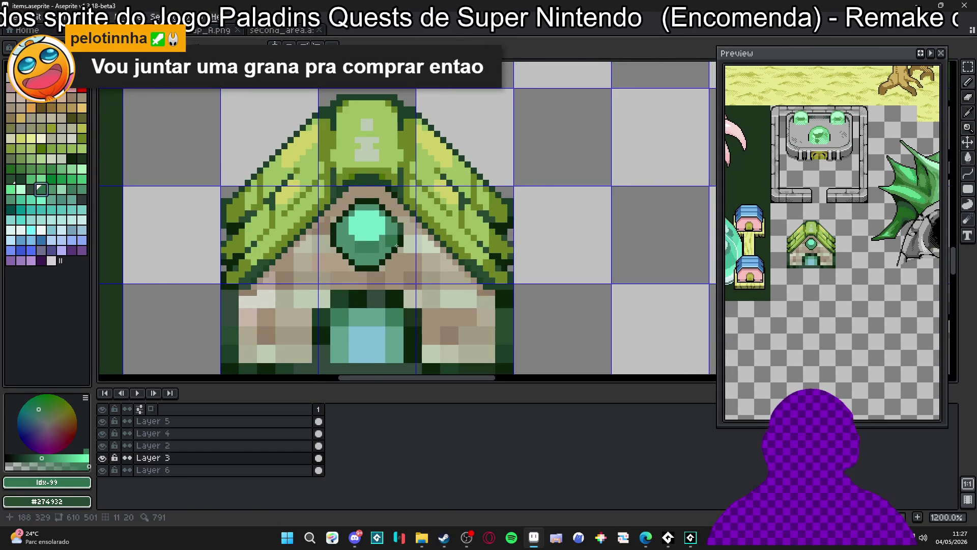
{"action": "scroll", "coordinate": [396, 246], "scroll_direction": "up", "scroll_amount": 1}
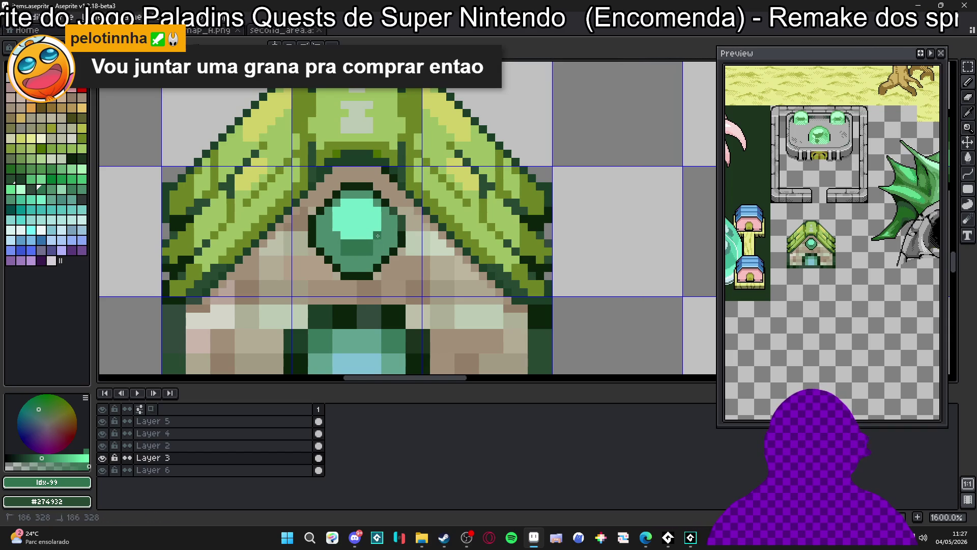
{"action": "left_click", "coordinate": [338, 236]}
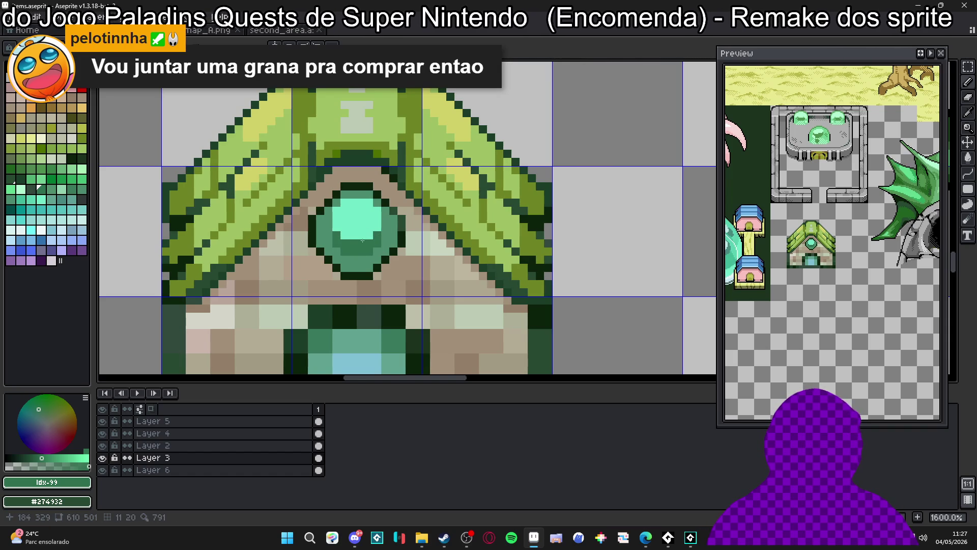
Paint a lighter teal rim along the gem's bottom row and side edges.
{"action": "scroll", "coordinate": [378, 247], "scroll_direction": "up", "scroll_amount": 2}
{"action": "left_click", "coordinate": [351, 212], "text": "alt"}
{"action": "left_click", "coordinate": [338, 262], "text": "alt"}
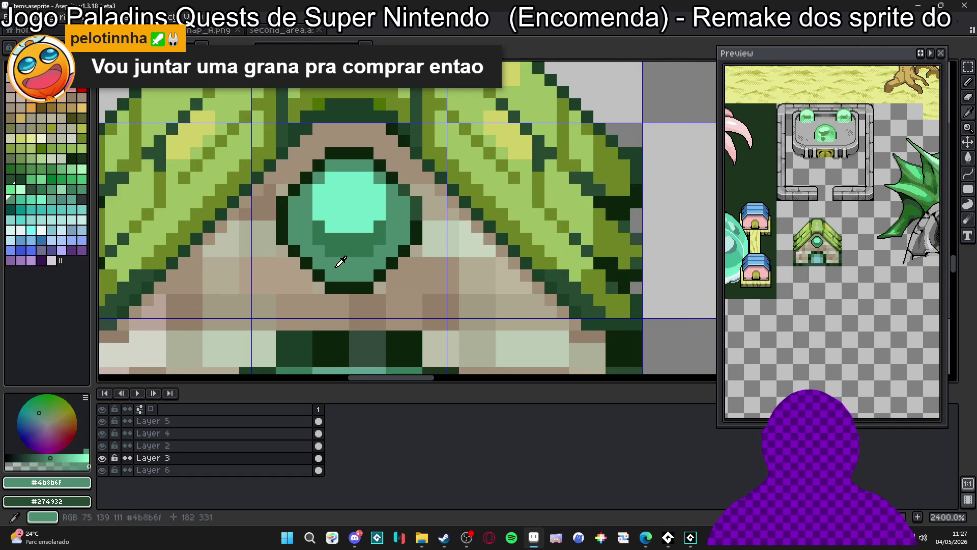
{"action": "left_click", "coordinate": [39, 223]}
{"action": "mouse_move", "coordinate": [331, 276]}
{"action": "left_mouse_down"}
{"action": "mouse_move", "coordinate": [366, 272]}
{"action": "mouse_move", "coordinate": [315, 263]}
{"action": "left_mouse_up"}
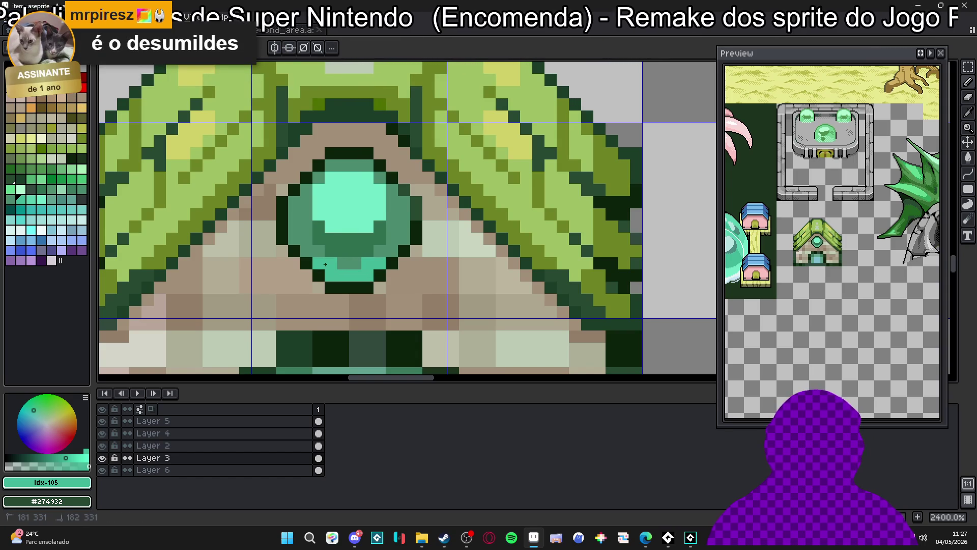
{"action": "left_click", "coordinate": [393, 252]}
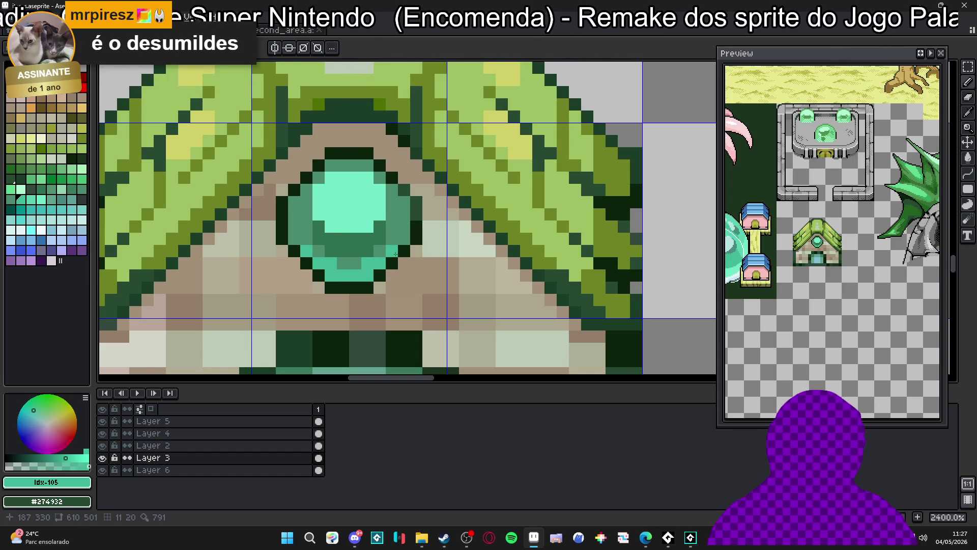
{"action": "left_click", "coordinate": [404, 251]}
{"action": "left_click", "coordinate": [318, 250]}
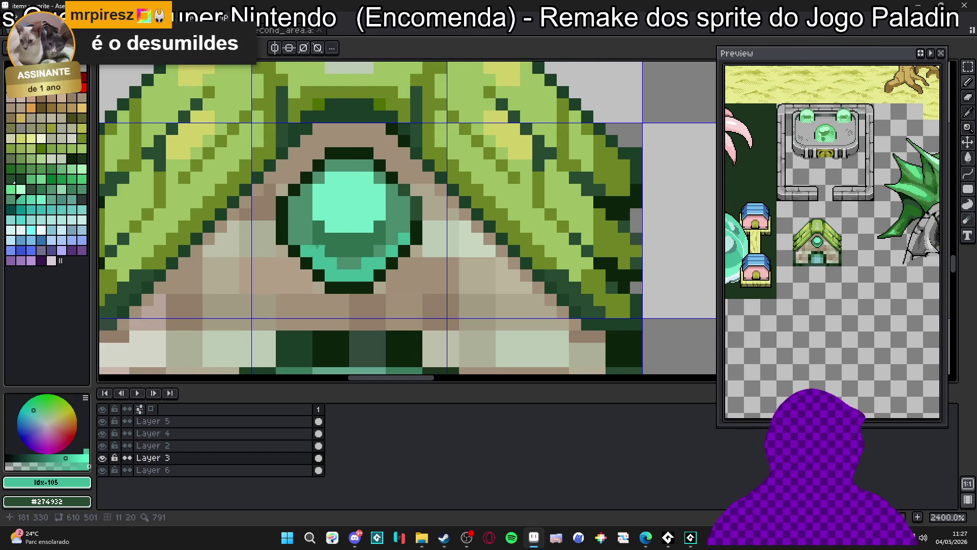
{"action": "scroll", "coordinate": [297, 235], "scroll_direction": "down", "scroll_amount": 5}
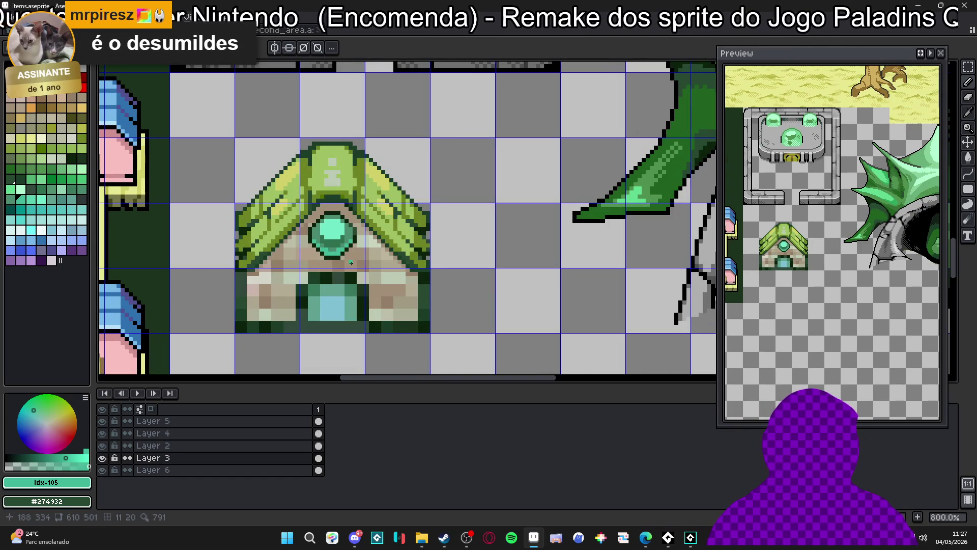
{"action": "scroll", "coordinate": [354, 242], "scroll_direction": "up", "scroll_amount": 3}
Paint a dark green band across the gem's lower part.
{"action": "left_click", "coordinate": [317, 244], "text": "alt"}
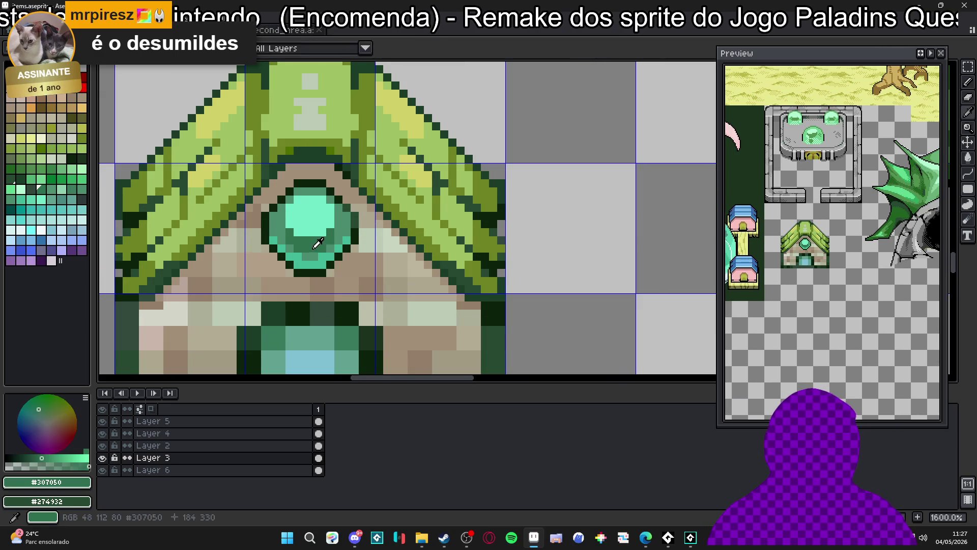
{"action": "left_click", "coordinate": [11, 179]}
{"action": "key", "text": "m"}
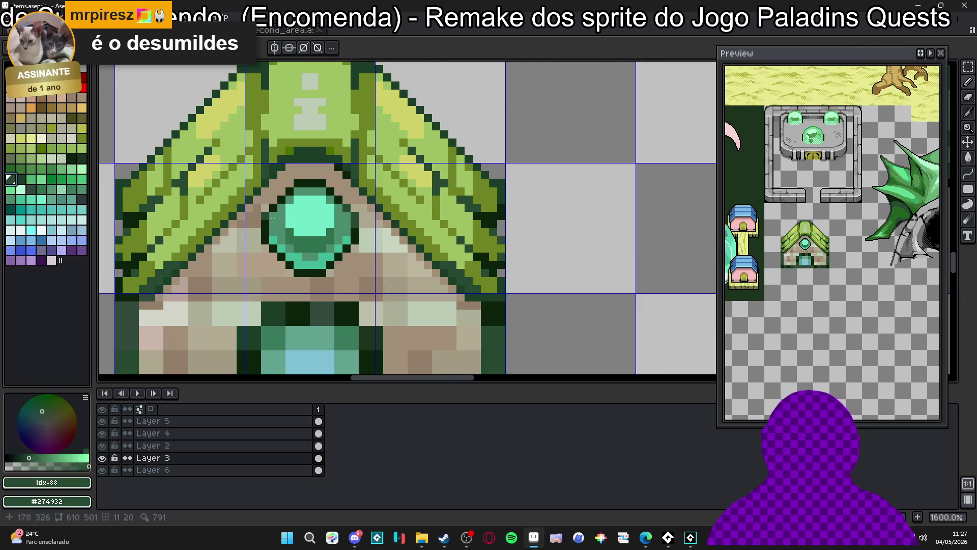
{"action": "scroll", "coordinate": [313, 253], "scroll_direction": "up", "scroll_amount": 1}
{"action": "left_click_drag", "start_coordinate": [289, 239], "coordinate": [331, 239]}
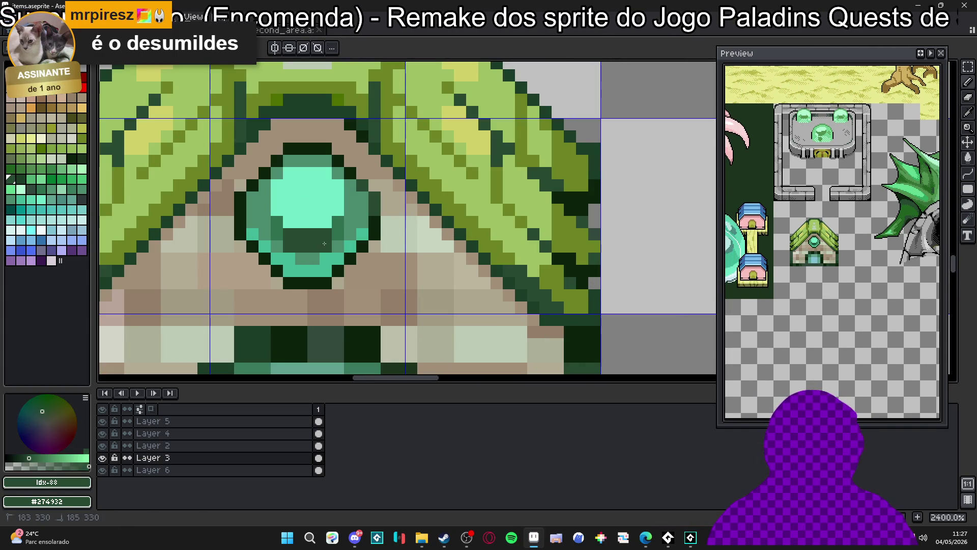
{"action": "scroll", "coordinate": [336, 249], "scroll_direction": "down", "scroll_amount": 7}
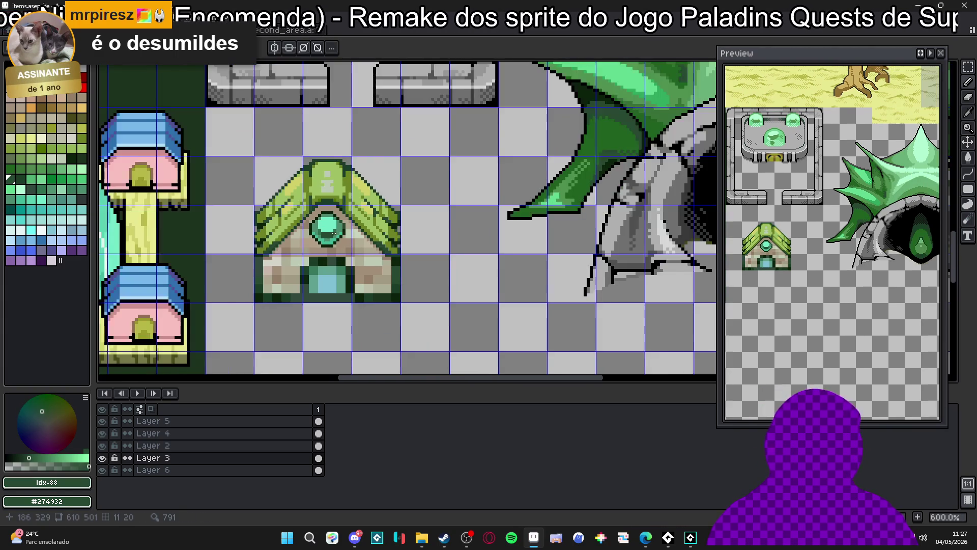
Try a light beige line along the gem's upper-right edge, then undo it.
{"action": "scroll", "coordinate": [339, 254], "scroll_direction": "down", "scroll_amount": 1}
{"action": "scroll", "coordinate": [340, 252], "scroll_direction": "up", "scroll_amount": 2}
{"action": "scroll", "coordinate": [342, 247], "scroll_direction": "down", "scroll_amount": 2}
{"action": "scroll", "coordinate": [344, 238], "scroll_direction": "up", "scroll_amount": 3}
{"action": "scroll", "coordinate": [345, 238], "scroll_direction": "down", "scroll_amount": 4}
{"action": "scroll", "coordinate": [337, 219], "scroll_direction": "up", "scroll_amount": 7}
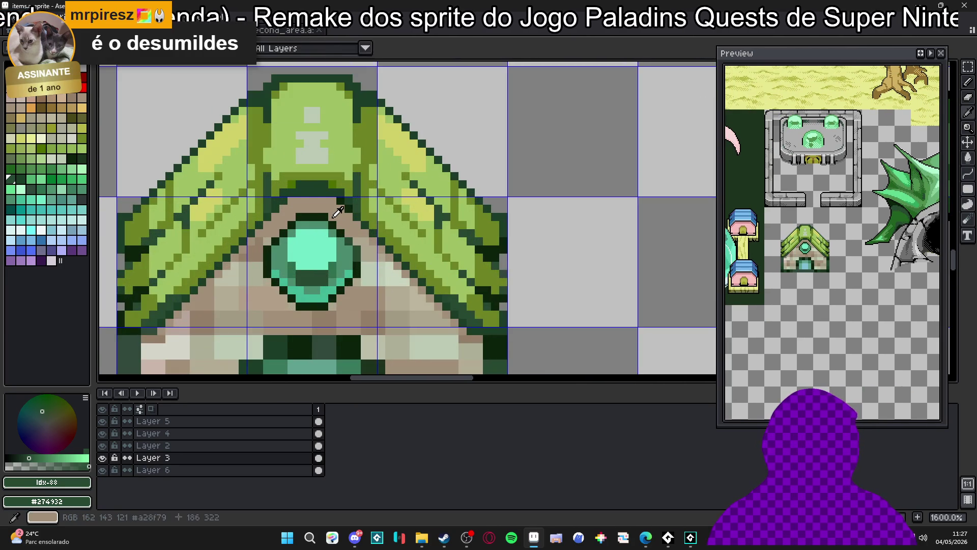
{"action": "left_click", "coordinate": [356, 216], "text": "alt"}
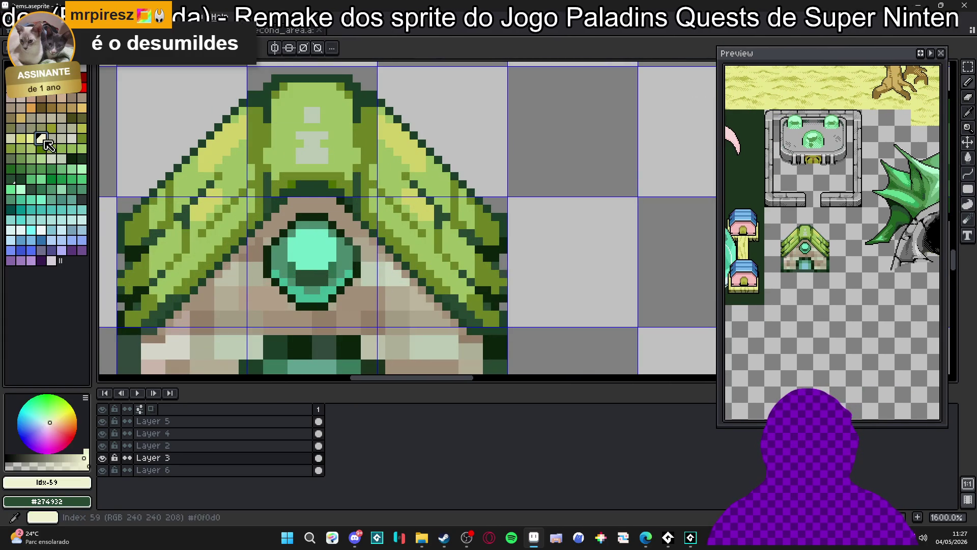
{"action": "left_click", "coordinate": [332, 216]}
{"action": "left_click", "coordinate": [356, 241], "text": "shift"}
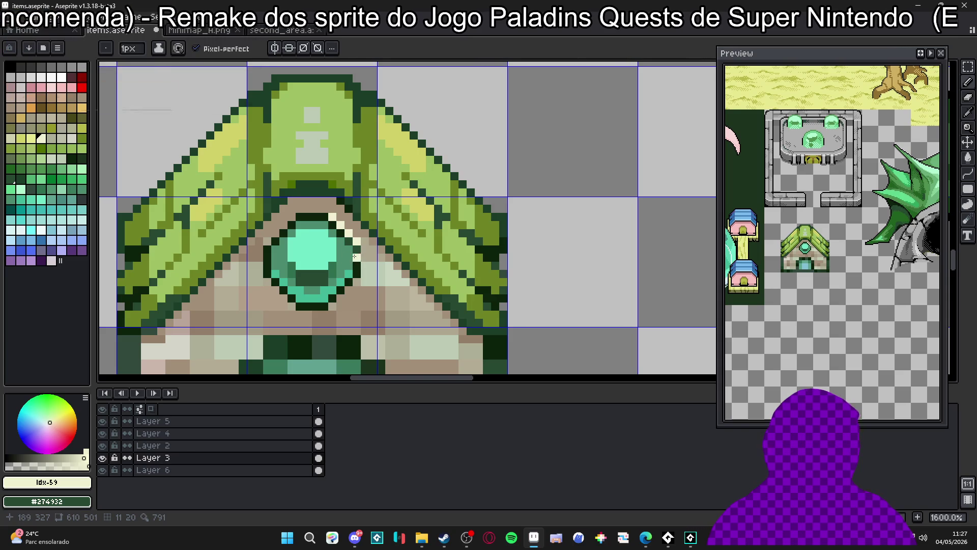
{"action": "scroll", "coordinate": [397, 250], "scroll_direction": "down", "scroll_amount": 1}
{"action": "key", "text": "ctrl+z"}
{"action": "scroll", "coordinate": [415, 256], "scroll_direction": "down", "scroll_amount": 2}
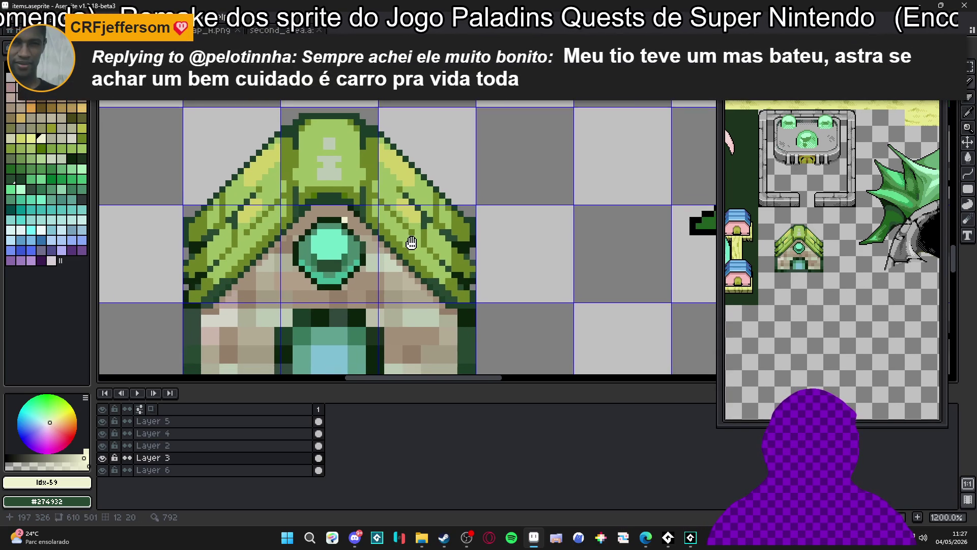
Paint the tan wall colour over light pixels right of the gem and along the roof's lower-left edge.
{"action": "left_click", "coordinate": [343, 251], "text": "alt"}
{"action": "scroll", "coordinate": [344, 250], "scroll_direction": "up", "scroll_amount": 3}
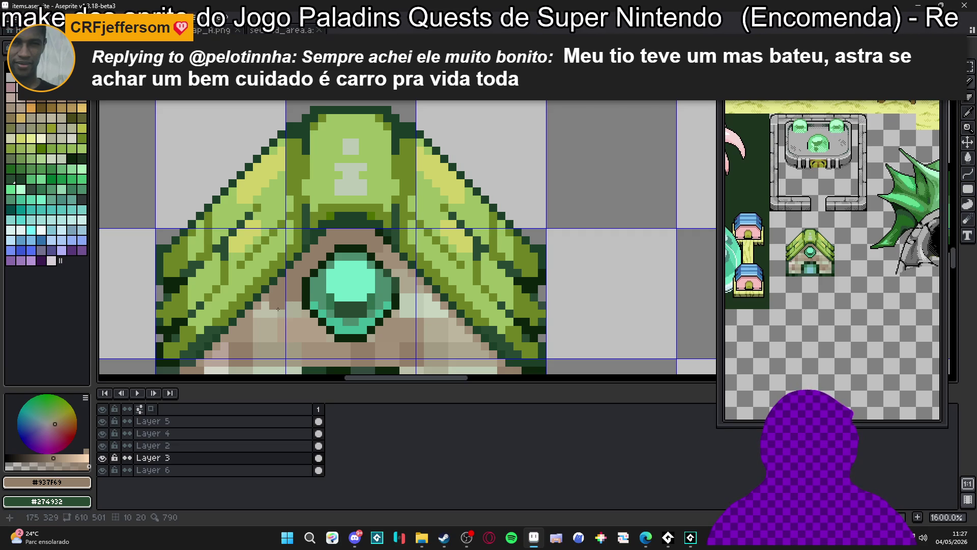
{"action": "mouse_move", "coordinate": [419, 300]}
{"action": "left_mouse_down"}
{"action": "mouse_move", "coordinate": [436, 301]}
{"action": "mouse_move", "coordinate": [410, 296]}
{"action": "left_mouse_up"}
{"action": "key", "text": "ctrl+apostrophe"}
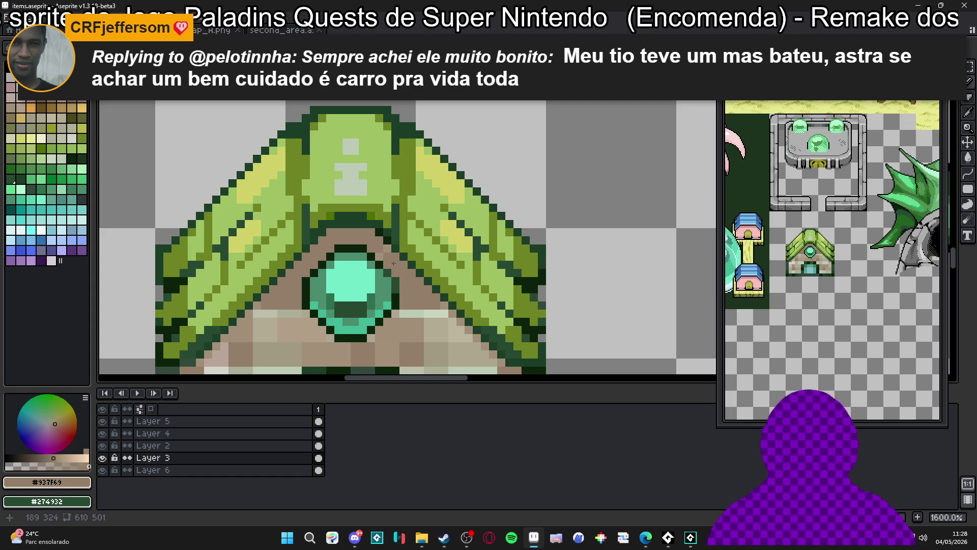
{"action": "scroll", "coordinate": [386, 254], "scroll_direction": "down", "scroll_amount": 3}
{"action": "scroll", "coordinate": [420, 240], "scroll_direction": "up", "scroll_amount": 3}
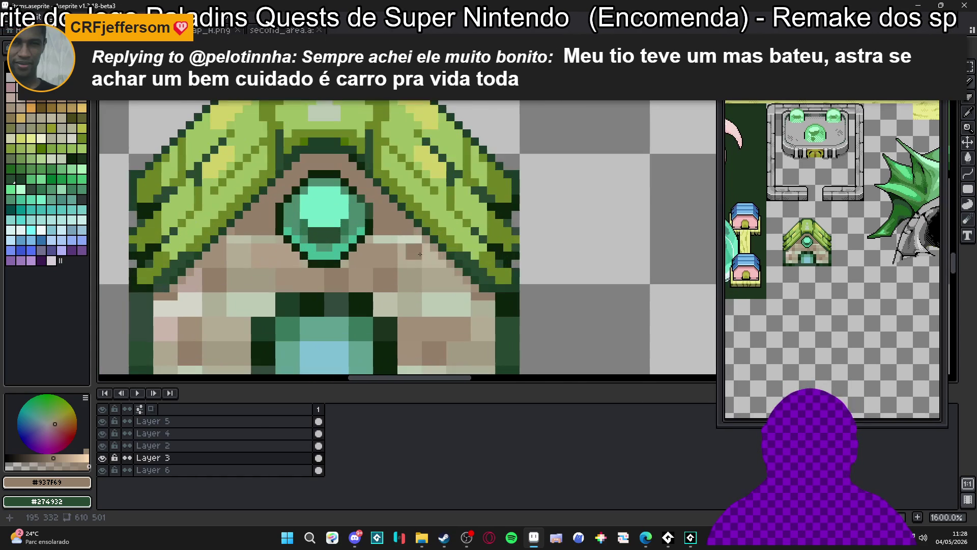
{"action": "left_click", "coordinate": [235, 240]}
{"action": "left_click_drag", "start_coordinate": [237, 241], "coordinate": [175, 305]}
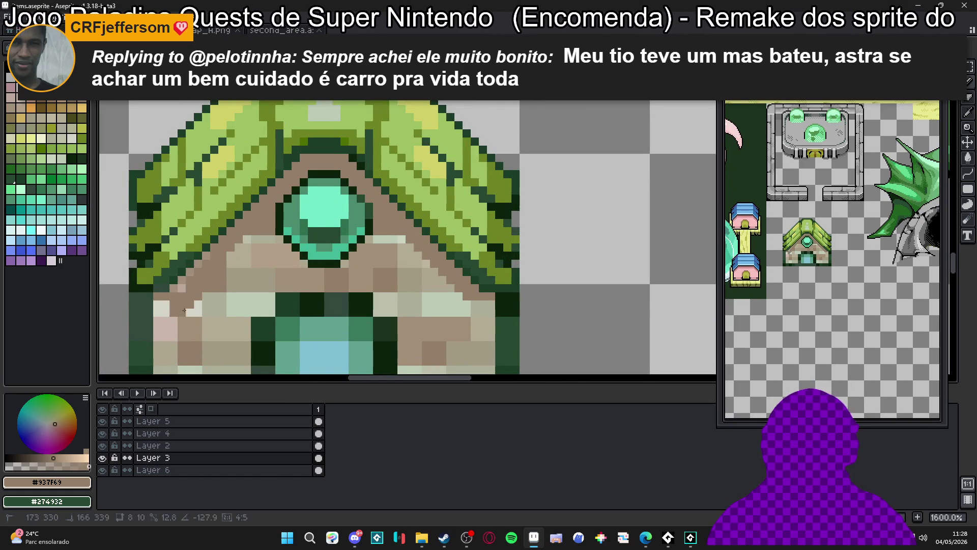
{"action": "left_click", "coordinate": [164, 304]}
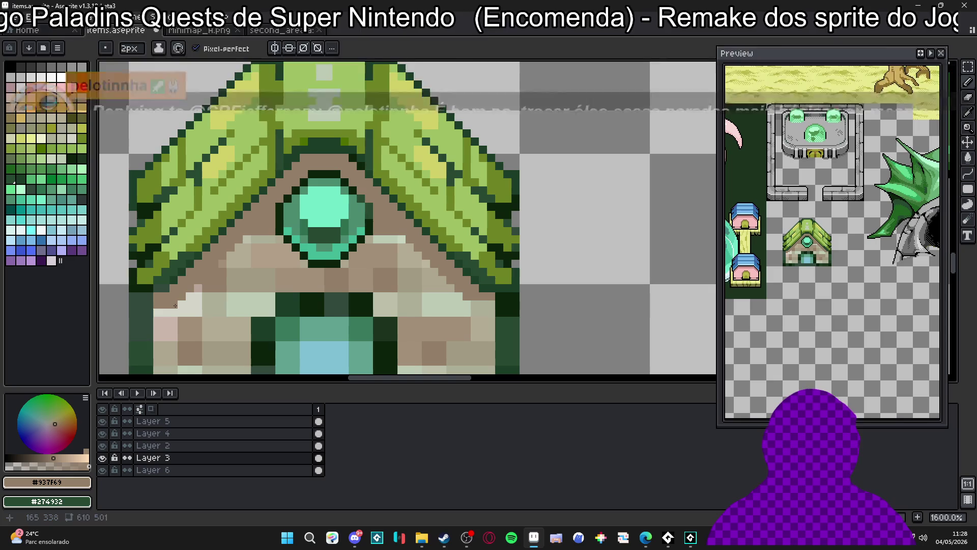